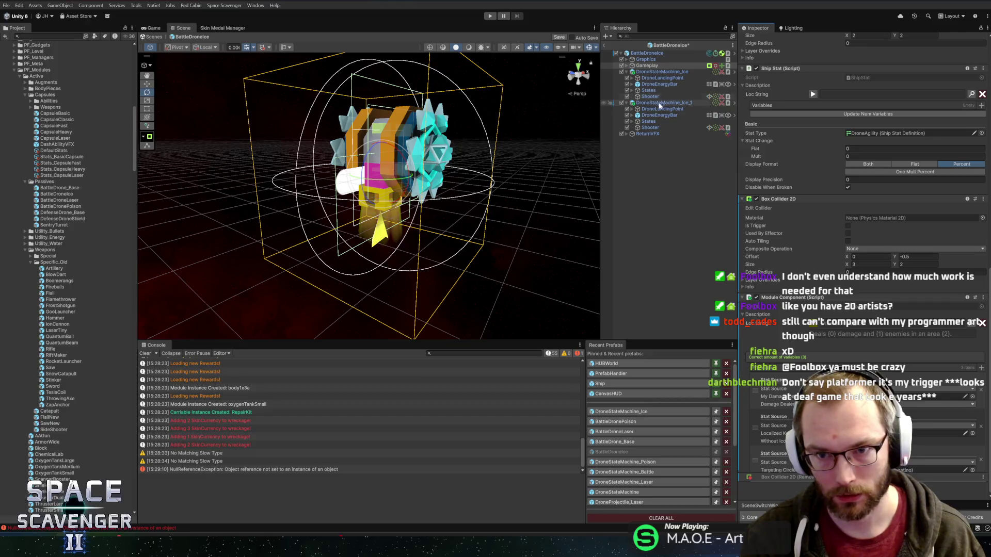
Collapse the ice description preview, save BattleDroneIce, and exit prefab mode to the Core scene.
left_click(645, 97)
left_click(646, 66)
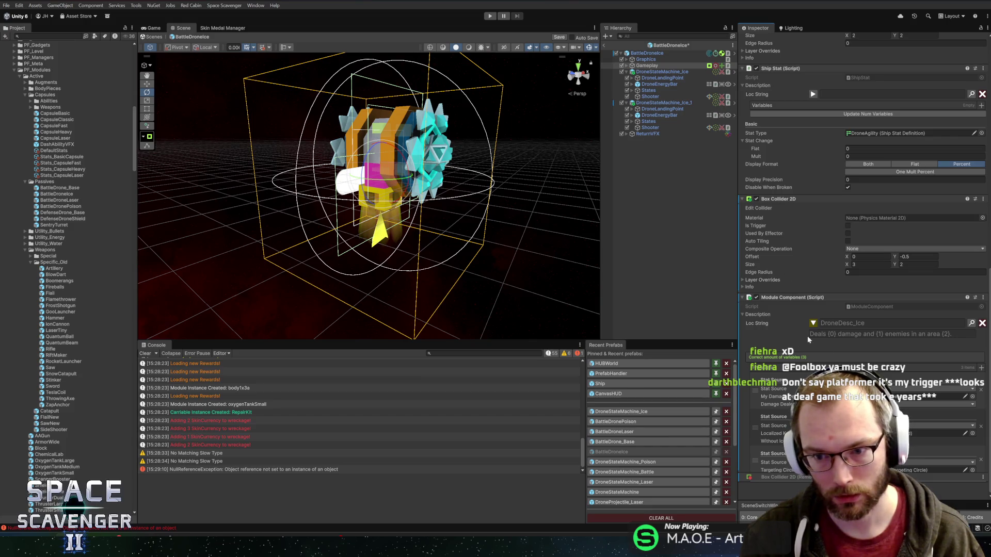
left_click(814, 325)
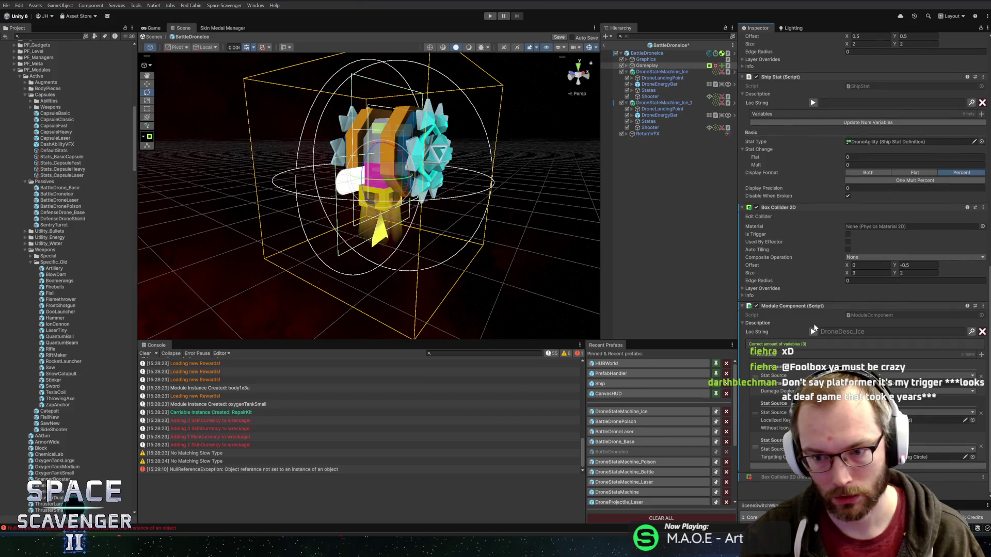
key("ctrl+s")
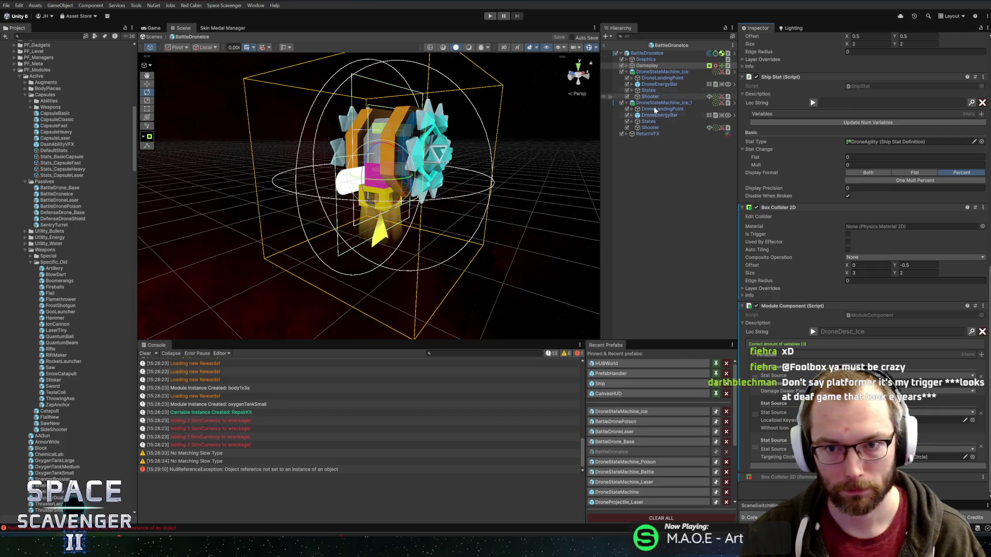
left_click(604, 45)
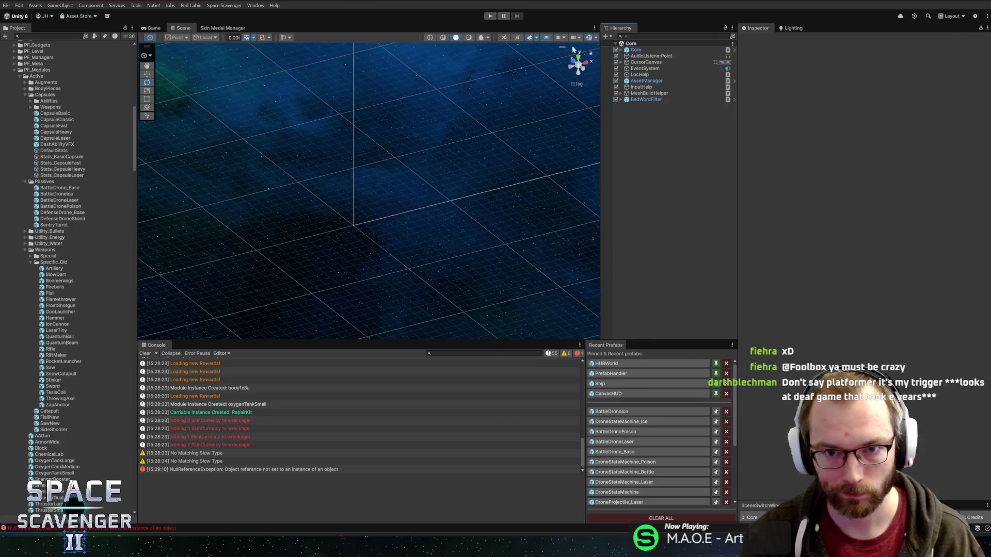
Enter Play mode, zoom into the ship's module view, and dismiss the Rider exception popup.
left_click(490, 16)
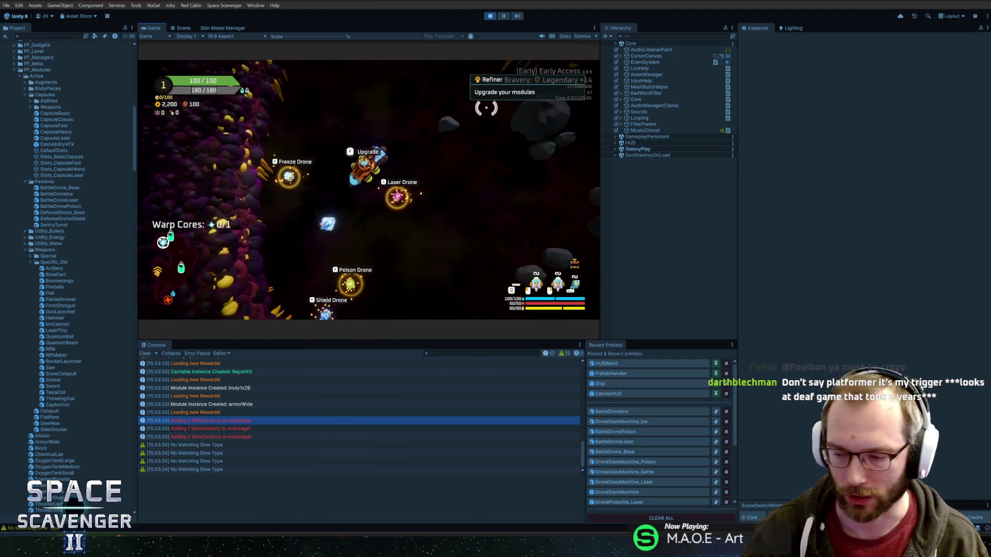
scroll(455, 99, "up", 5)
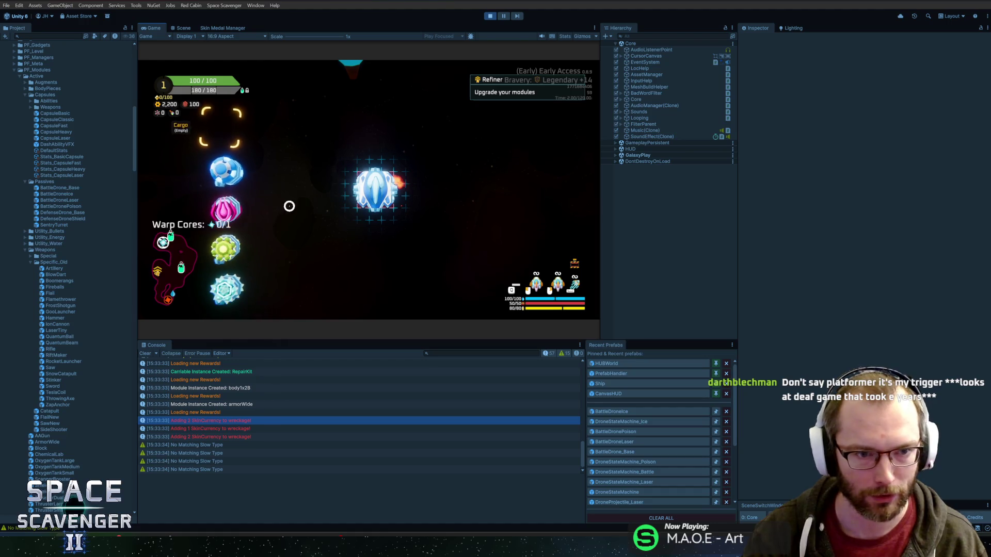
mouse_move(234, 207)
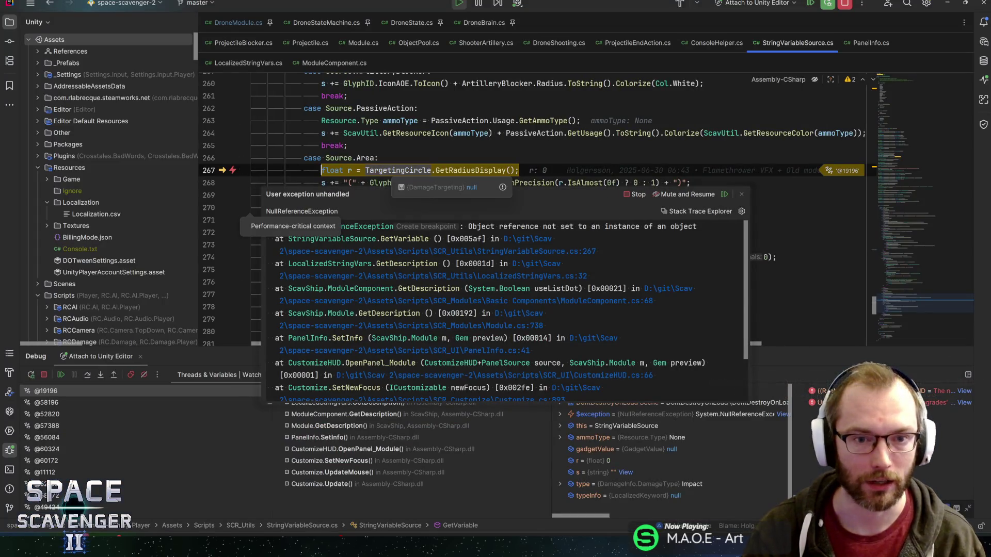
mouse_move(392, 170)
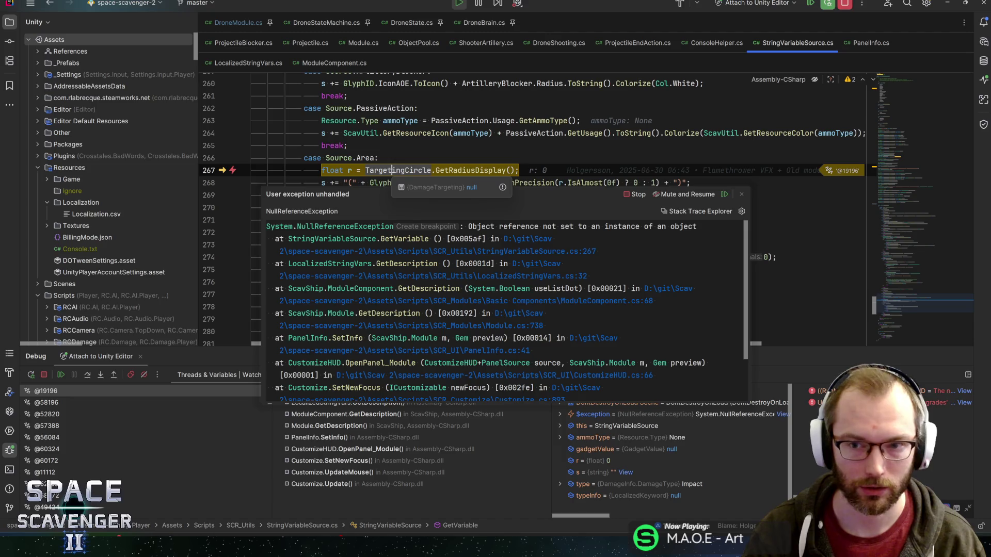
key("Escape")
key("alt+Tab")
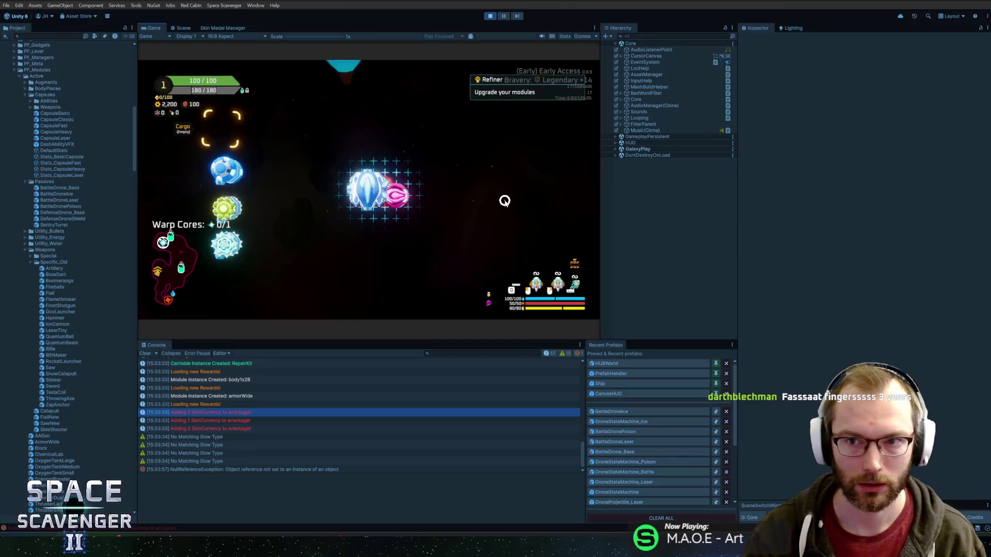
Drag the Freeze Drone ice module from cargo, flip it, attach it to the ship, and close the build view.
mouse_move(229, 246)
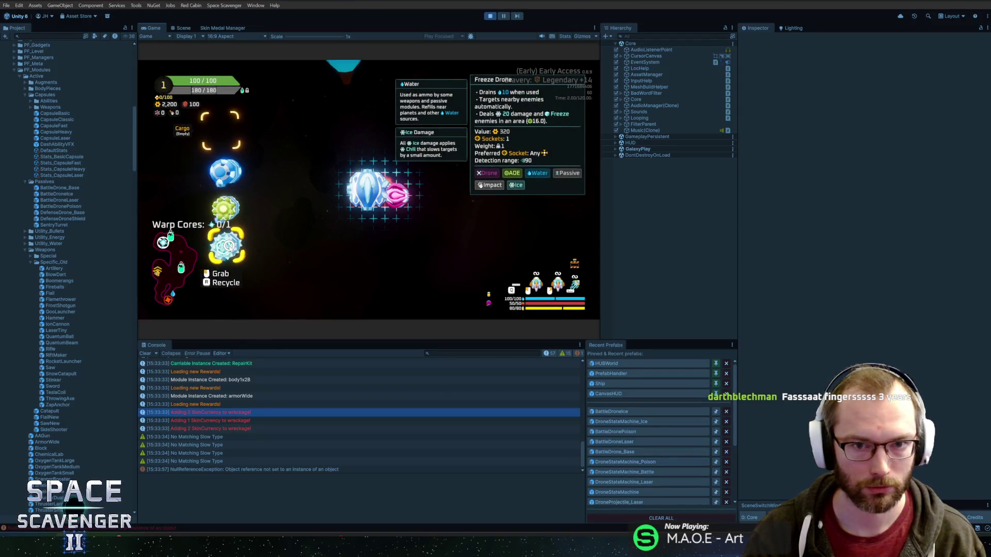
left_click_drag(229, 246, 361, 219)
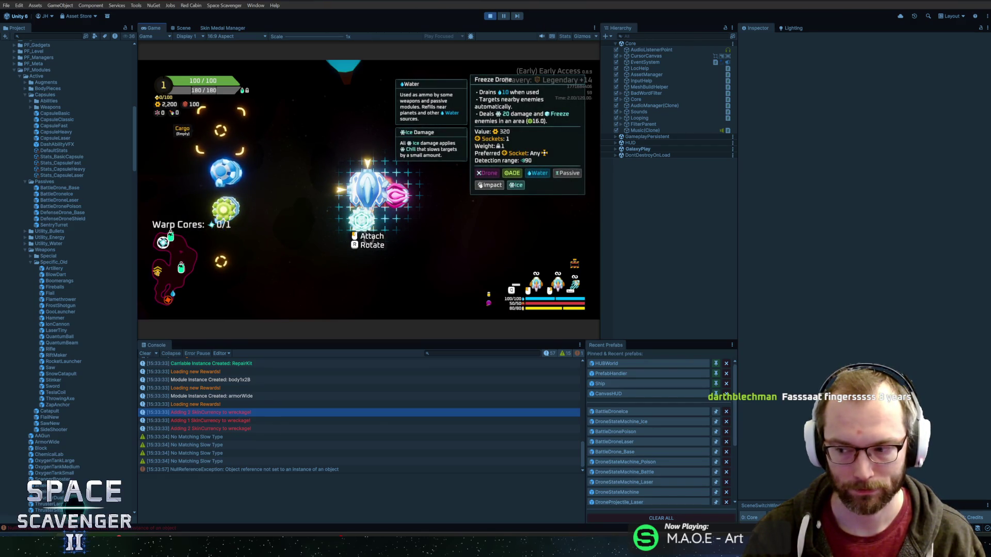
key("r")
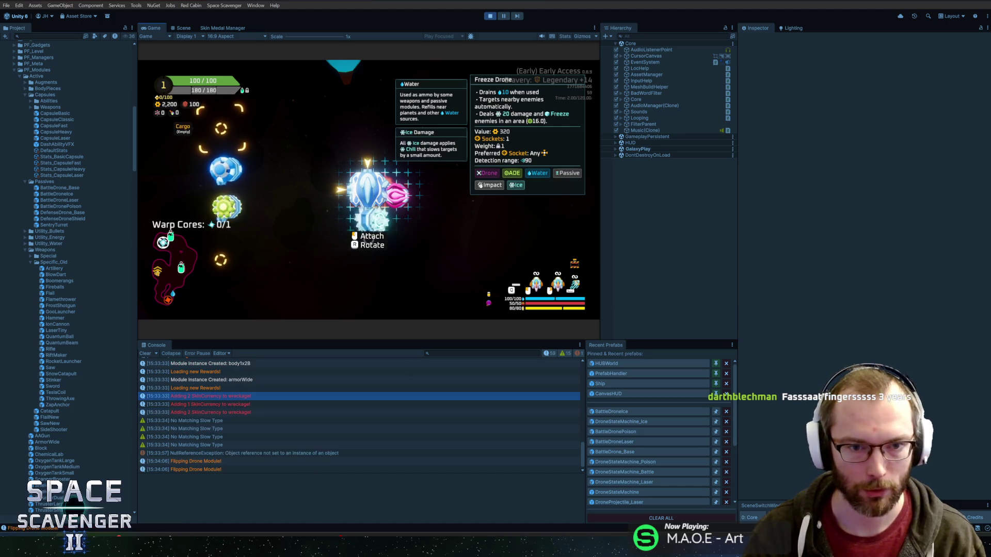
left_click(368, 235)
mouse_move(400, 179)
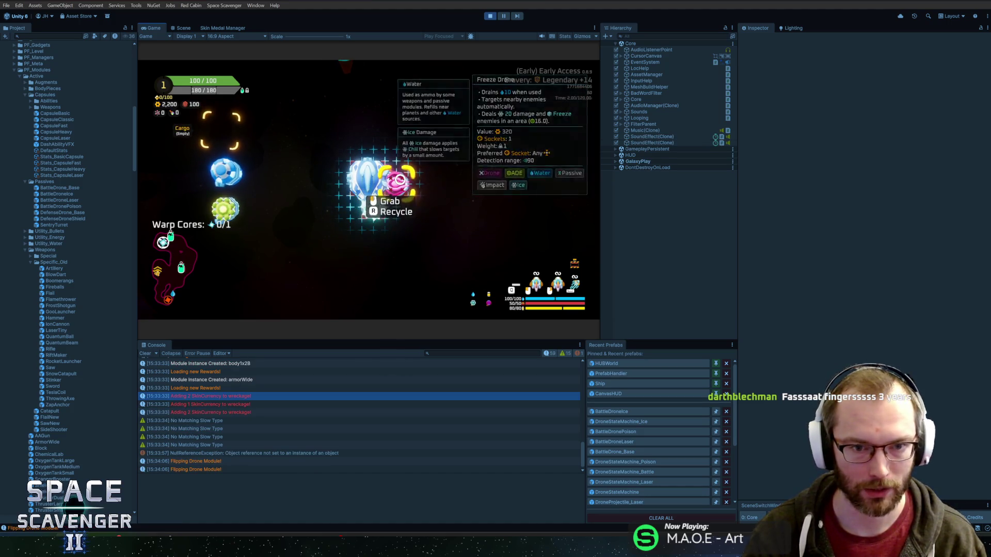
key("Tab")
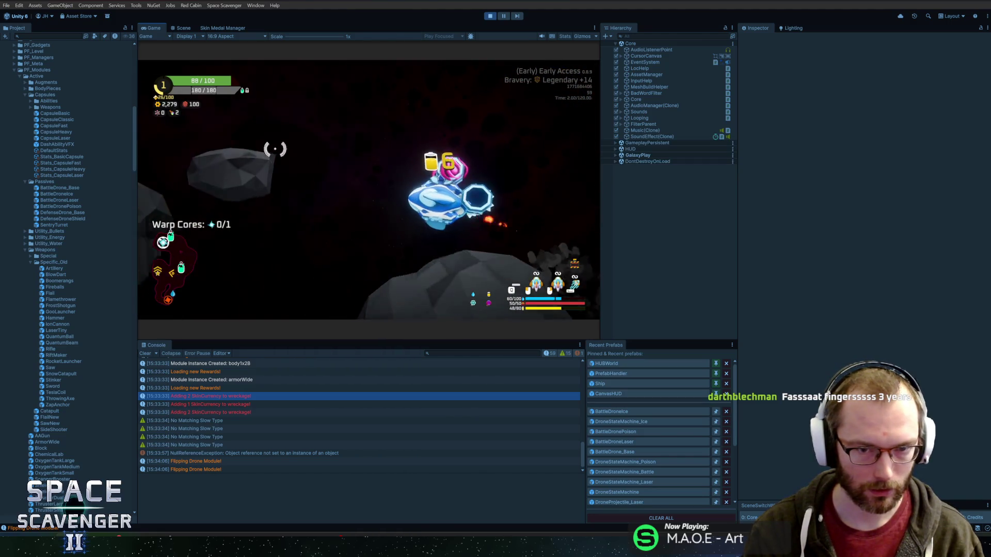
Spawn a training dummy with the 'spawn training' dev console command.
key("grave")
type("spawn training")
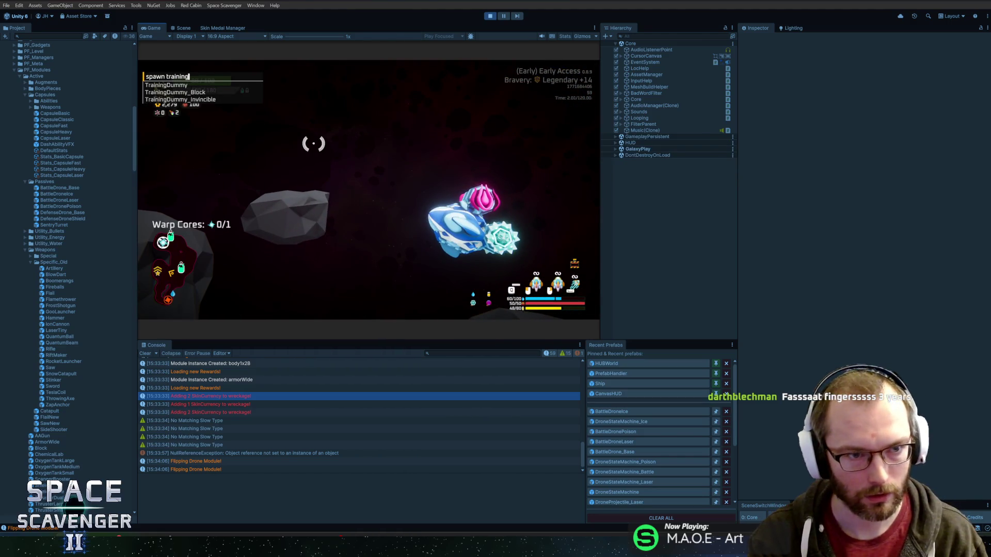
key("Return")
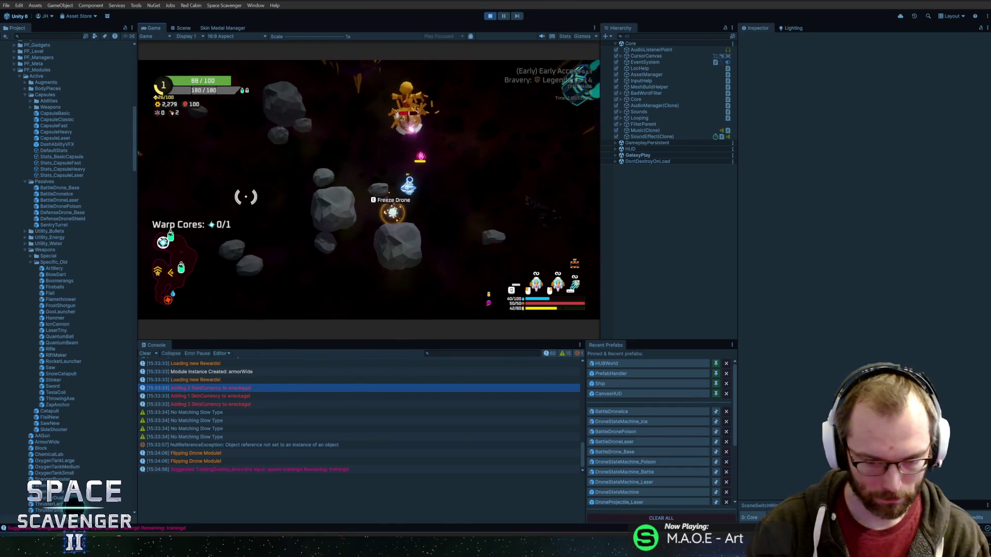
Add 900 energy via the console twice, watch the drones fight, then stop Play mode.
key("grave")
type("add ")
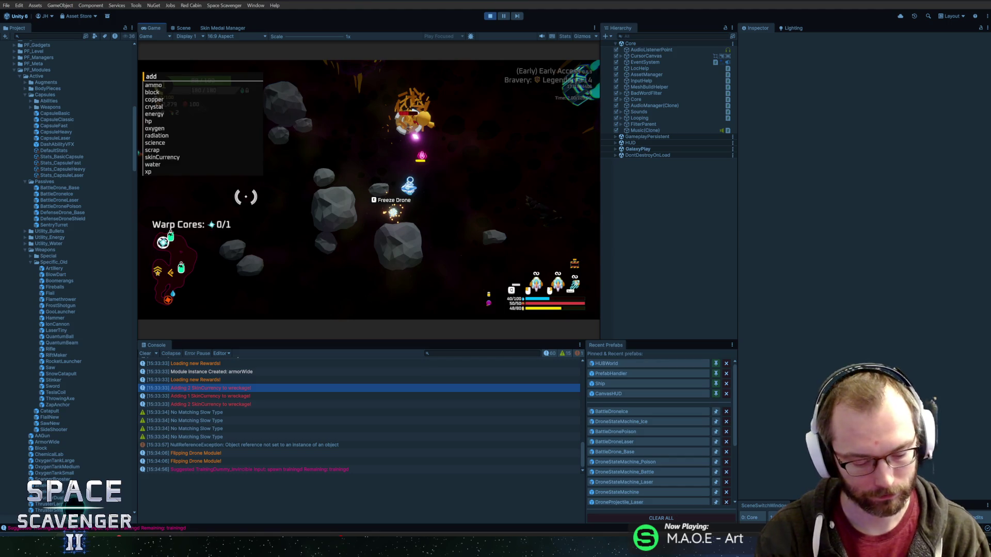
type("energy")
type("000")
key("Return")
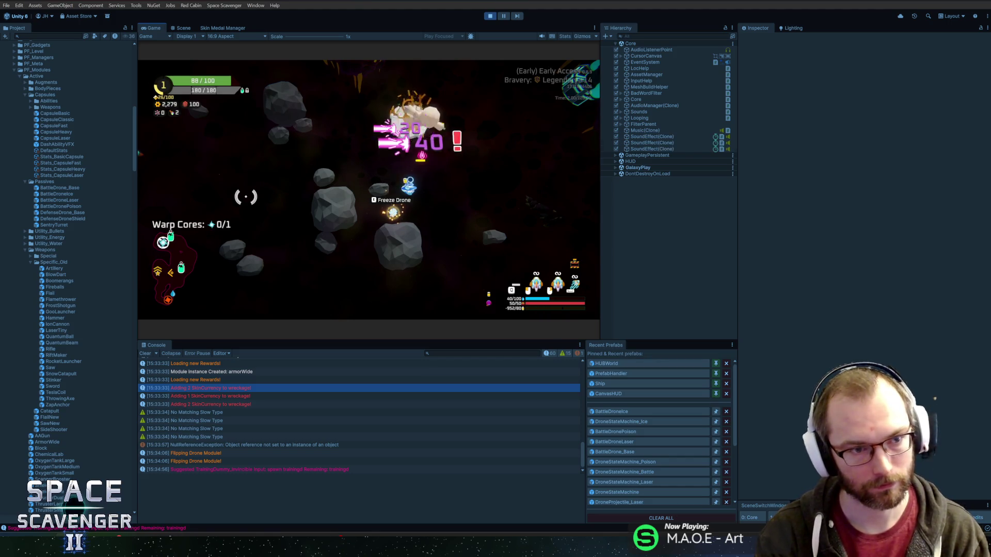
key("grave")
key("Up")
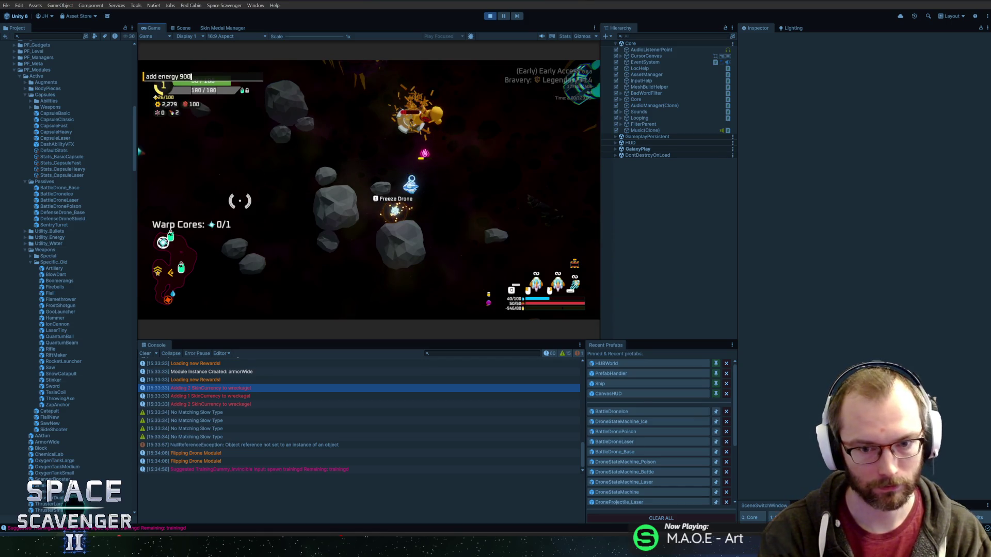
key("Return")
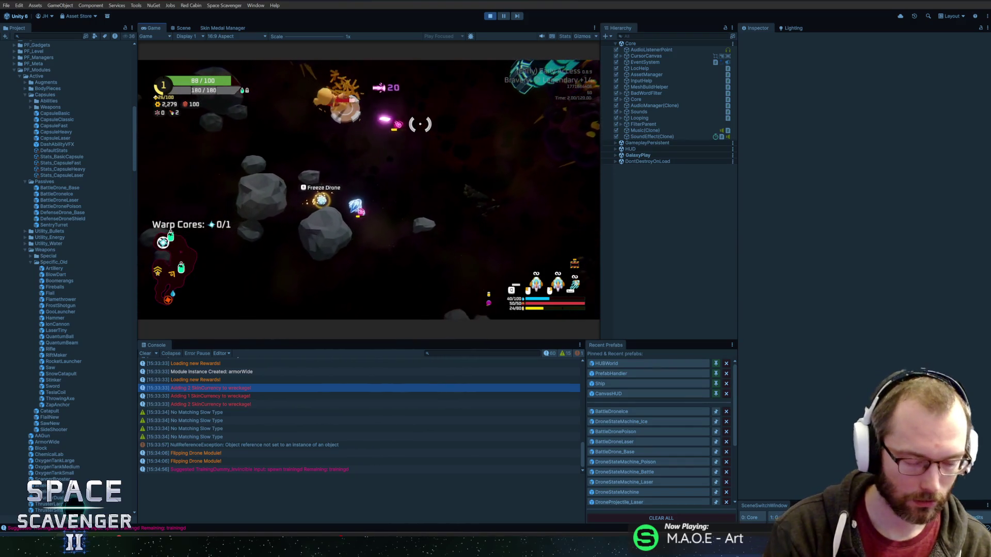
key("ctrl+p")
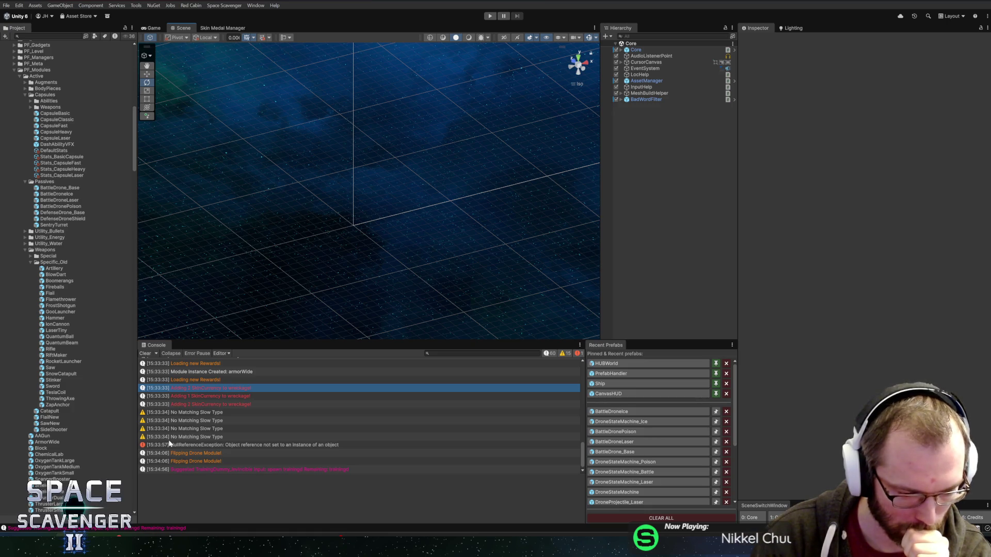
Open BattleDronePoison and inspect its Drone Module and Passive Action description loc strings.
left_click(614, 431)
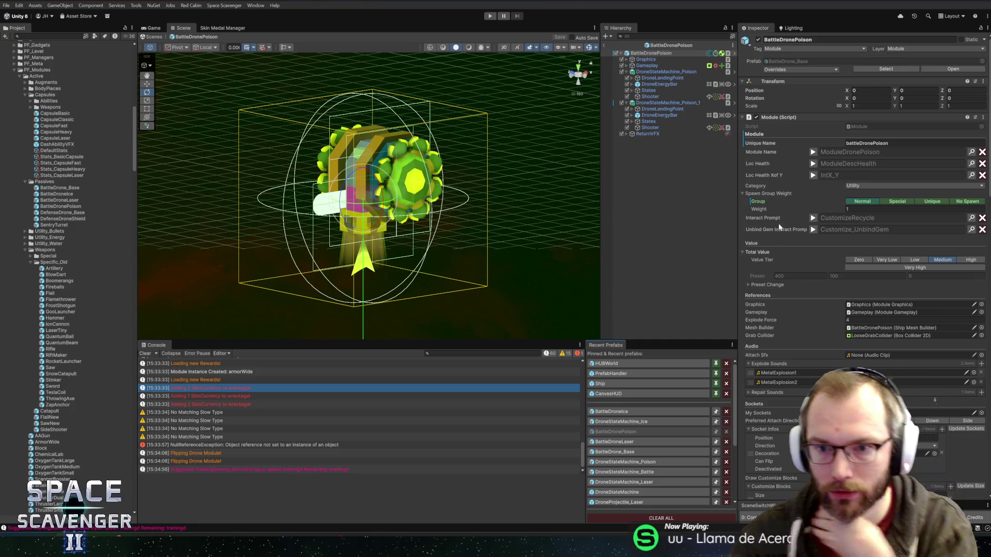
scroll(785, 232, "down", 5)
scroll(788, 228, "down", 10)
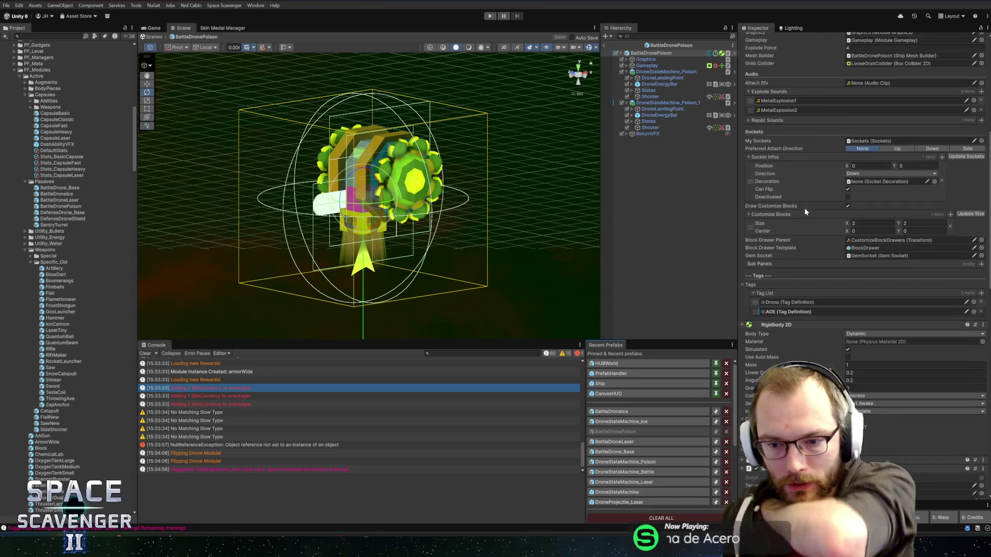
scroll(804, 240, "down", 10)
scroll(807, 243, "down", 4)
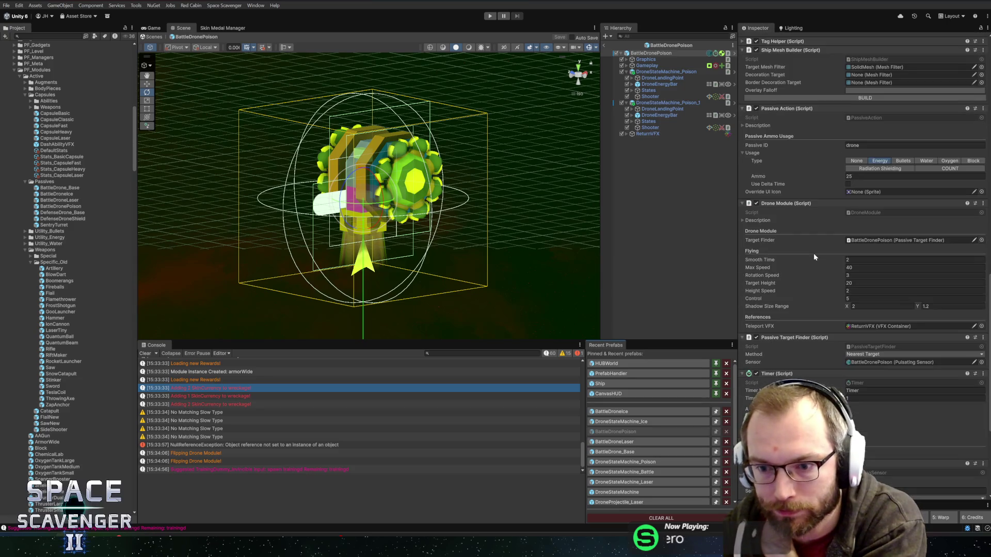
left_click(764, 220)
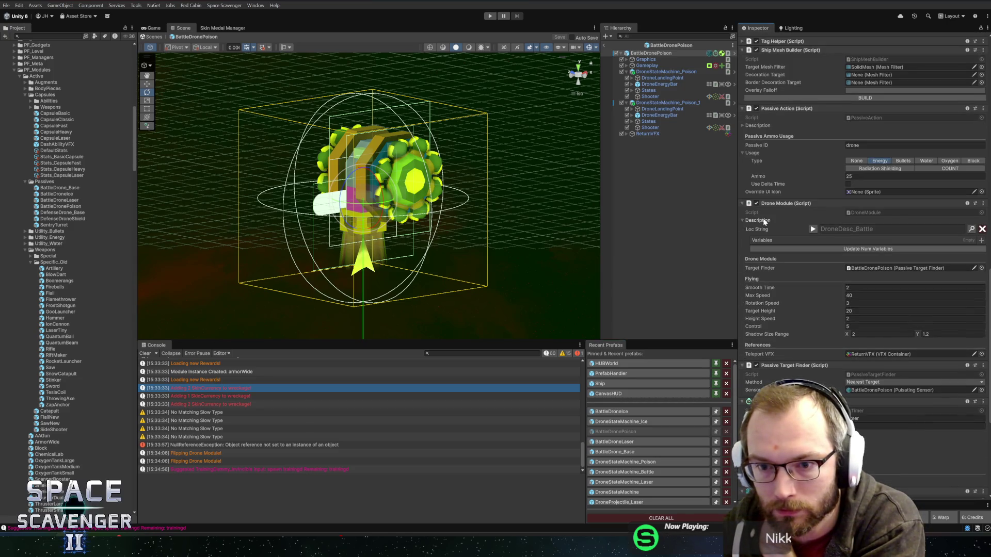
left_click(813, 229)
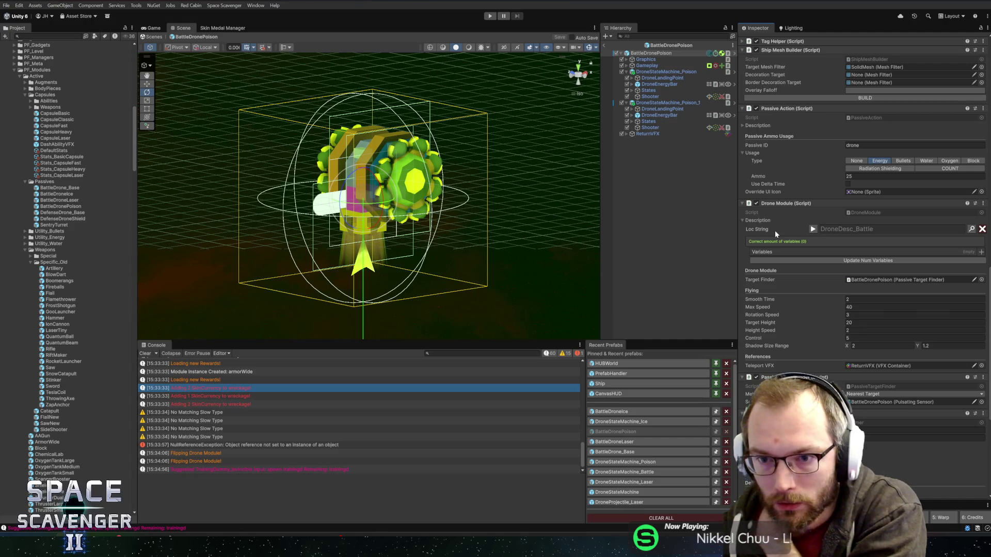
left_click(754, 126)
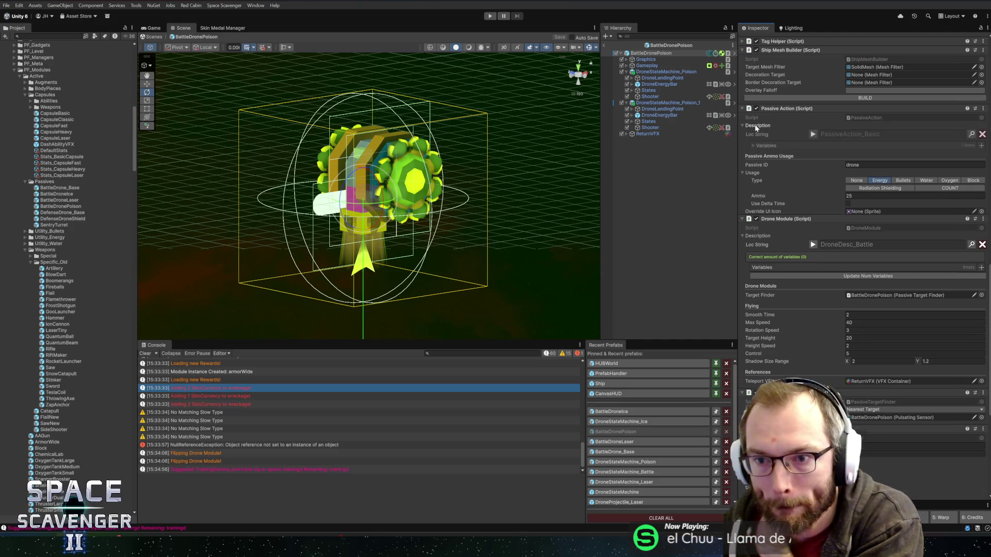
left_click(814, 134)
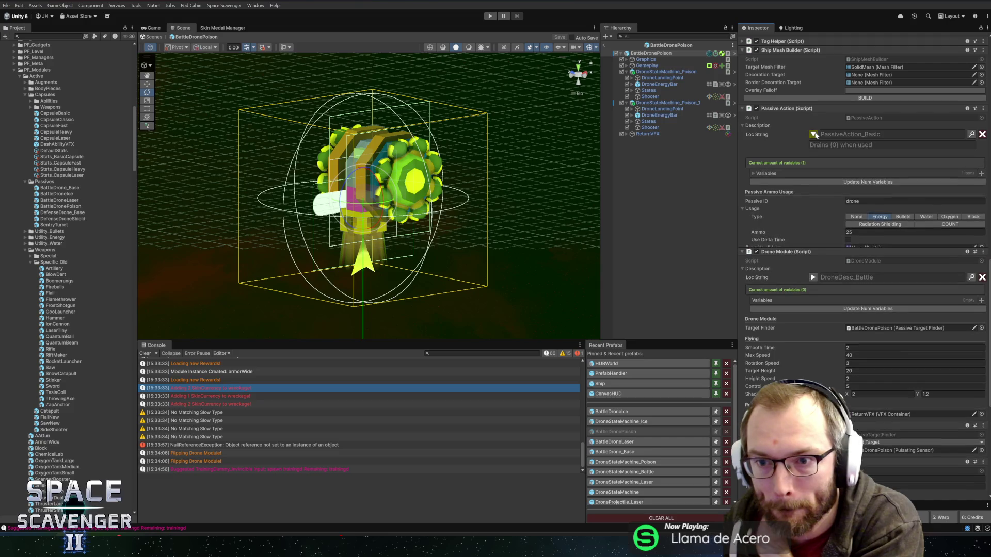
left_click(813, 134)
left_click(764, 158)
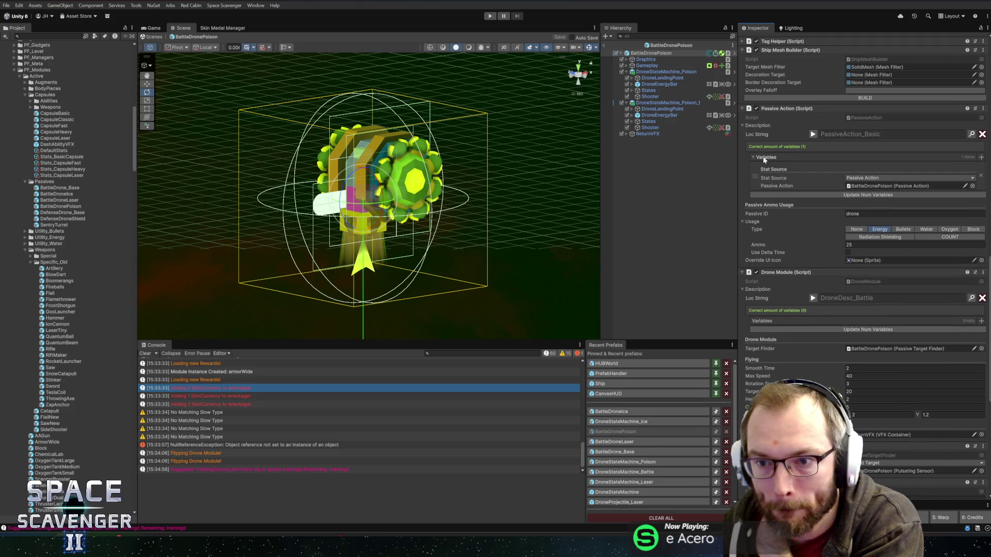
scroll(790, 232, "down", 8)
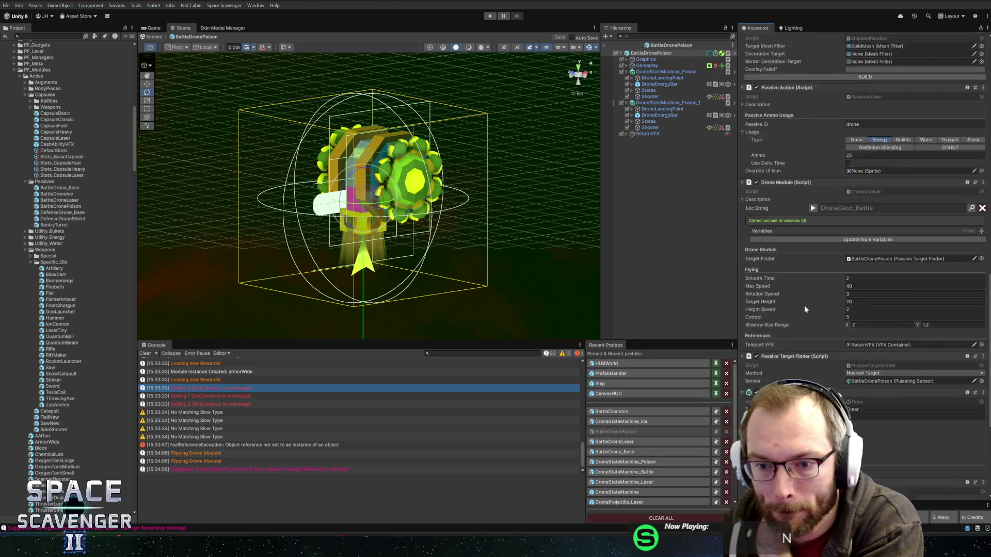
scroll(805, 307, "down", 3)
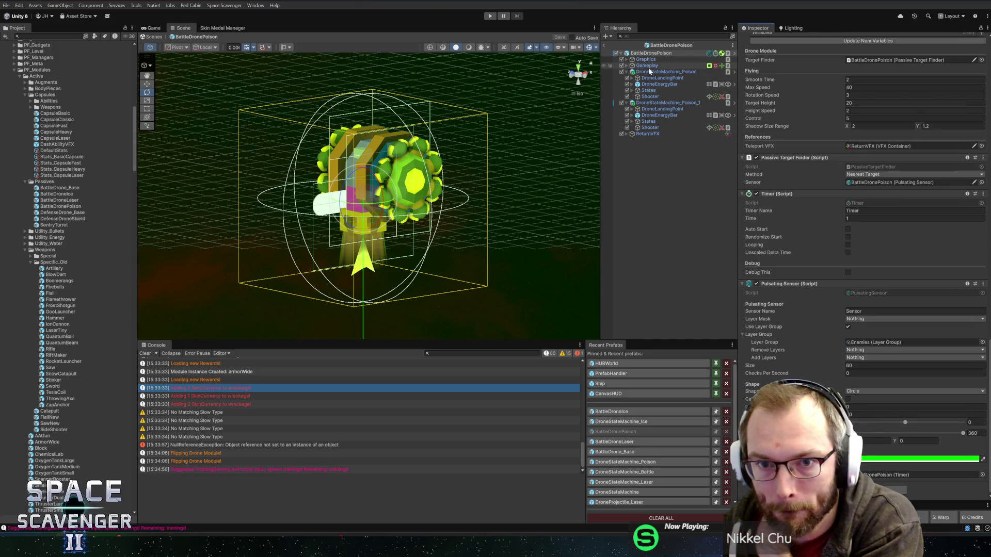
Assign Shooter as the Gameplay module's damage targeting, save BattleDronePoison, and open DroneStateMachine_Ice.
left_click(648, 66)
scroll(804, 247, "down", 2)
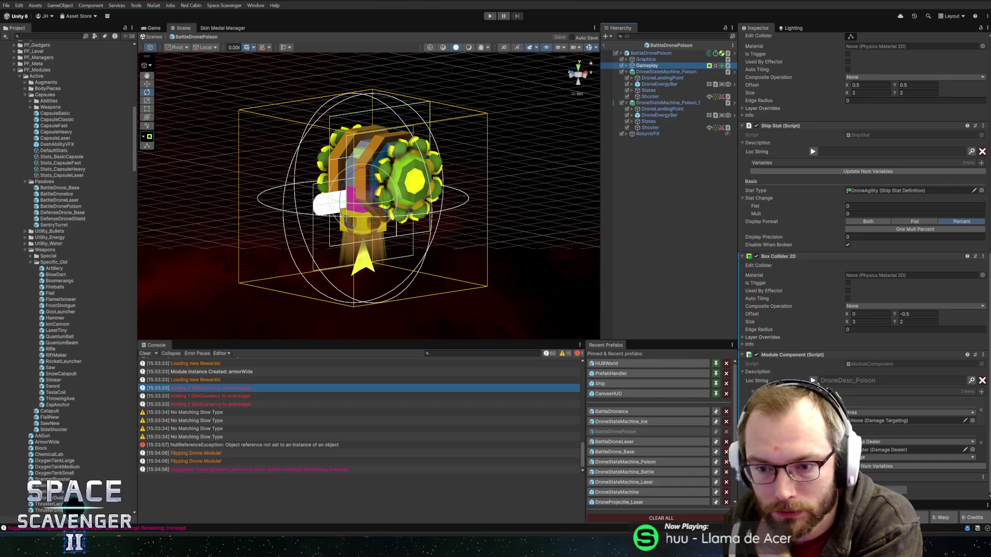
left_click(813, 380)
scroll(801, 376, "down", 2)
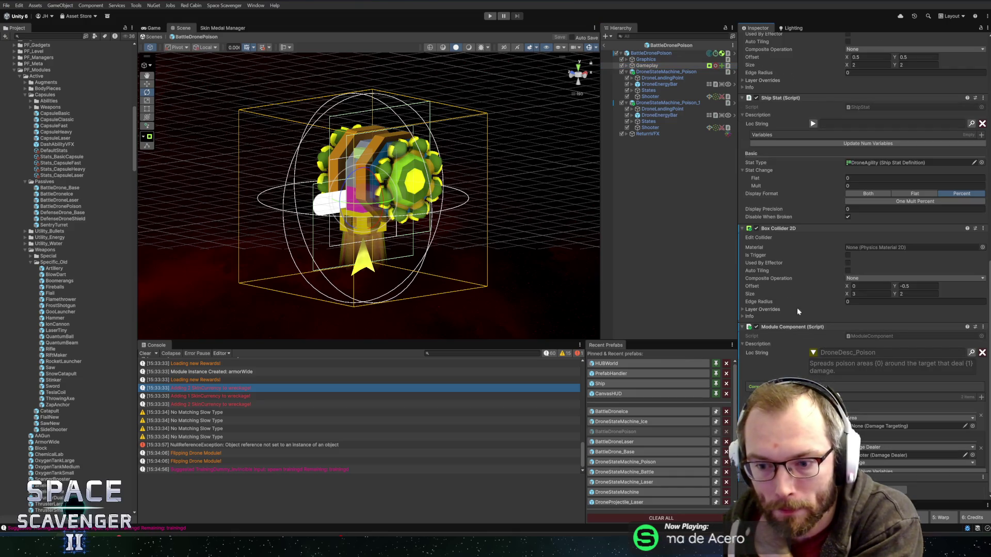
left_click_drag(649, 97, 899, 393)
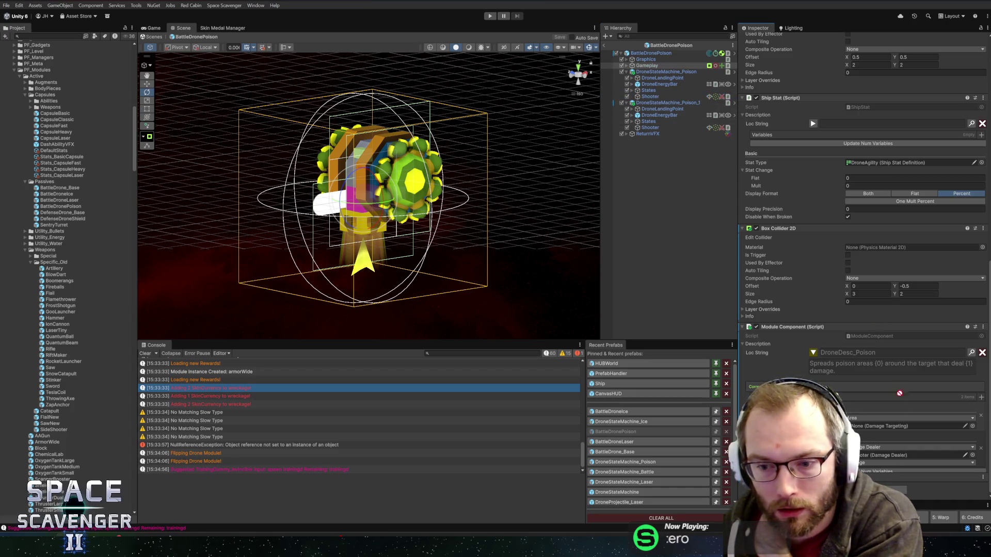
key("ctrl+s")
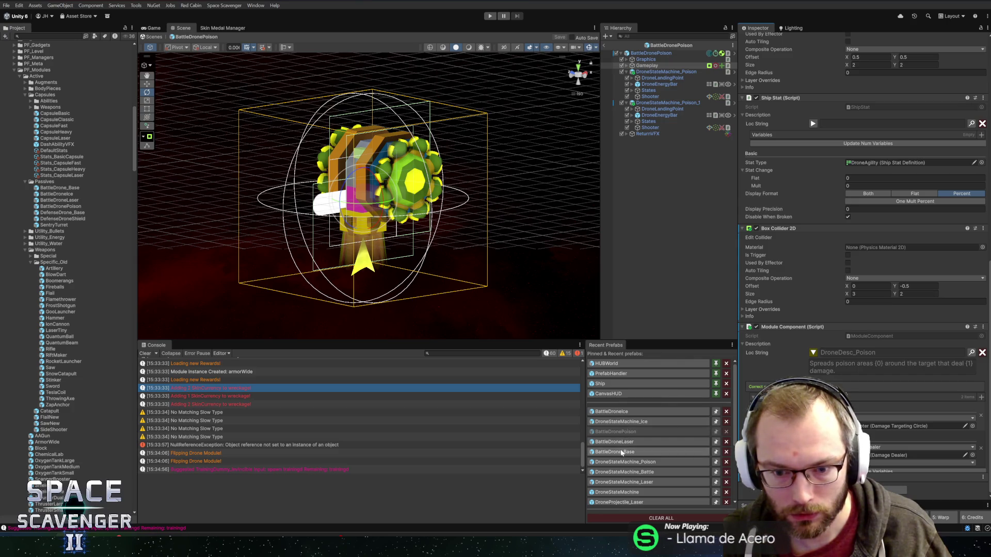
left_click(621, 422)
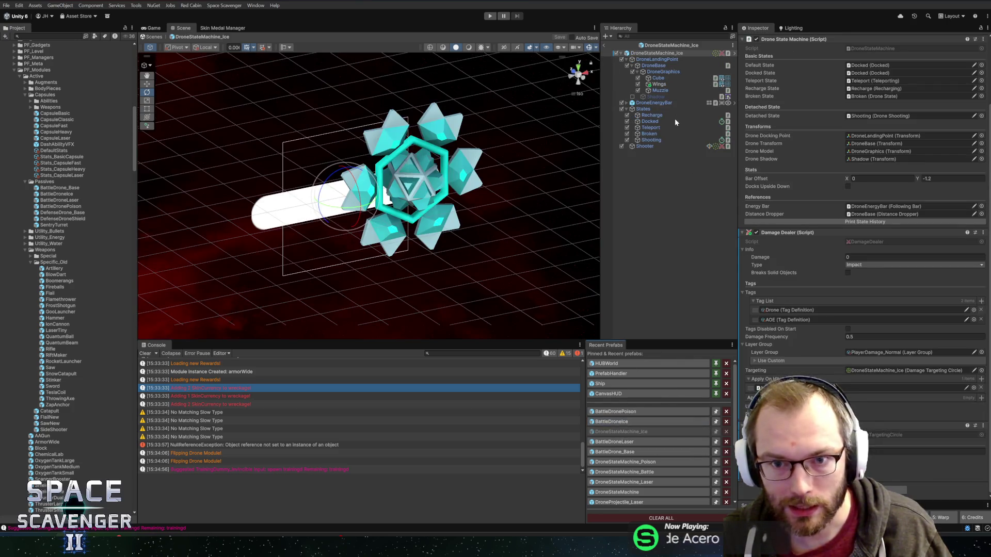
Set the Damage Dealer type to Ice, remove the empty Apply On Hit entry, and save.
left_click(645, 146)
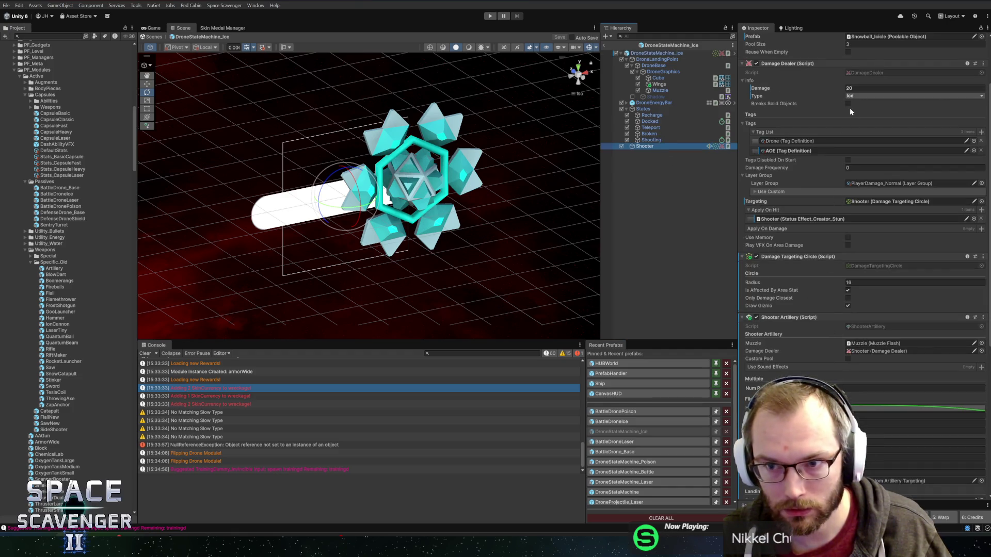
left_click(657, 53)
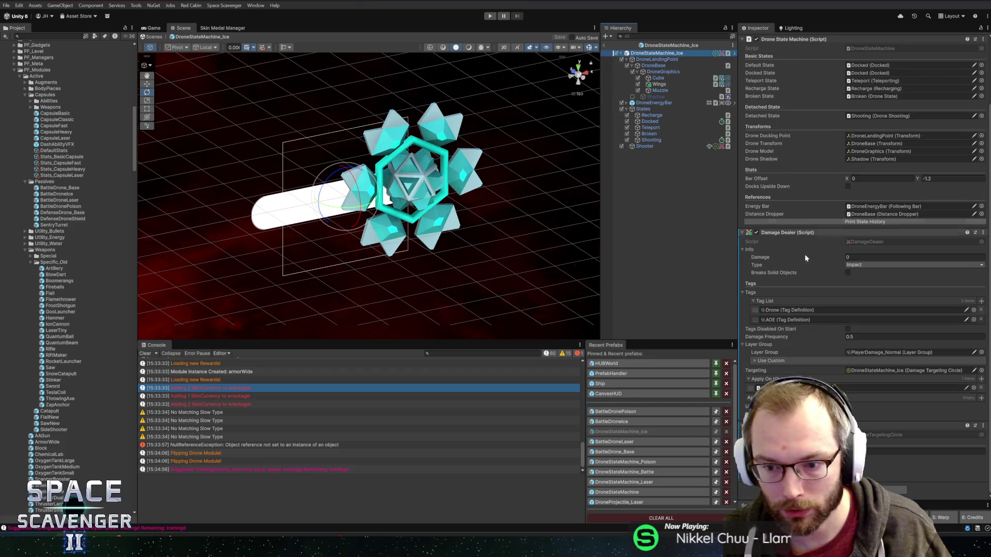
left_click(861, 265)
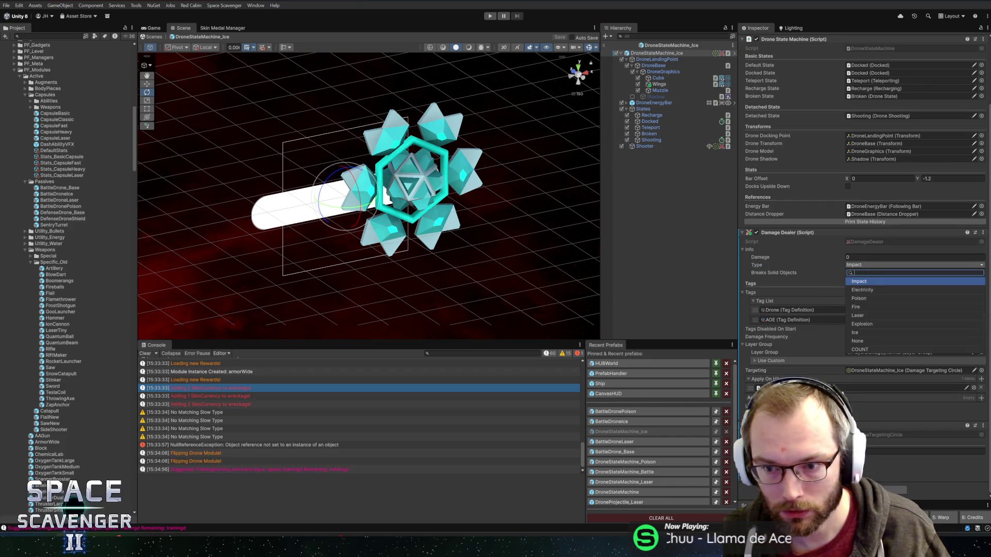
left_click(863, 333)
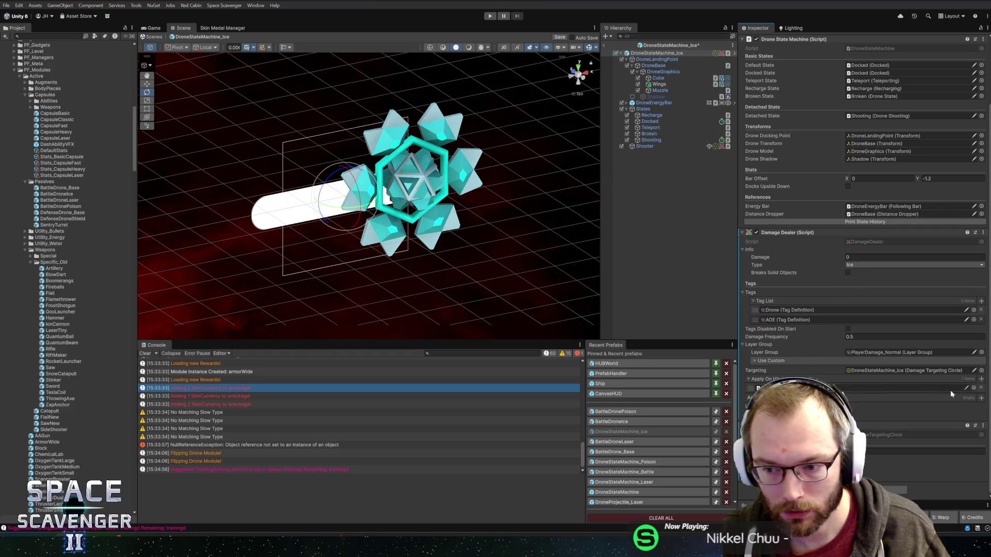
left_click(973, 388)
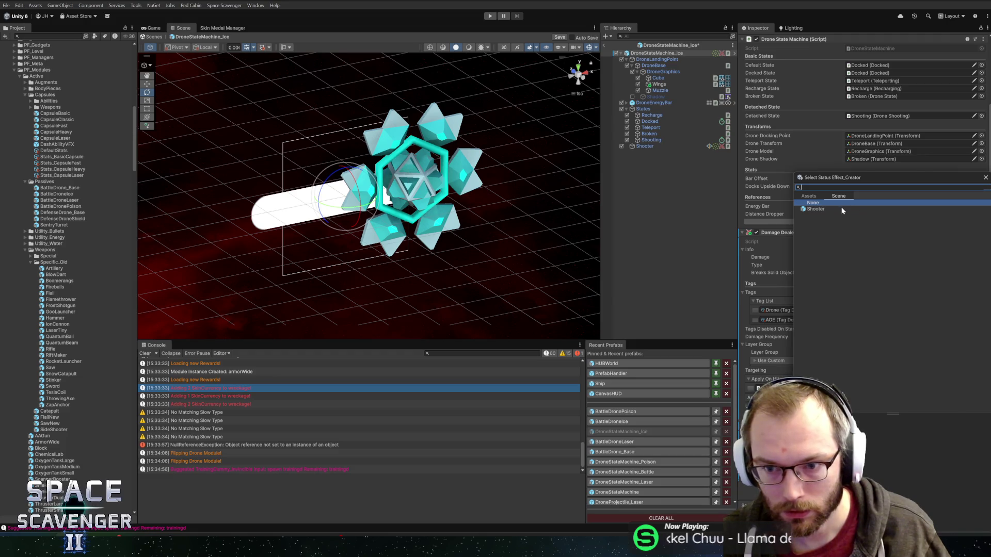
key("Escape")
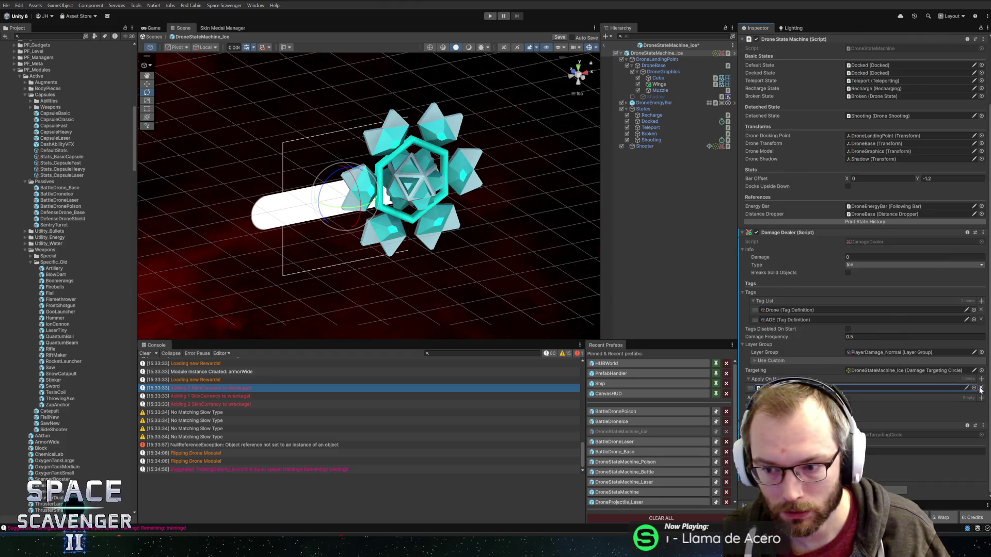
left_click(981, 388)
key("ctrl+s")
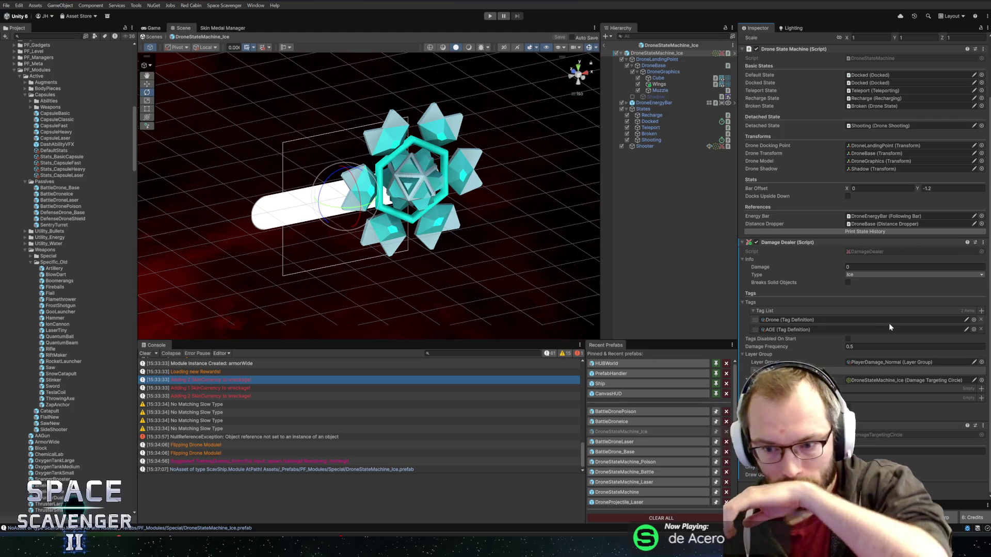
Check the targeting source and Shooter artillery settings, return to the scene, and press Play.
left_click(869, 380)
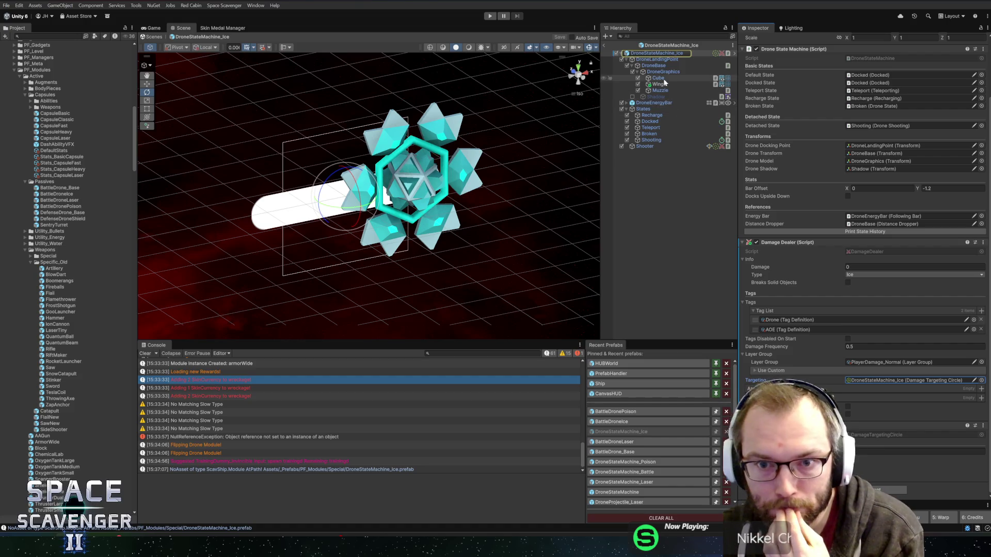
left_click(644, 146)
scroll(812, 301, "down", 5)
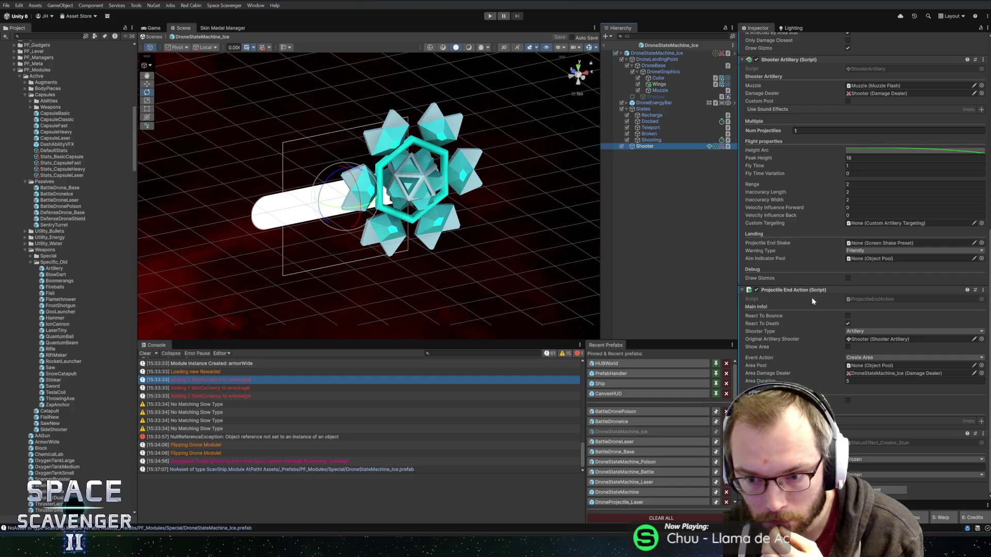
left_click(604, 45)
left_click(490, 17)
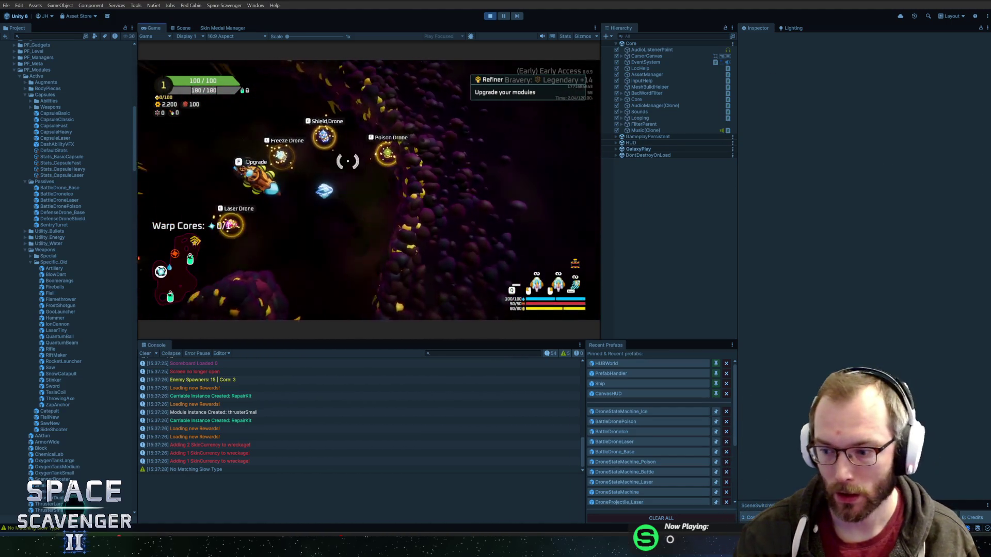
Maximize the Game view, open the upgrade view, and attach Poison, Freeze, Laser and Shield drones.
key("shift+space")
scroll(433, 135, "up", 3)
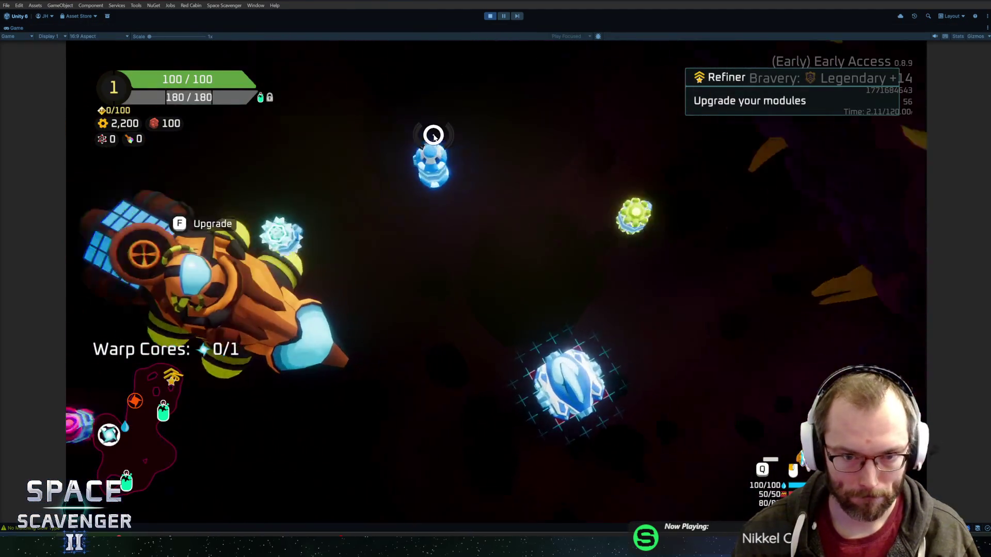
key("f")
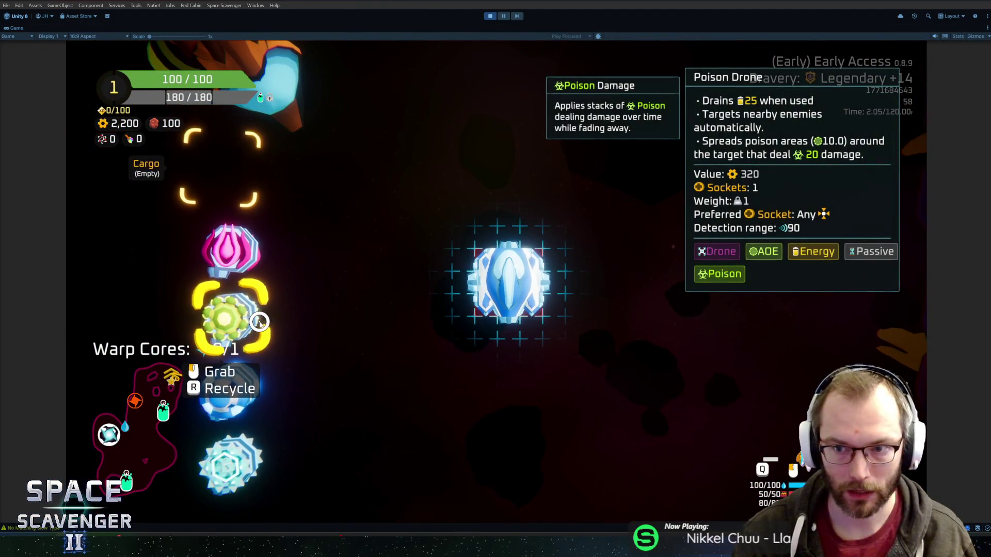
left_click_drag(259, 322, 425, 305)
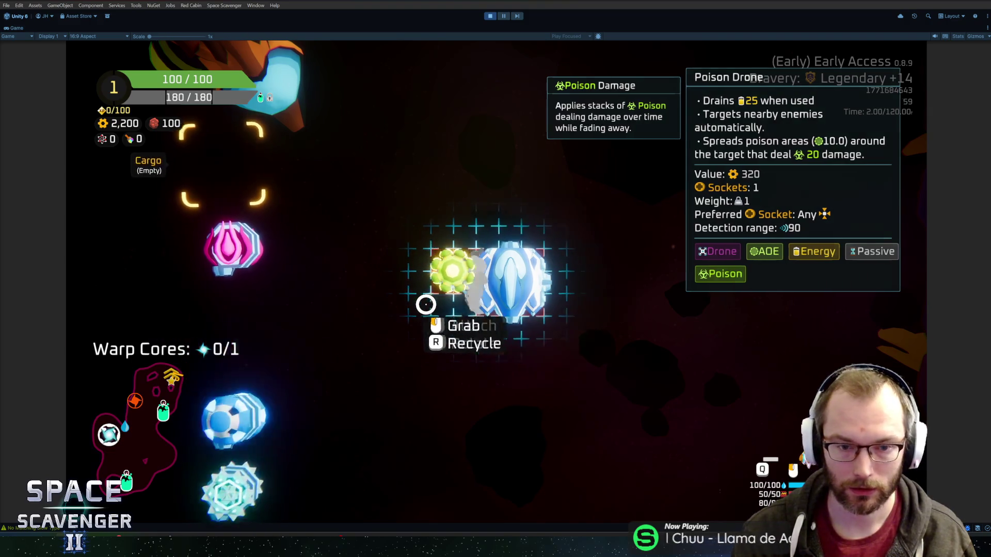
mouse_move(242, 320)
left_mouse_down()
mouse_move(330, 317)
mouse_move(242, 320)
left_mouse_up()
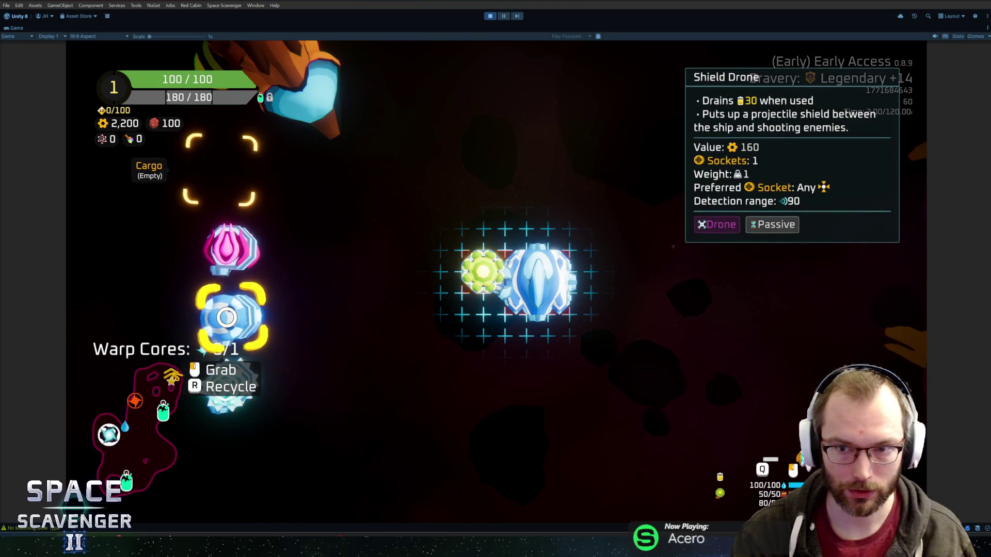
mouse_move(232, 398)
left_mouse_down()
mouse_move(485, 345)
mouse_move(531, 312)
left_mouse_up()
left_click_drag(230, 248, 604, 255)
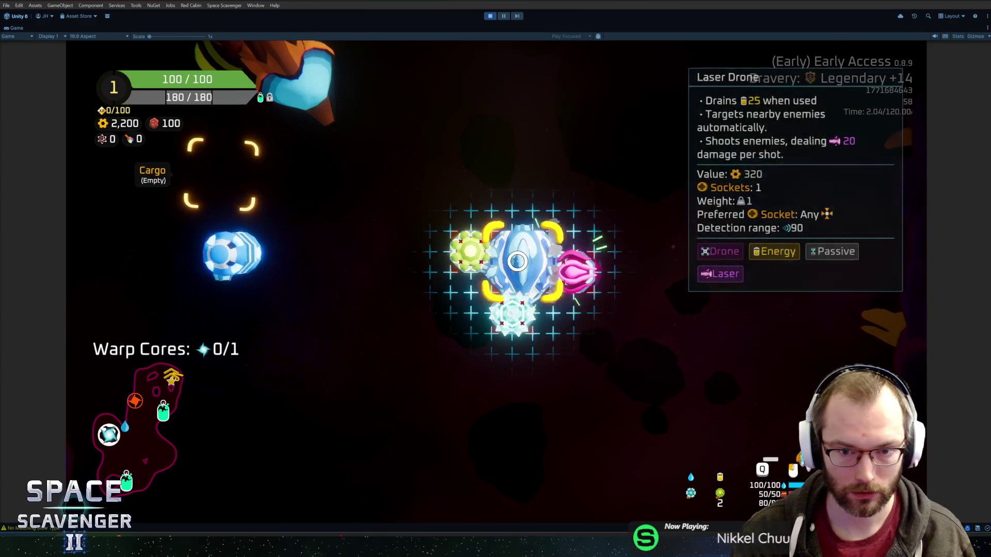
mouse_move(232, 250)
left_mouse_down()
mouse_move(490, 214)
mouse_move(517, 176)
left_mouse_up()
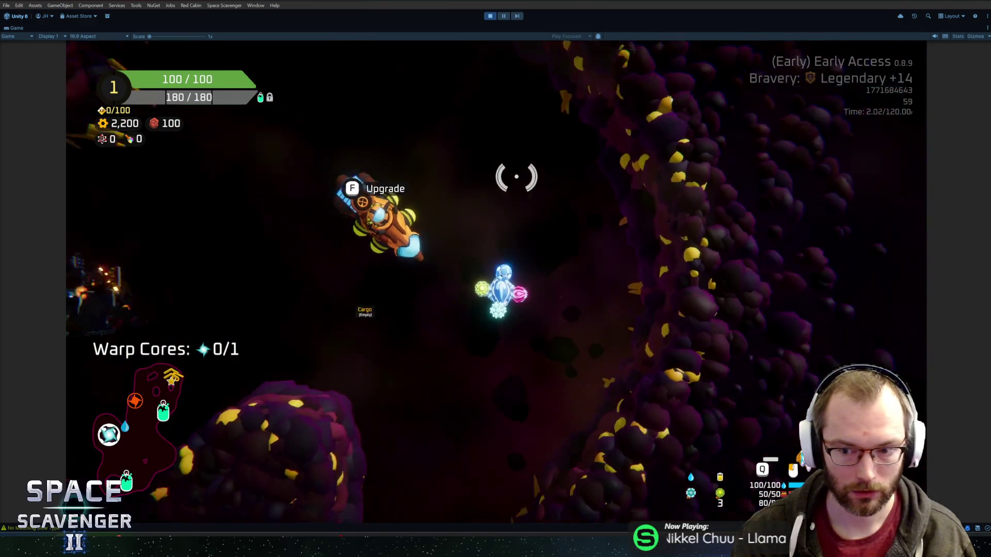
Fly the ship through the asteroids around the Oxygen Station, firing to test the drones.
key("s")
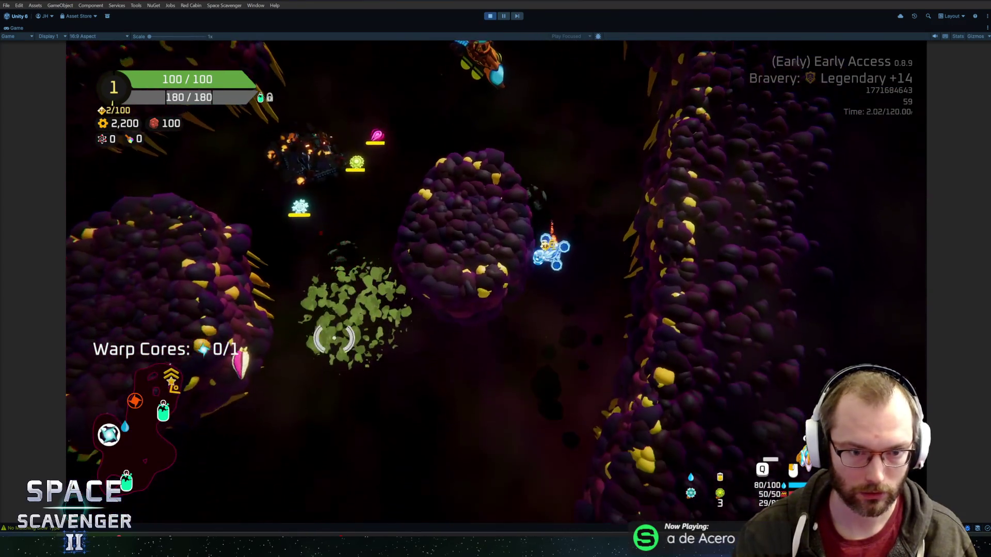
left_click(324, 316)
key("s")
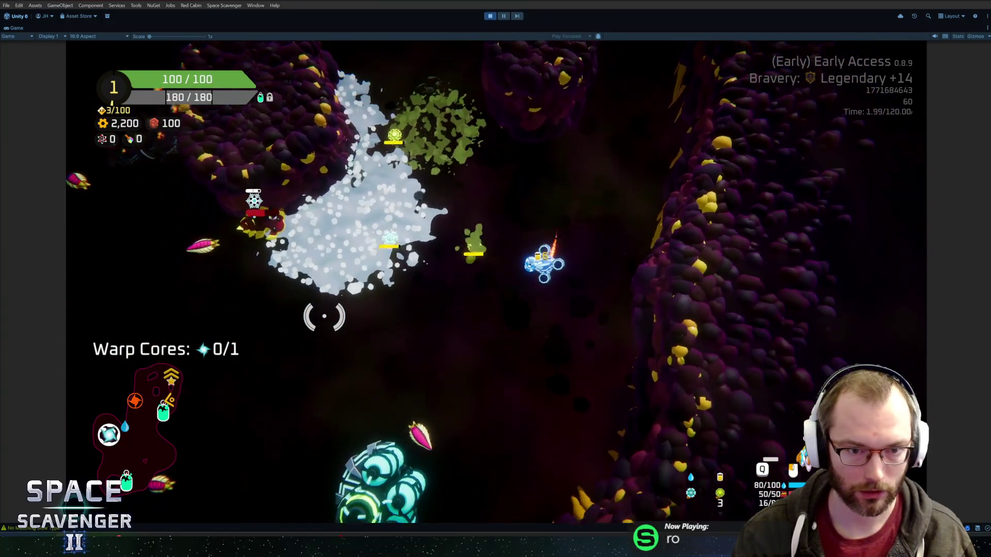
key("d")
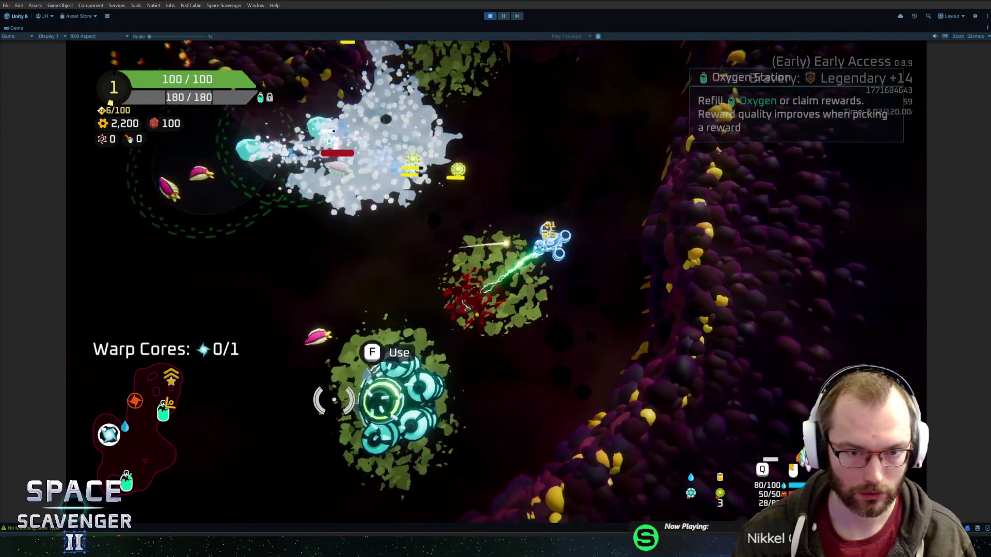
key("a")
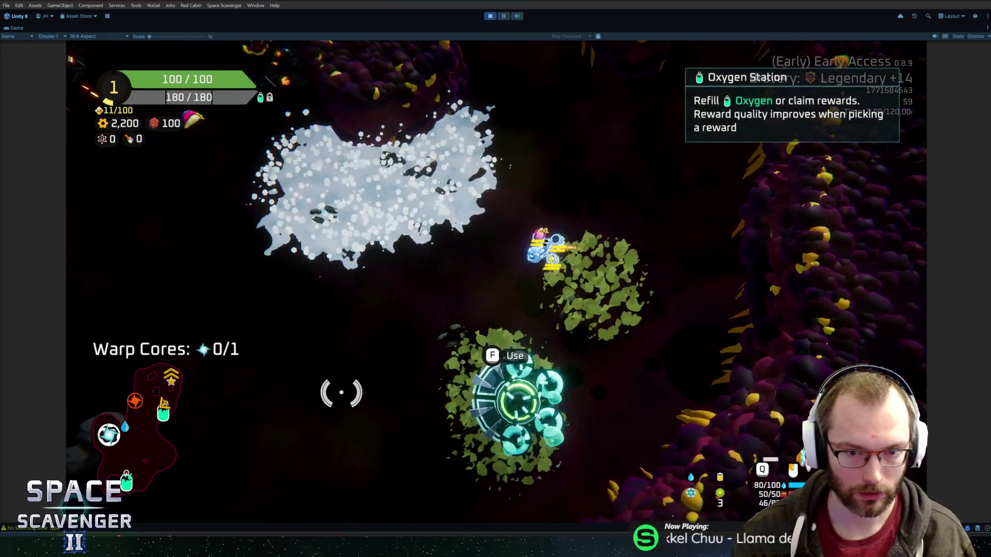
key("a")
key("s")
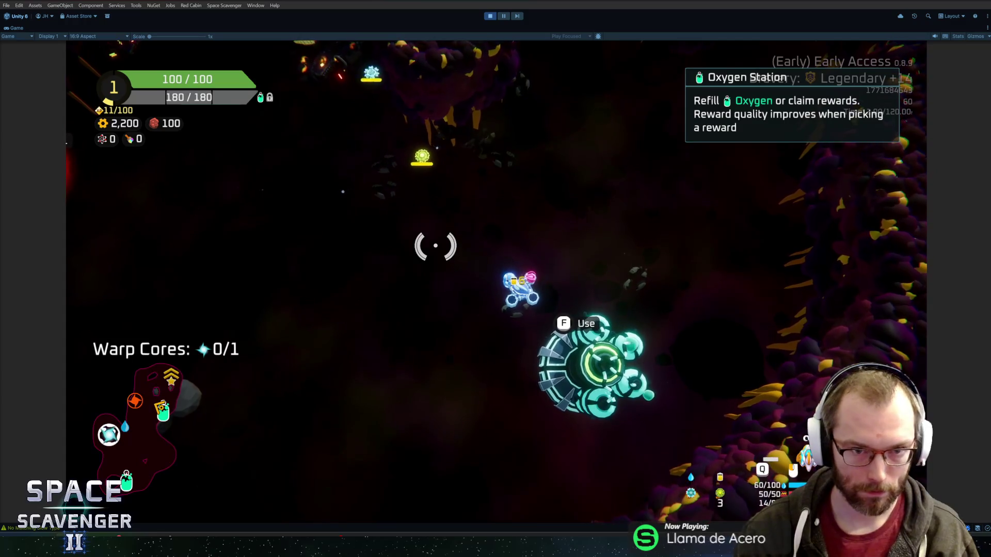
key("w")
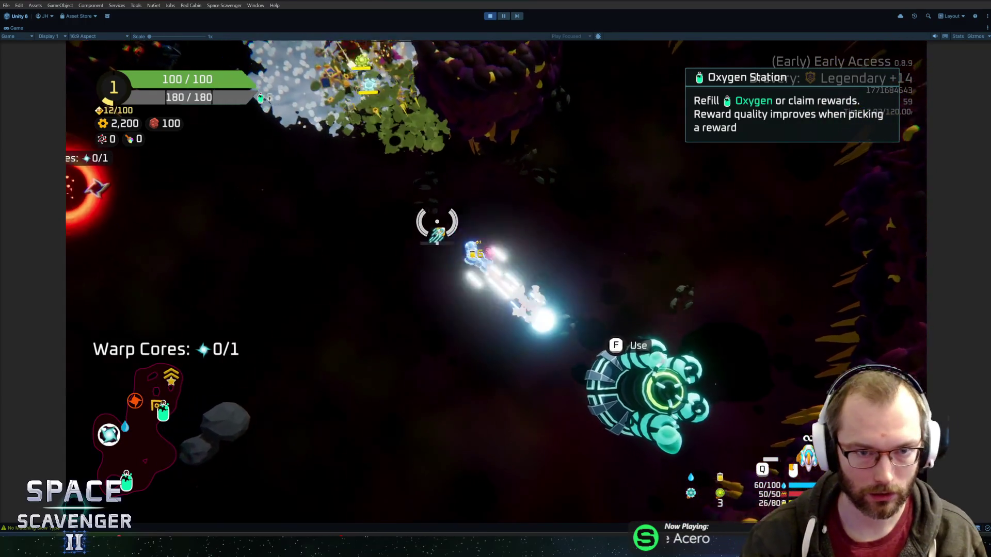
key("s")
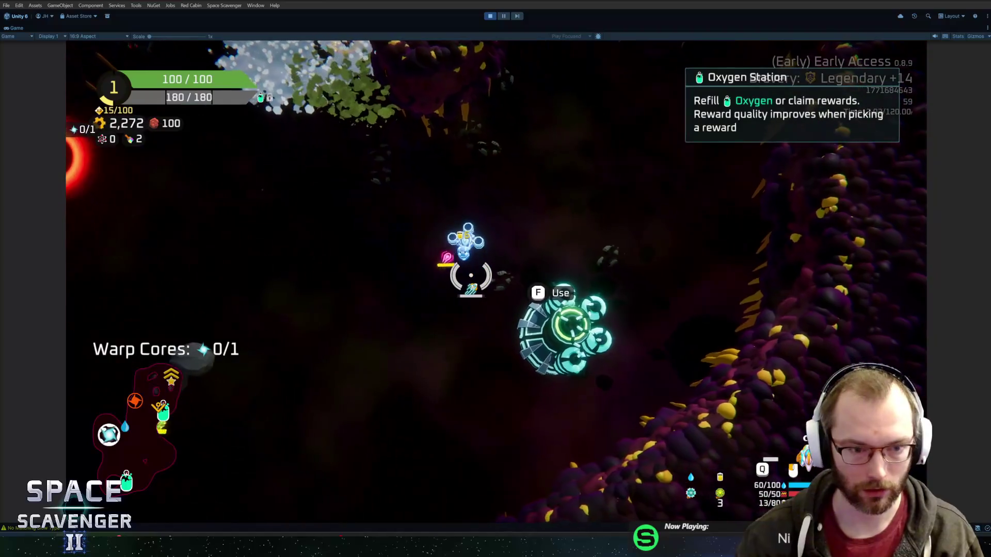
key("w")
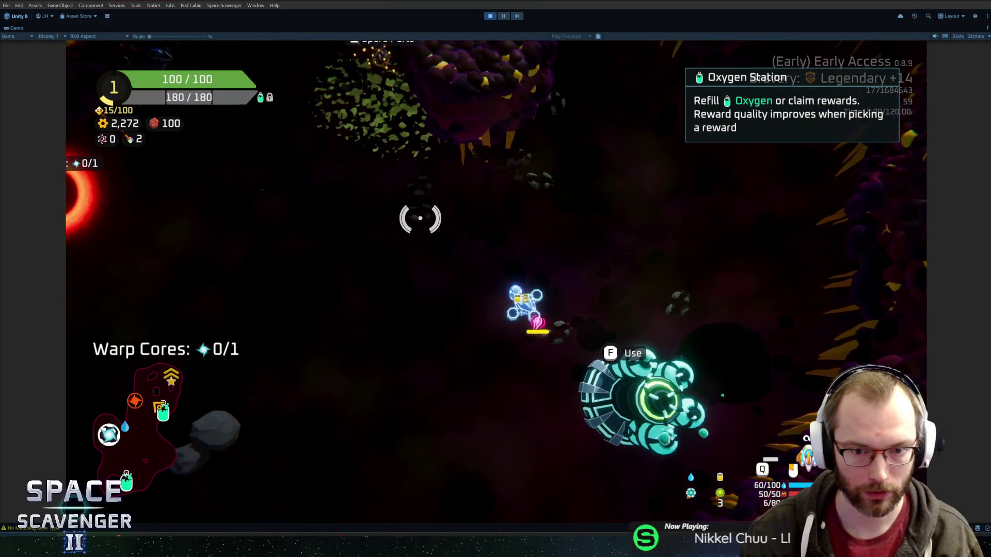
key("a")
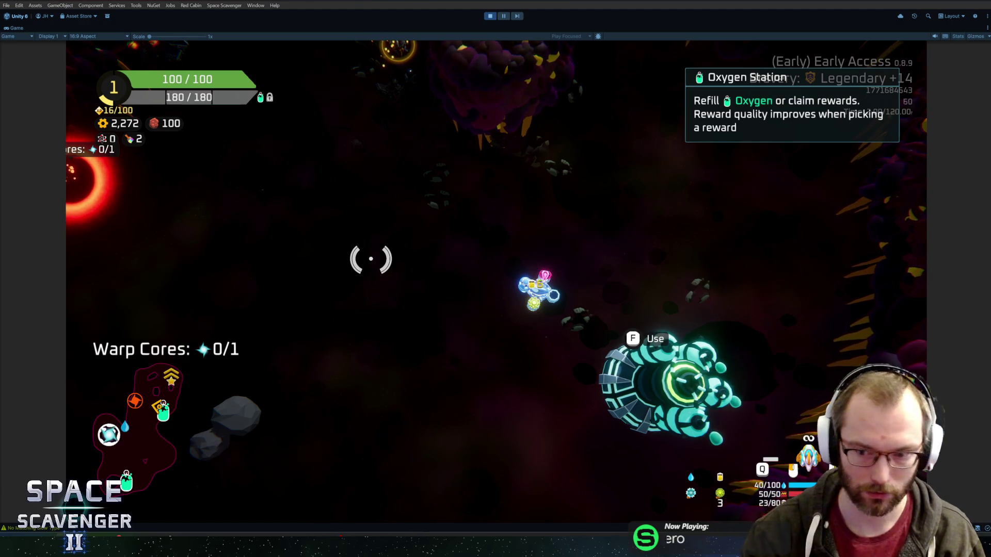
Spawn a Stingray via the 'spawn Stingray' console command and manoeuvre the ship to fight it.
key("grave")
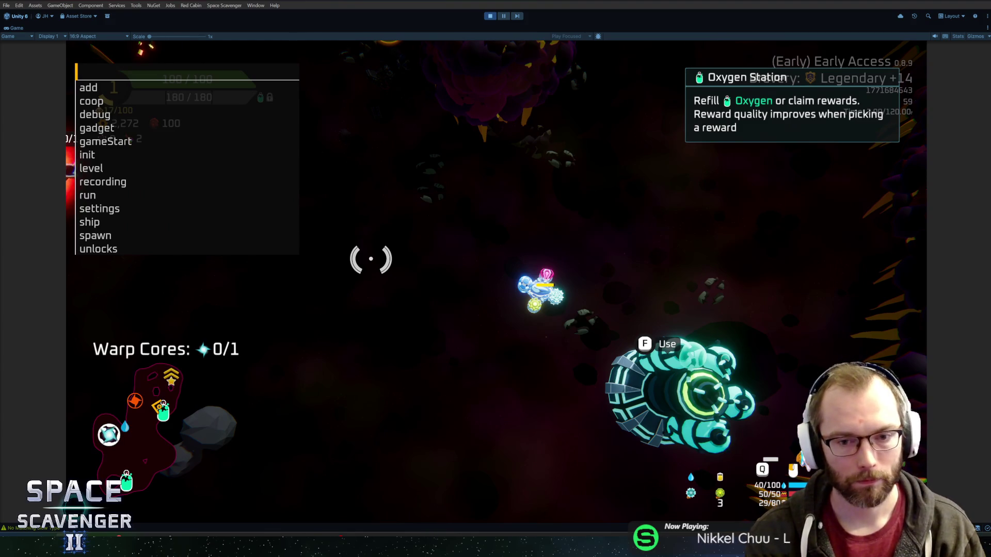
type("spawn st")
key("Tab")
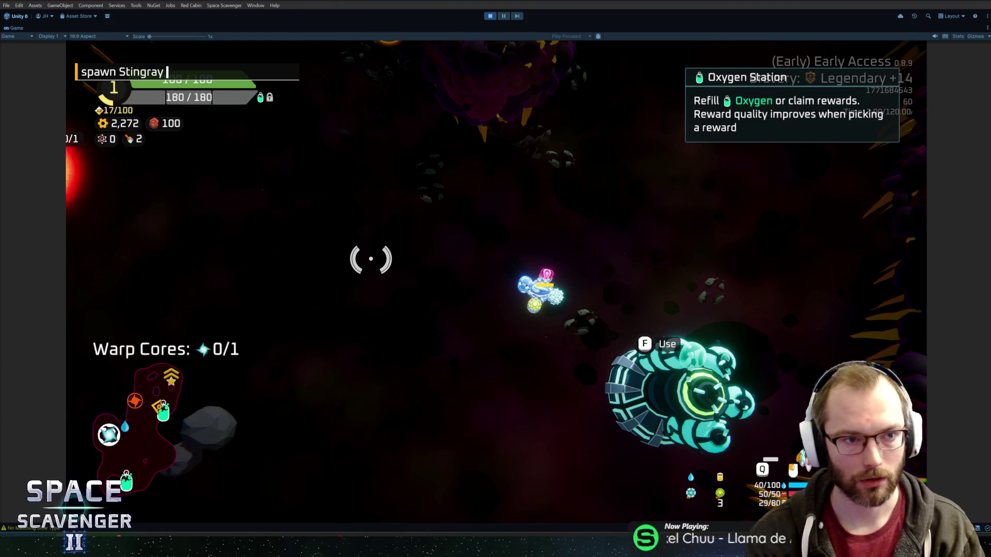
key("Return")
key("d")
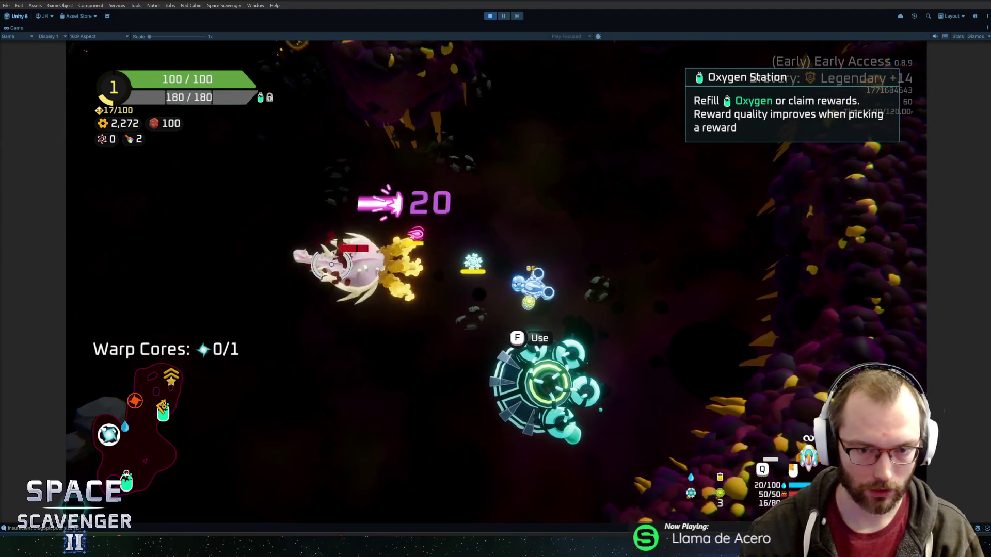
key("s")
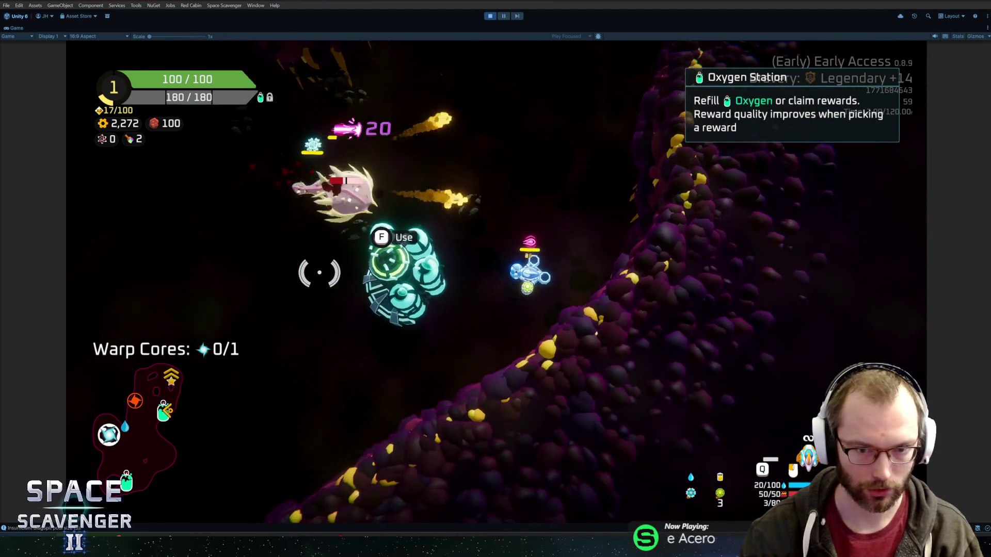
key("a")
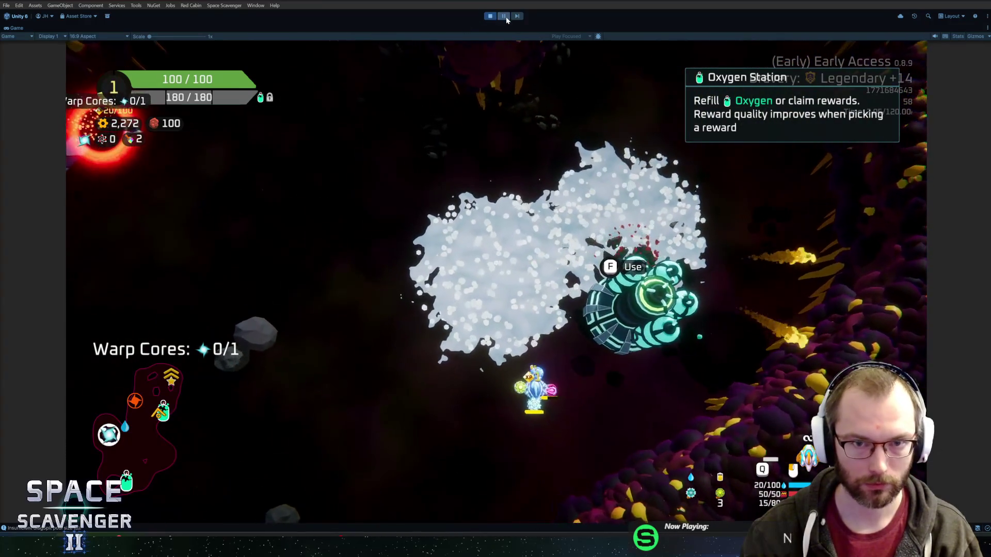
Restore the editor layout, stop Play mode, and switch to Rider.
left_click(504, 16)
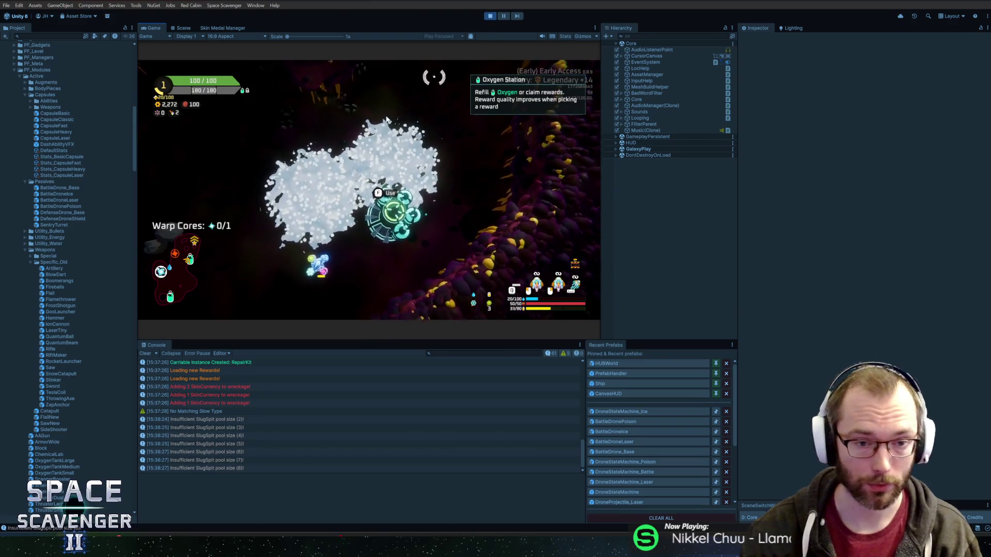
left_click(488, 16)
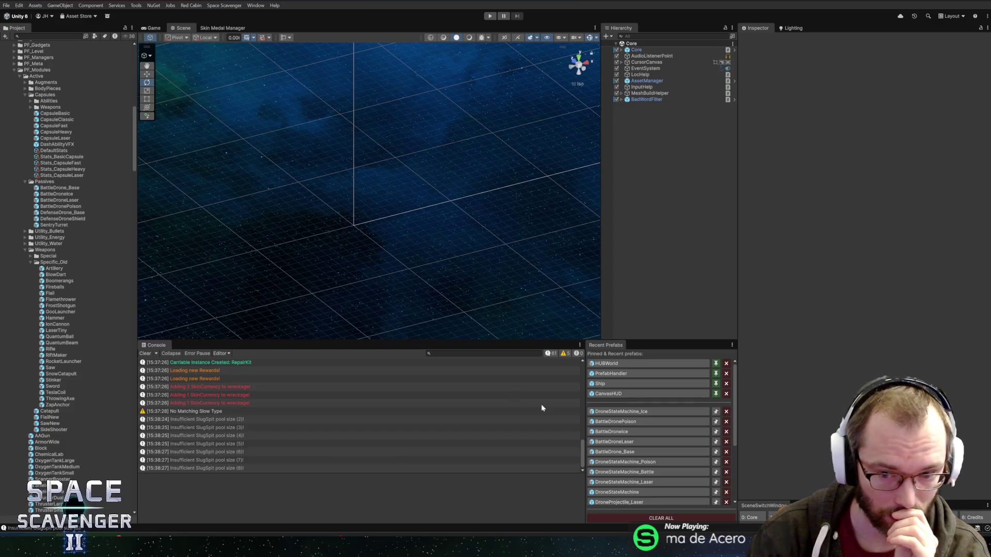
key("alt+Tab")
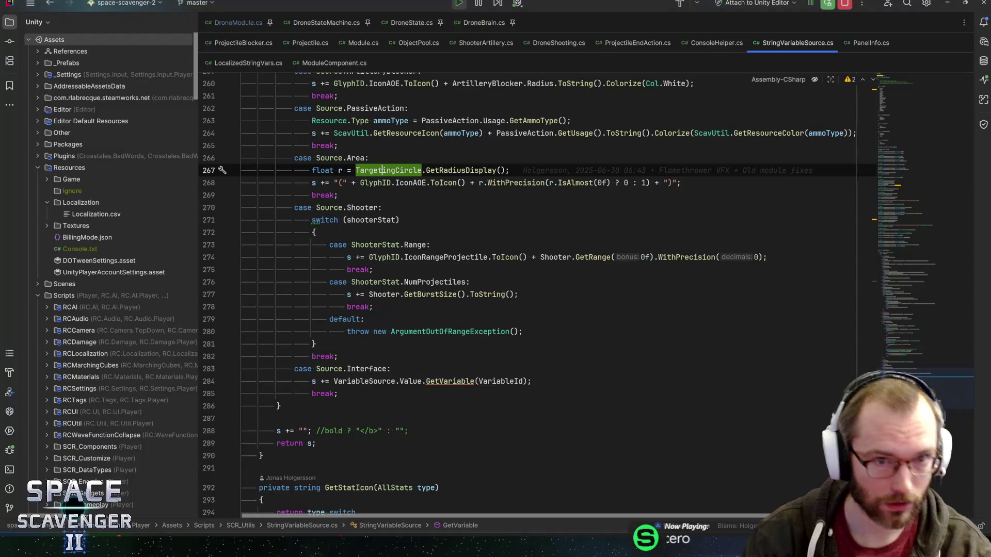
Open the DroneModule script and briefly search it for 'deta'.
left_click(250, 26)
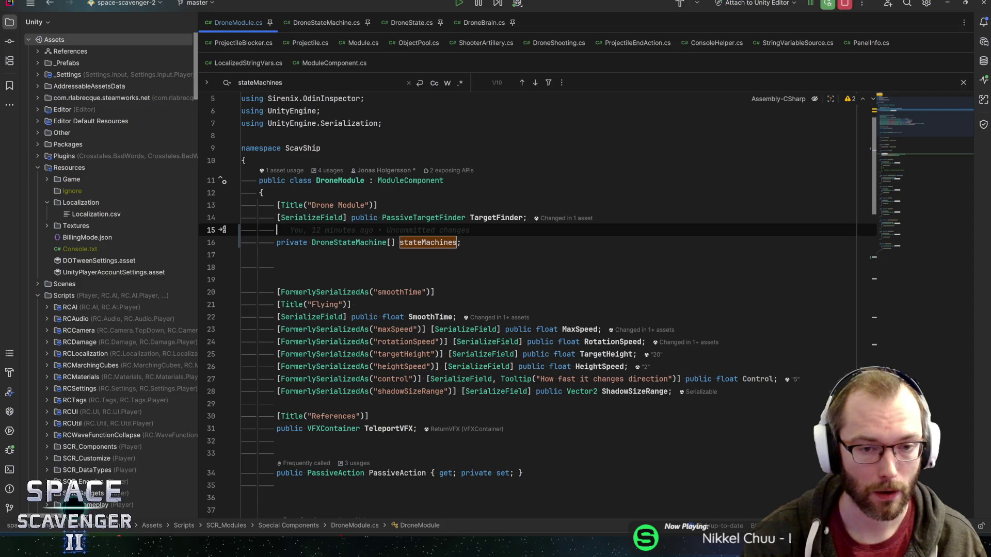
key("ctrl+f")
type("deta")
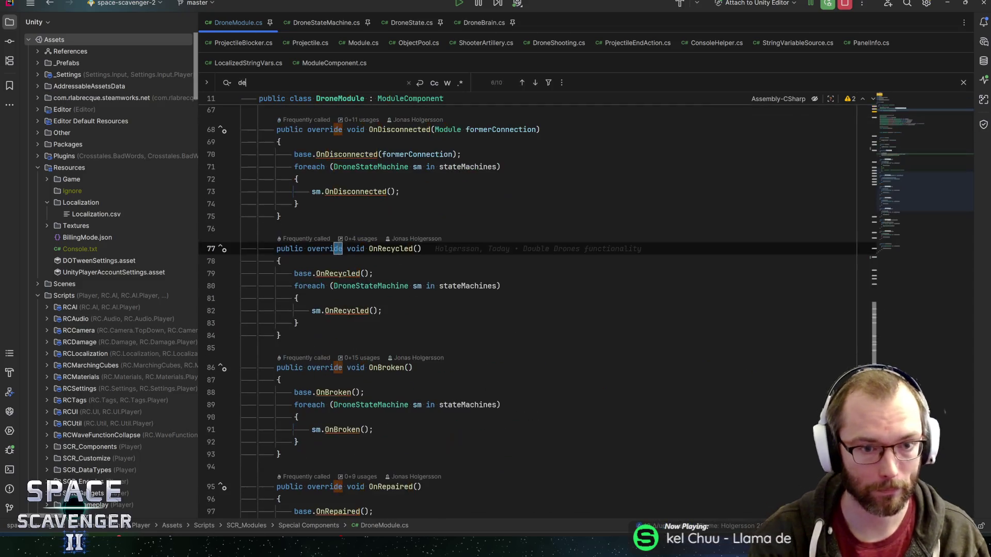
key("BackSpace")
key("BackSpace")
key("BackSpace")
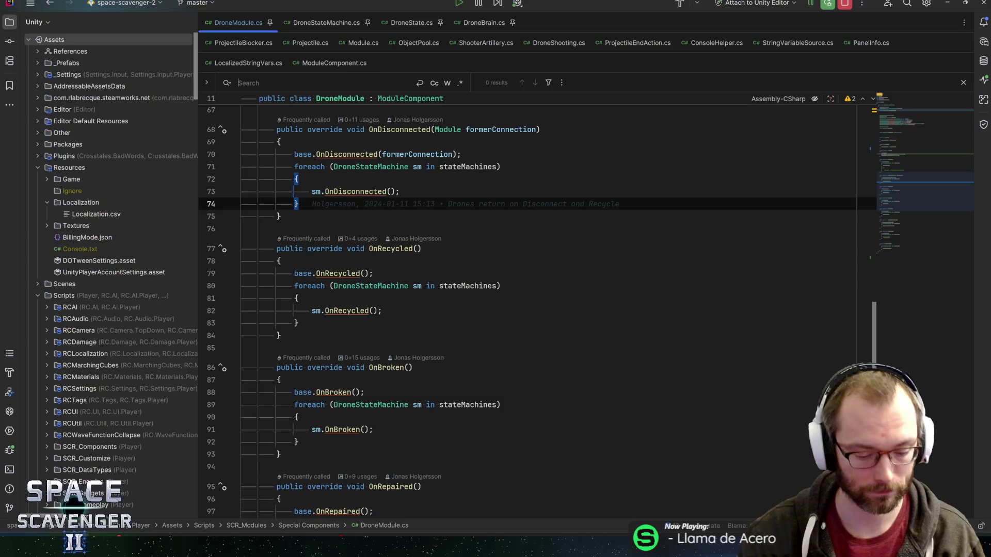
Find the DroneState class, list its inheritors, view DroneShooting, then navigate back to DroneModule.
key("ctrl+t")
type("dronestate")
key("Return")
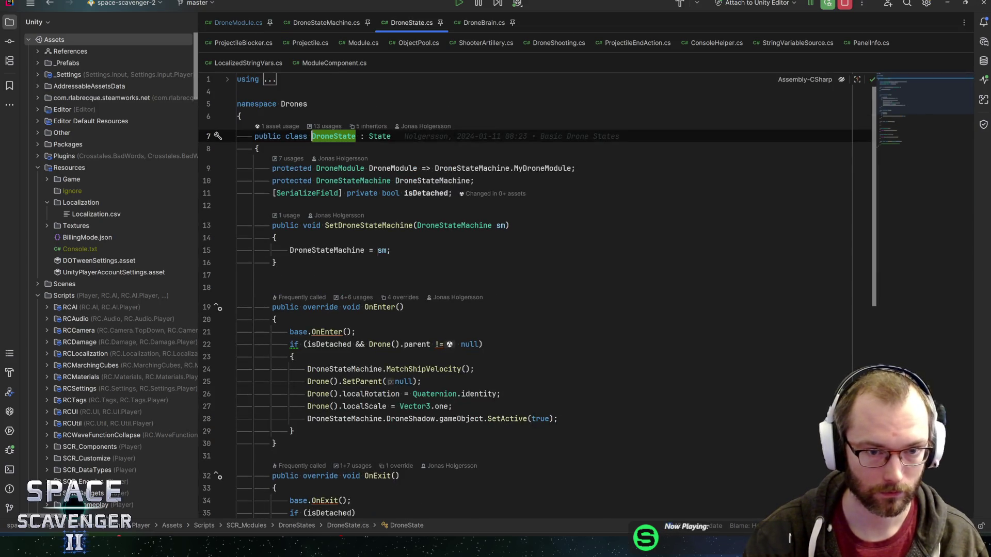
left_click(369, 136)
left_click(369, 127)
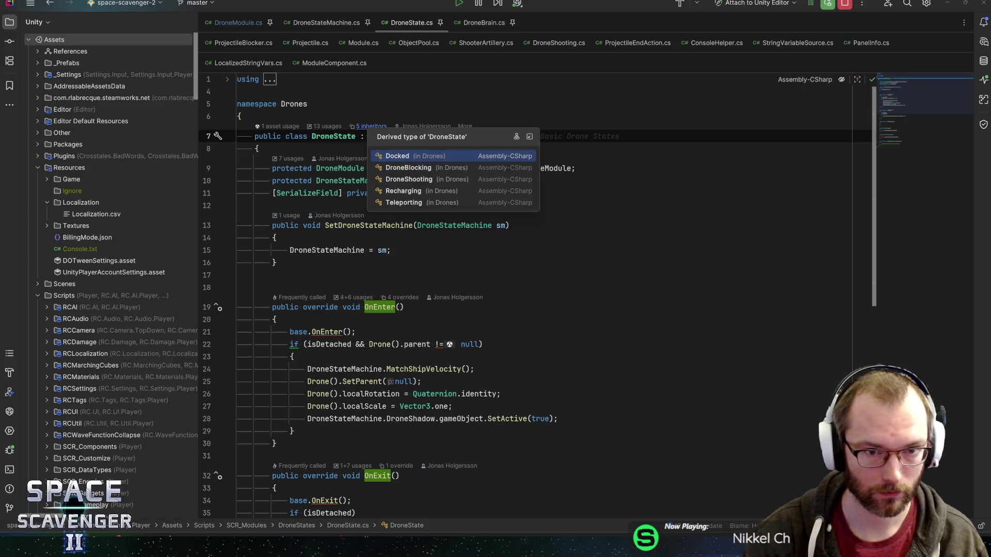
left_click(405, 179)
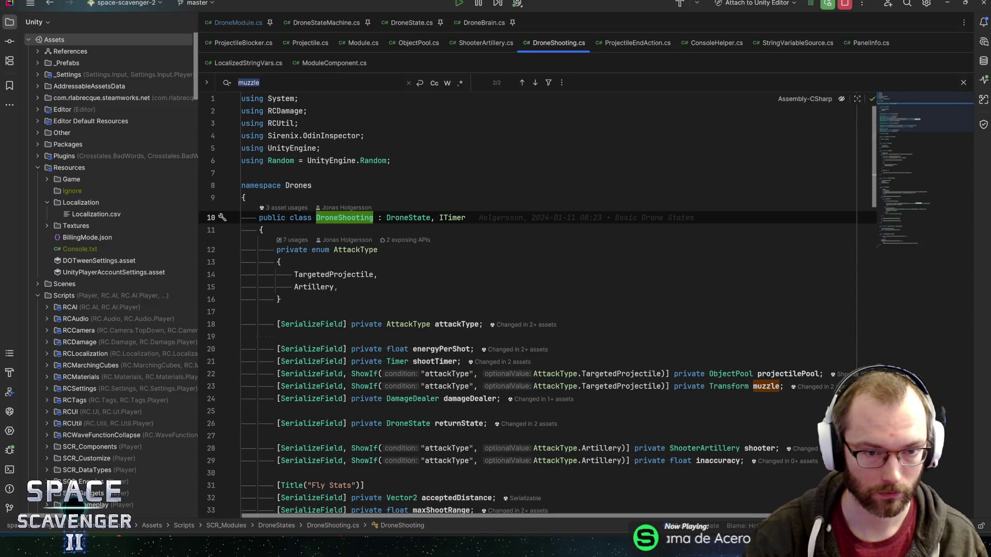
key("ctrl+u")
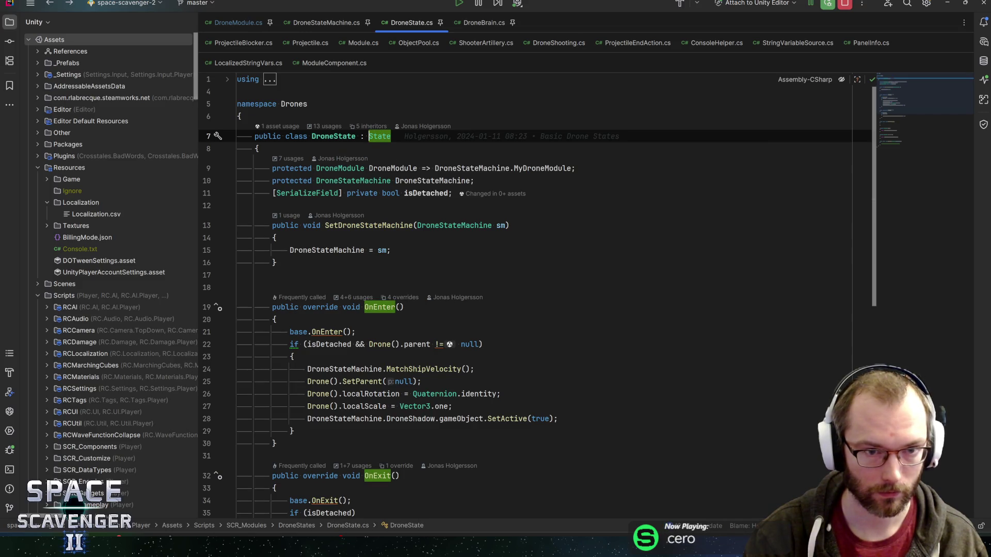
key("ctrl+alt+Left")
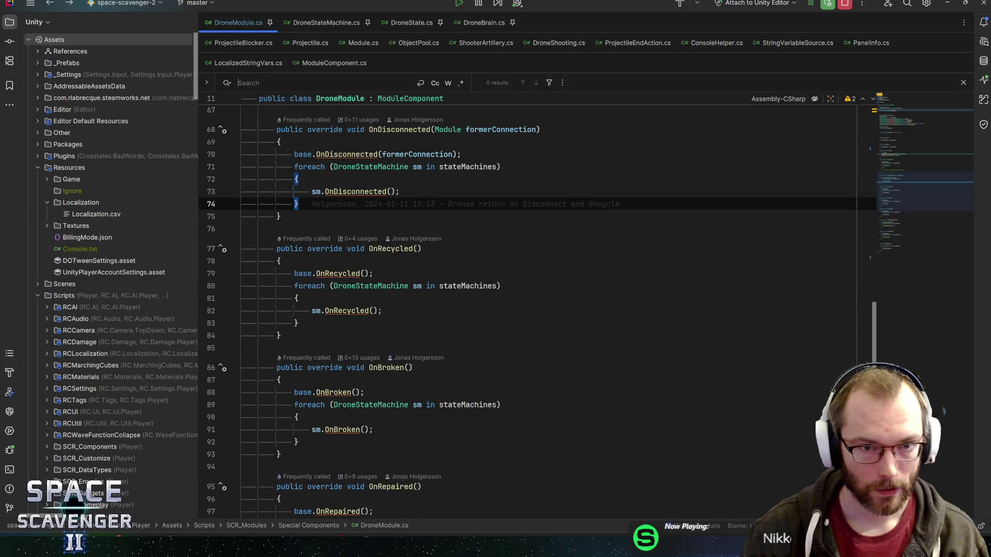
Search classes for 'dronemod', then dismiss the search and open DroneStateMachine.cs.
key("ctrl+n")
type("dronemod")
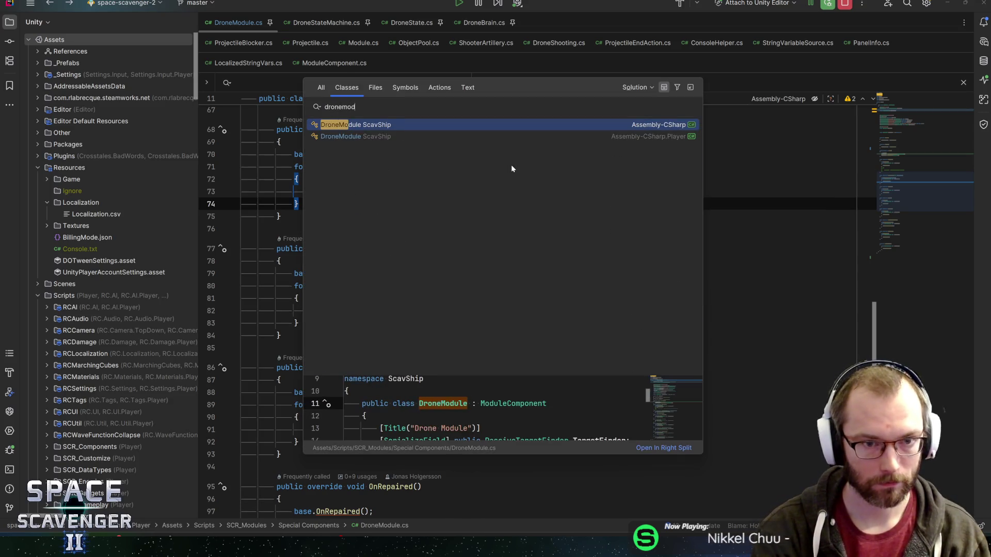
key("BackSpace")
key("BackSpace")
key("BackSpace")
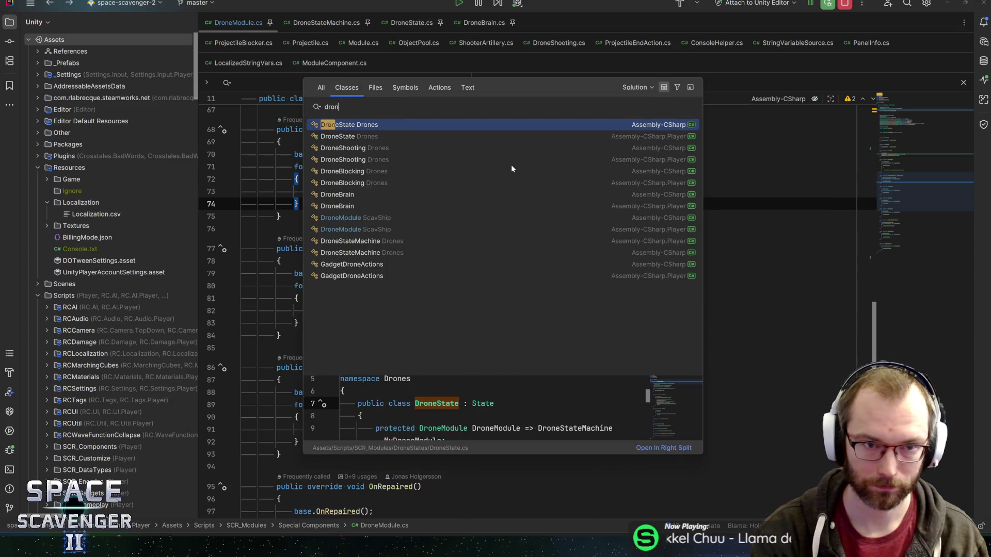
key("Escape")
left_click(326, 23)
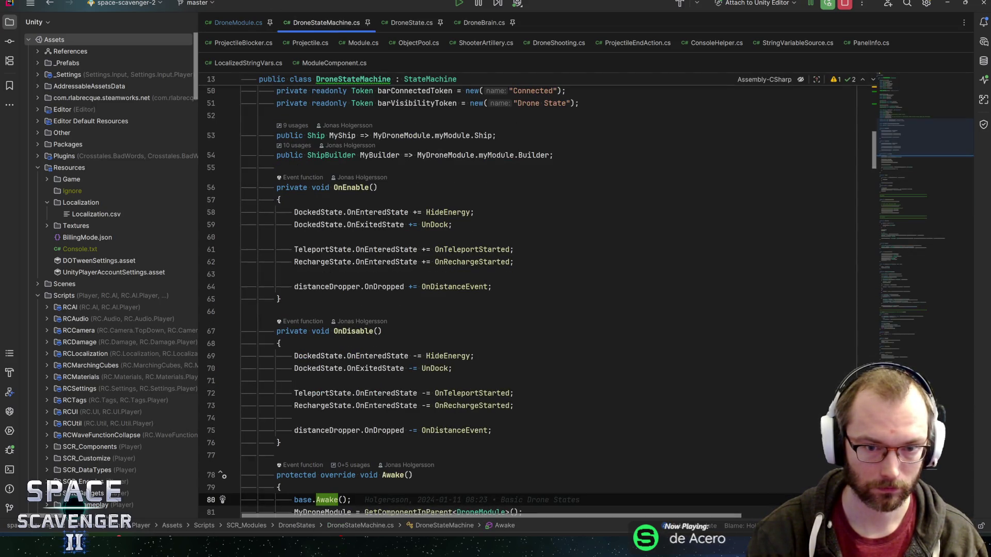
Add DetachedState.OnEnteredState handler lines for OnEnteredDetachedState in OnDisable and OnEnable.
scroll(495, 303, "up", 3)
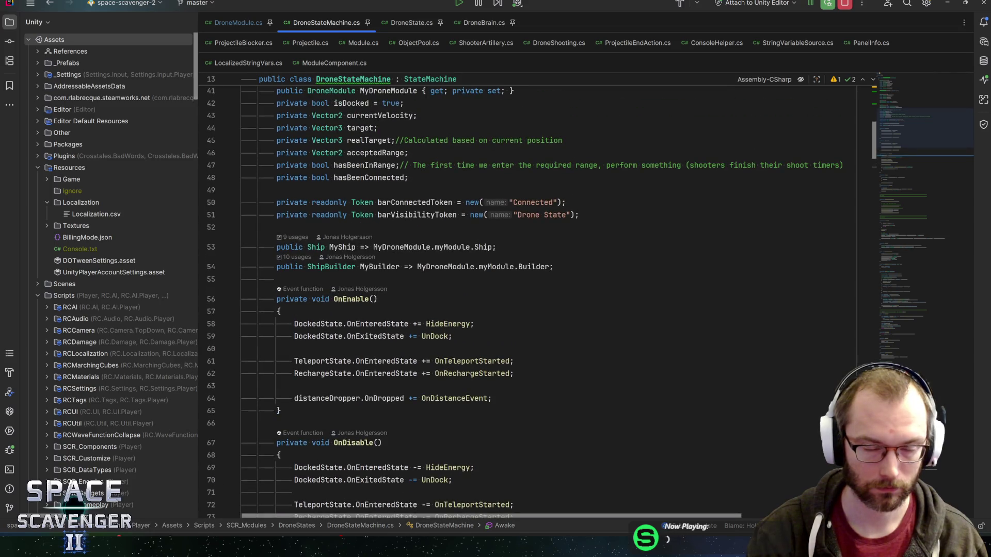
scroll(495, 303, "up", 10)
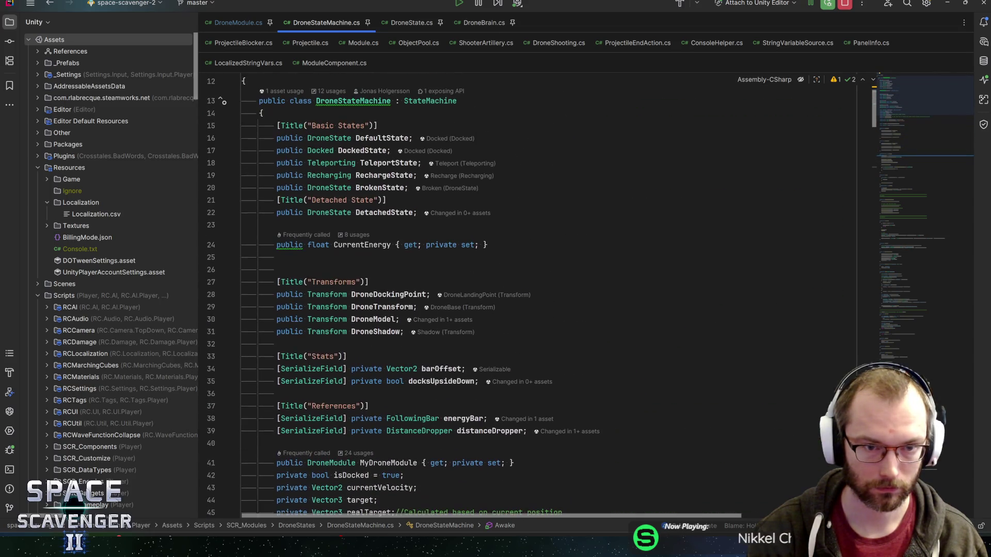
left_click(382, 212)
scroll(393, 222, "down", 14)
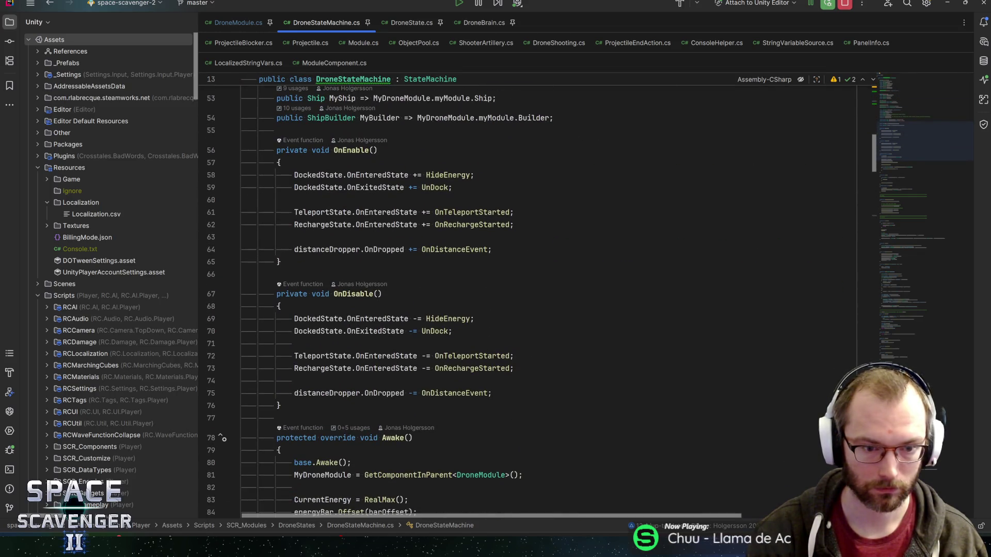
left_click(513, 356)
key("Down")
key("Return")
key("Return")
type("DetachedState")
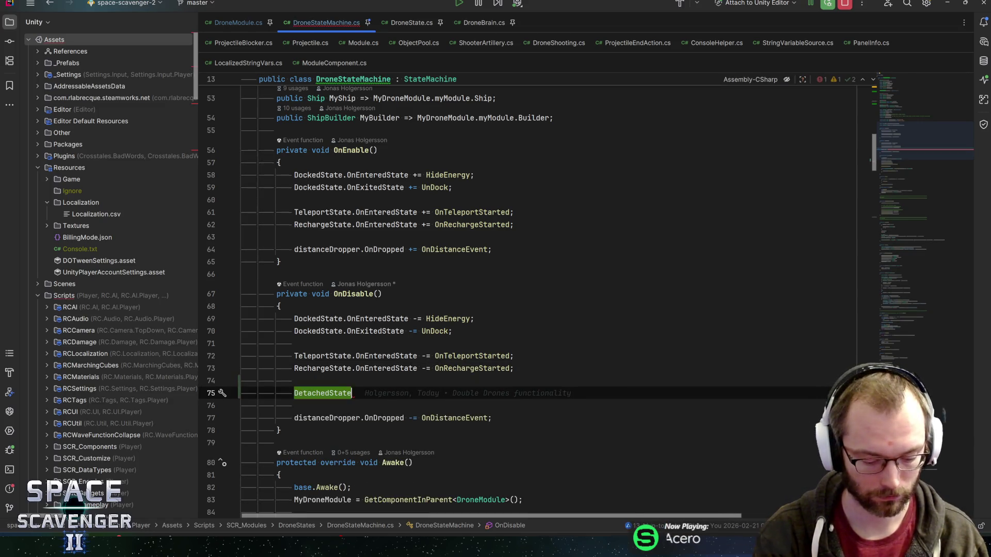
type(".O")
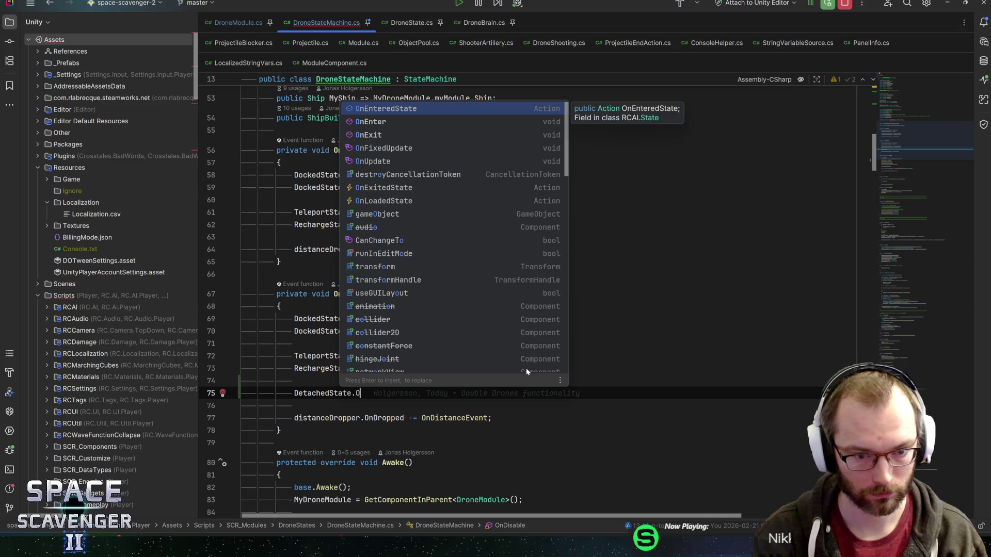
type("nEnt")
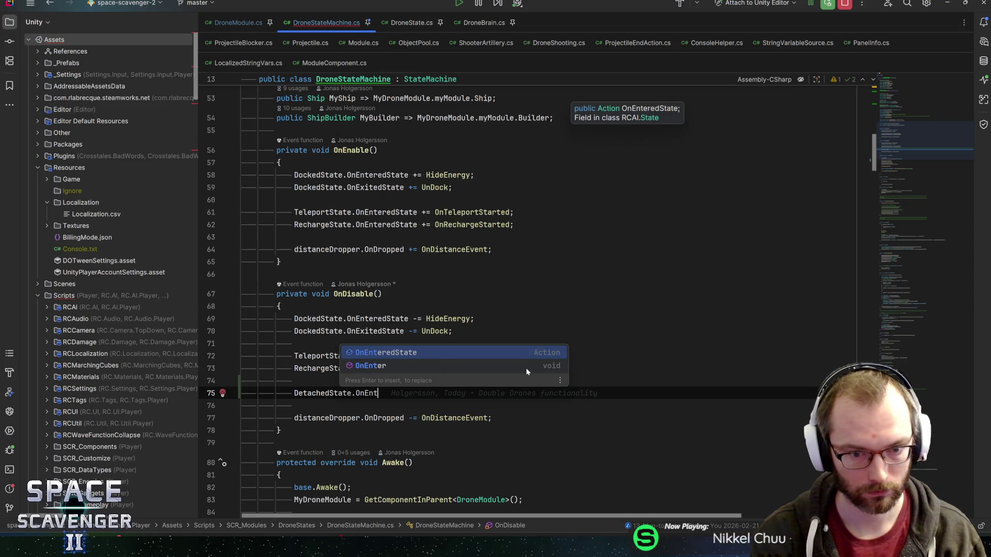
key("Return")
type("-= OnEnter")
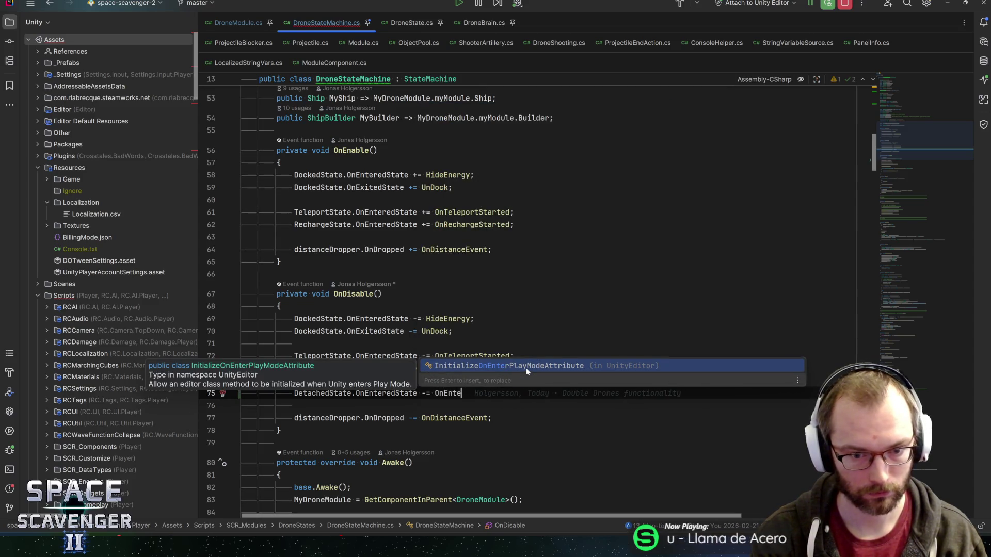
type("edDetachedState;")
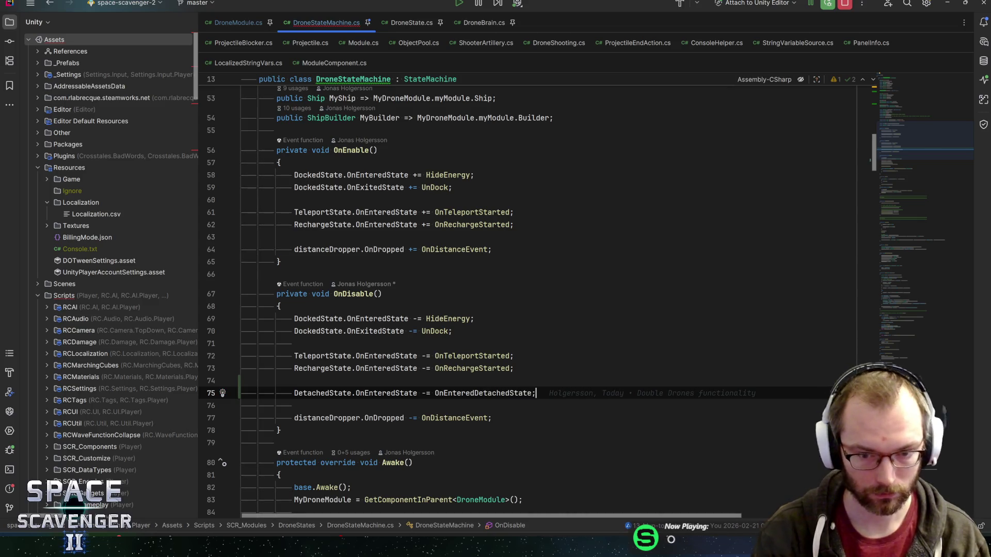
key("ctrl+d")
key("ctrl+shift+Up")
key("ctrl+shift+Up")
key("ctrl+shift+Up")
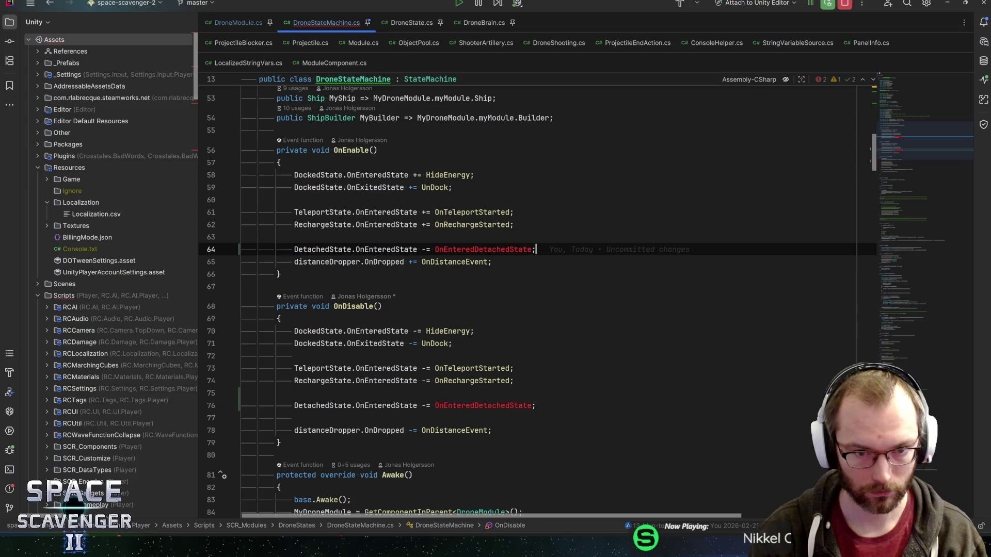
key("Return")
left_click(532, 249)
type("+")
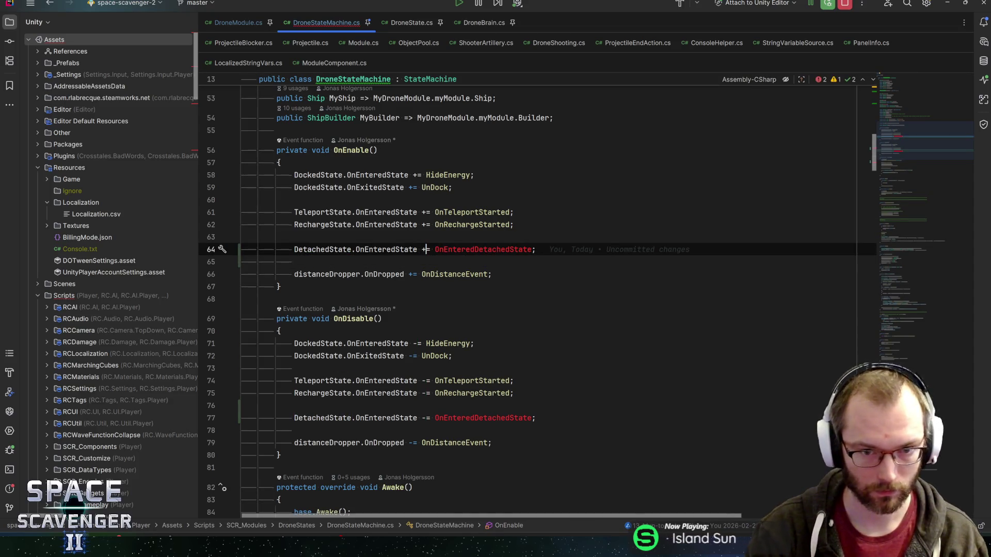
key("ctrl+w")
Create an empty private void OnEnteredDetachedState method below OnRechargeStarted.
left_click(462, 224, "ctrl")
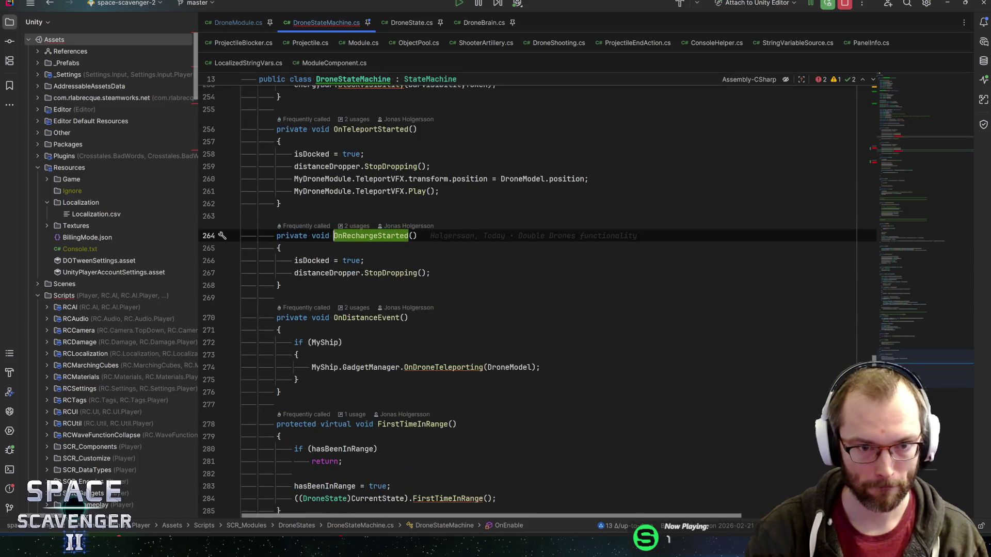
left_click(289, 285)
key("Return")
key("Return")
type("private void")
key("Tab")
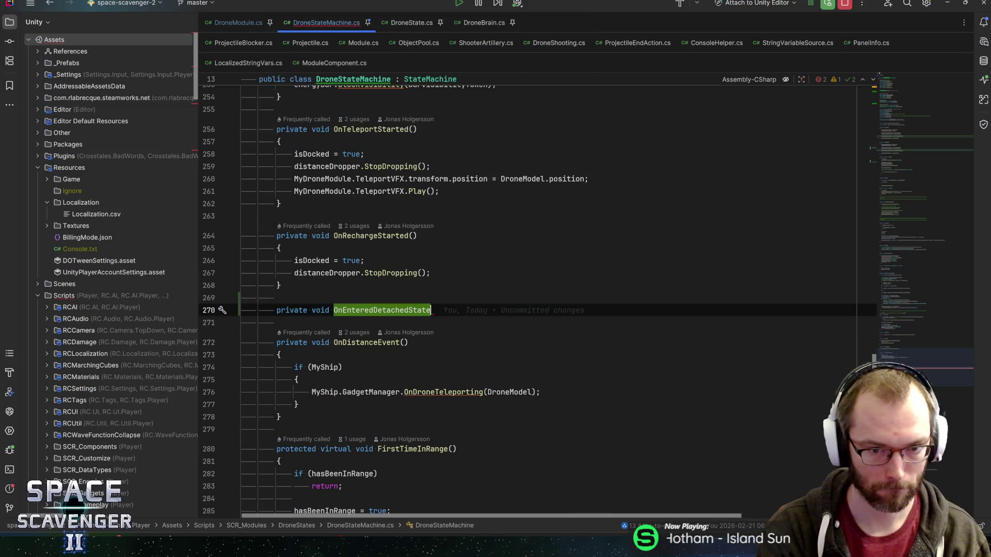
key("Return")
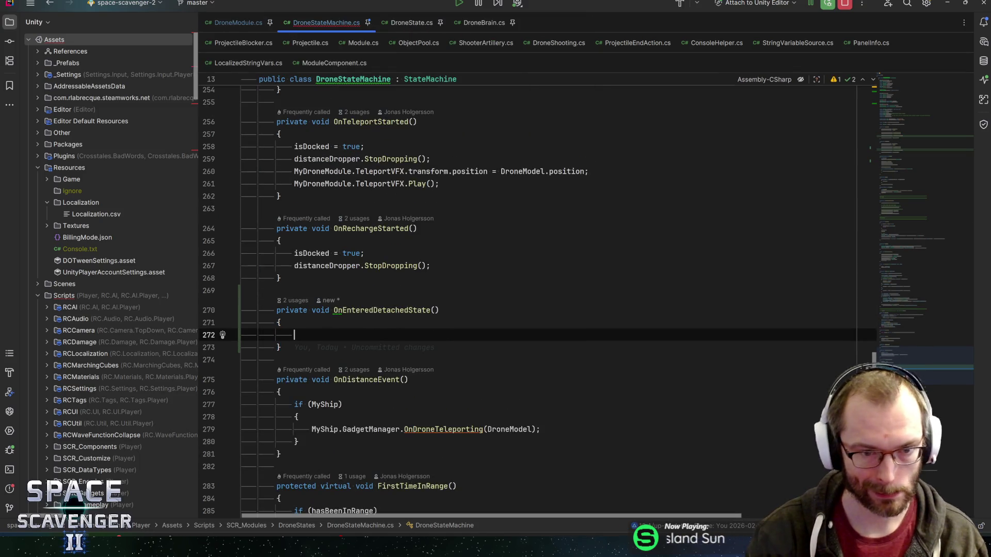
Write currentVelocity = docksUpsideDown ? Vector3.right : Vector3.left; in its body.
type("DetachedState.v")
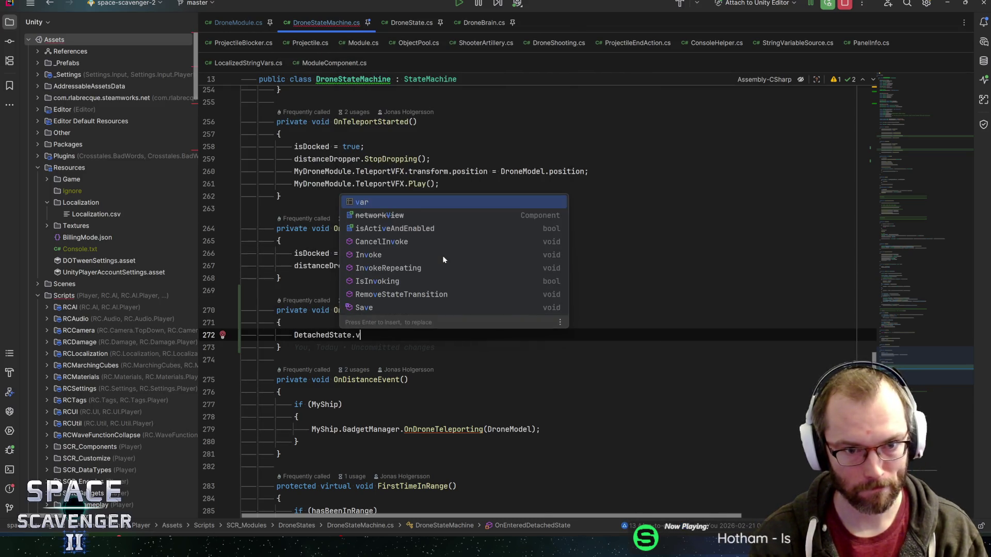
key("BackSpace")
key("BackSpace")
key("ctrl+BackSpace")
type("velo")
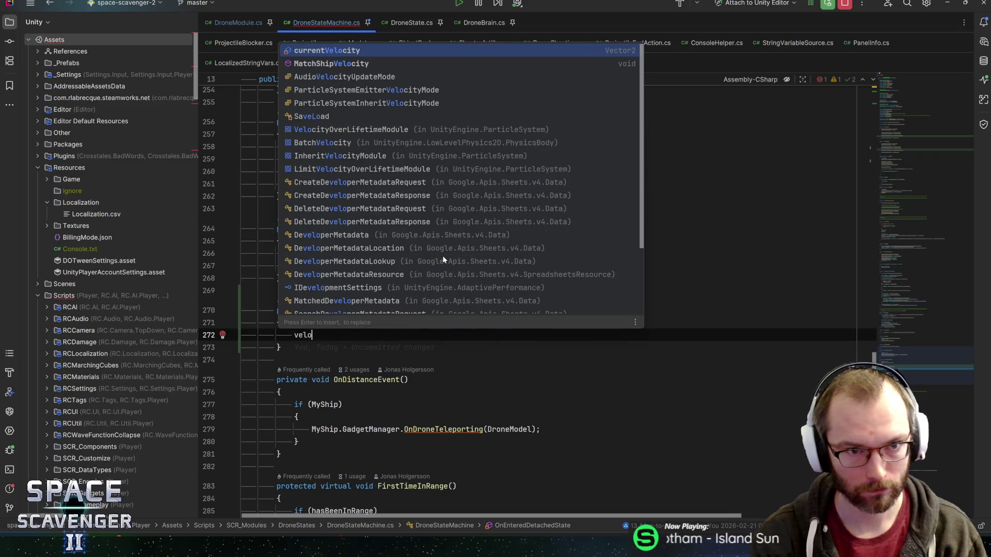
key("Return")
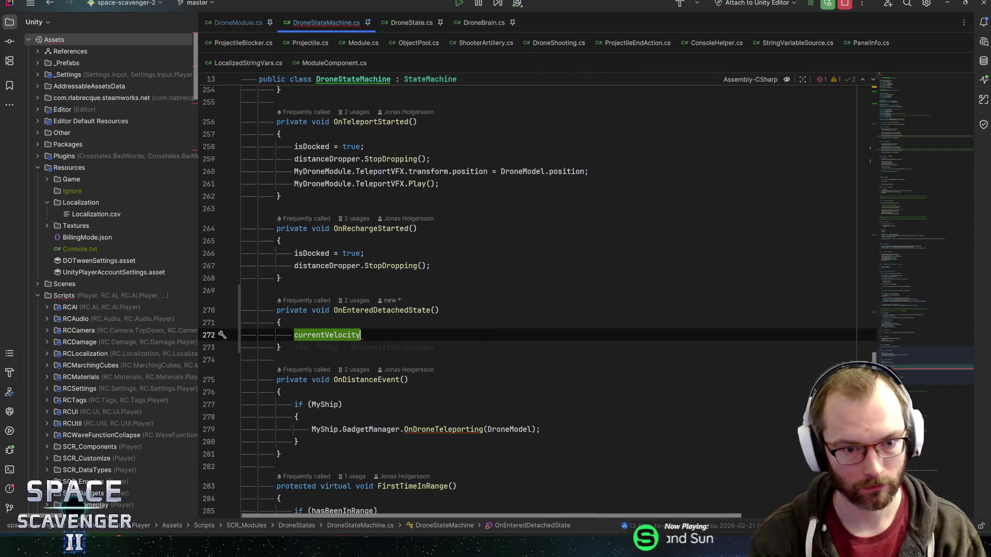
type("= is")
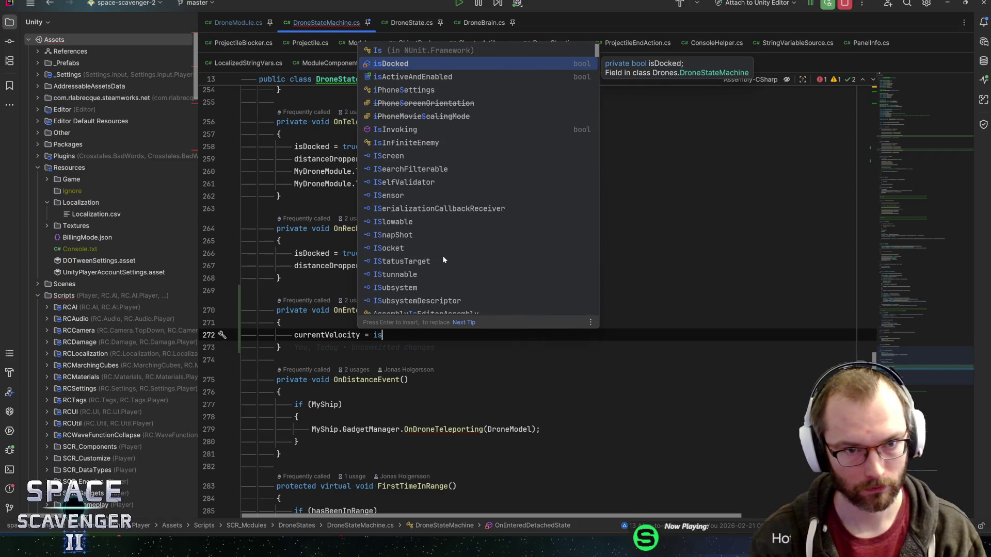
type("ups")
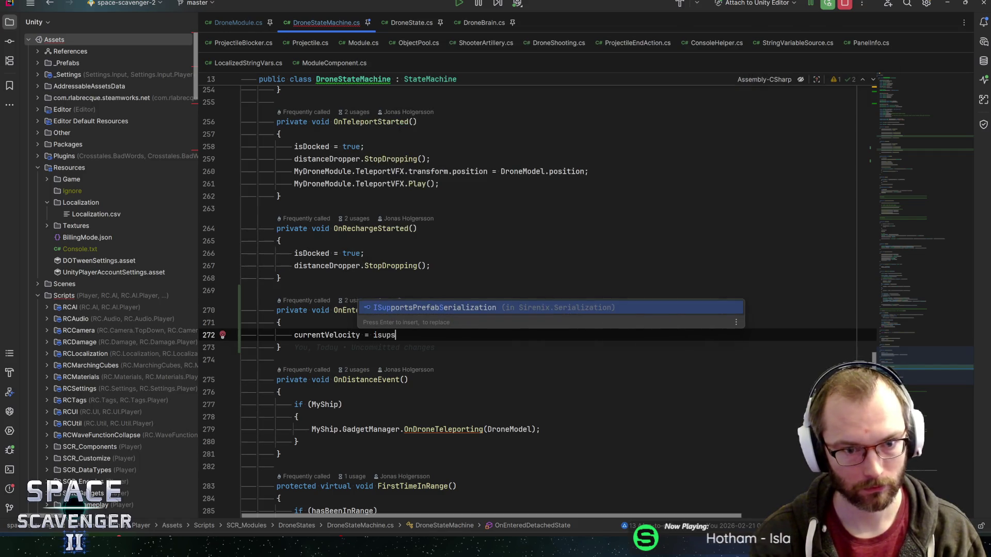
key("BackSpace")
key("BackSpace")
key("BackSpace")
key("BackSpace")
key("BackSpace")
type("ups")
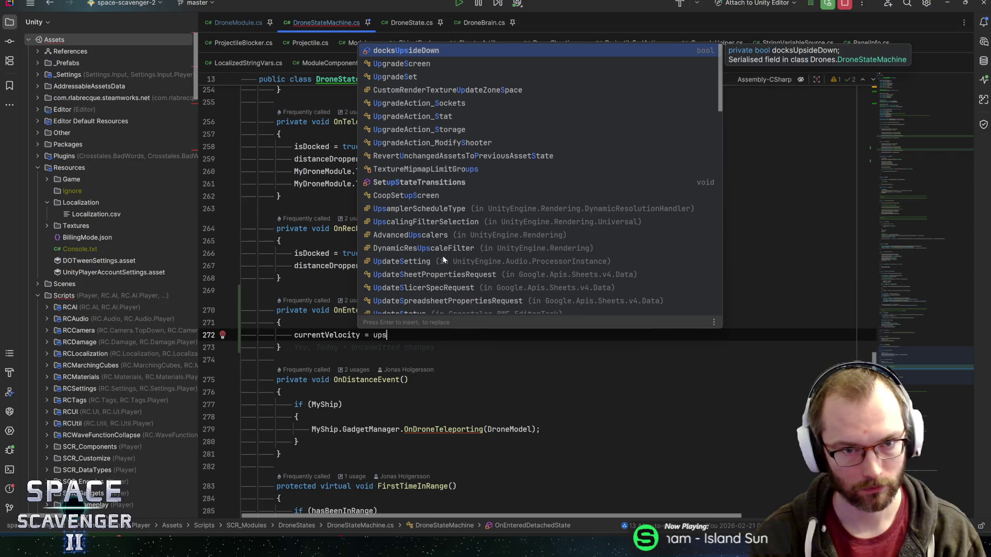
key("Return")
type("? ")
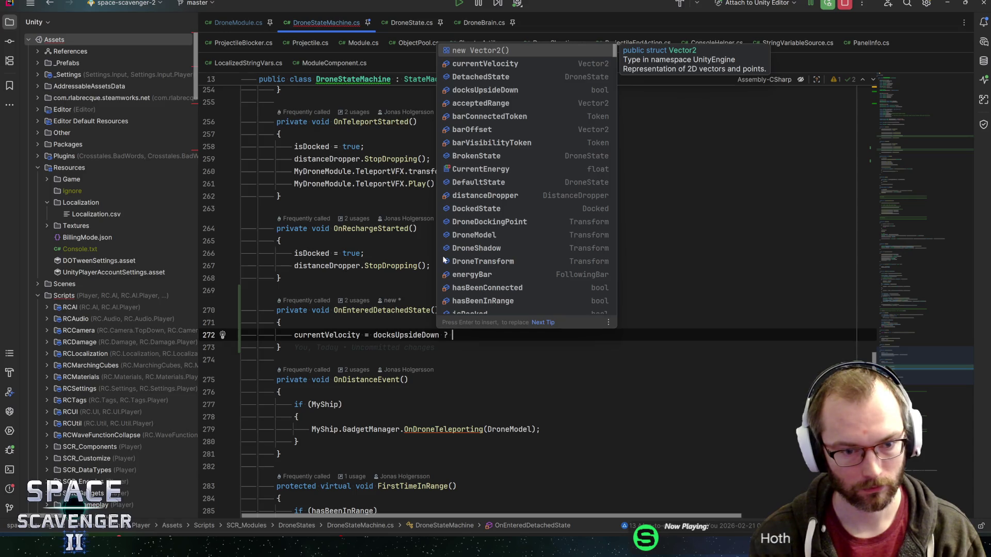
type("Vectot")
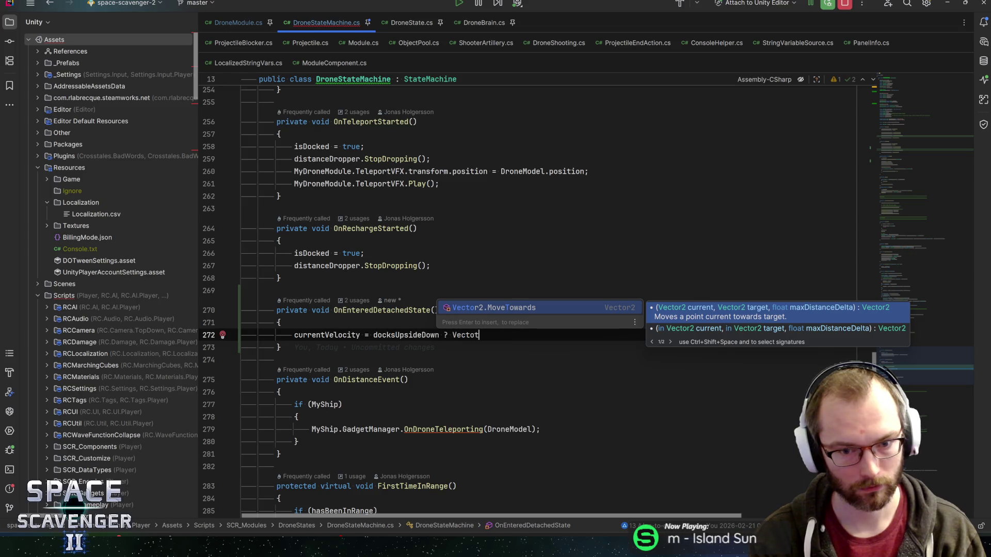
key("Escape")
type("r3.ri")
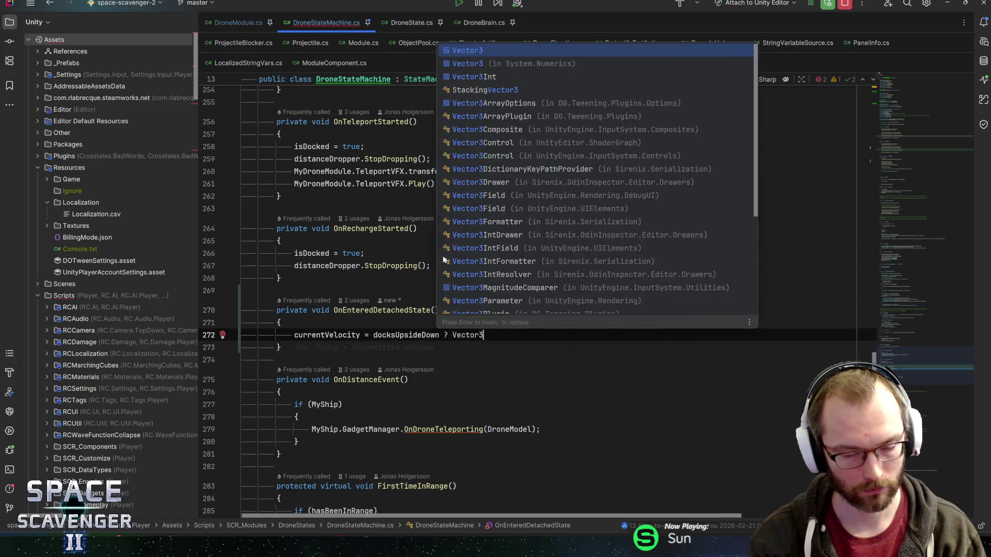
key("Return")
type(";")
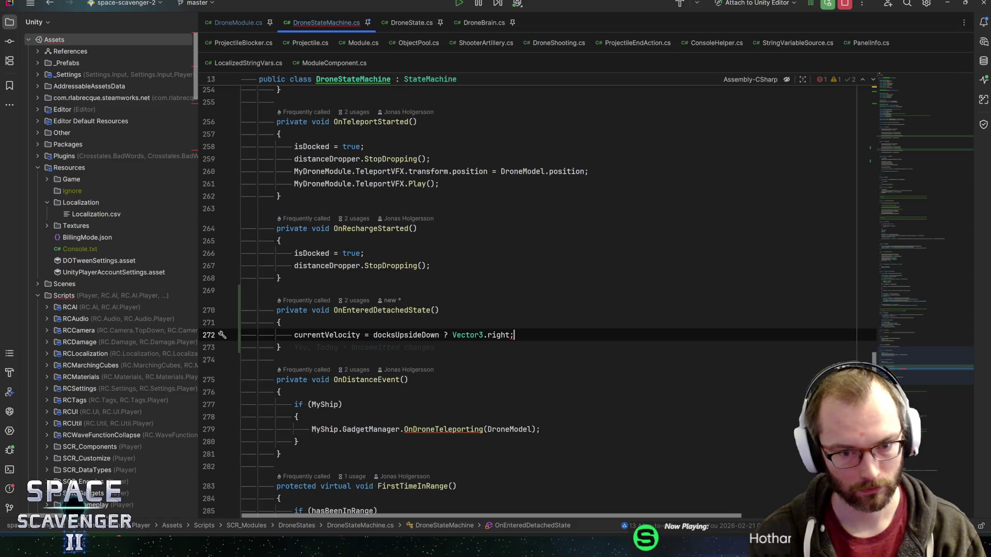
type(" Vec")
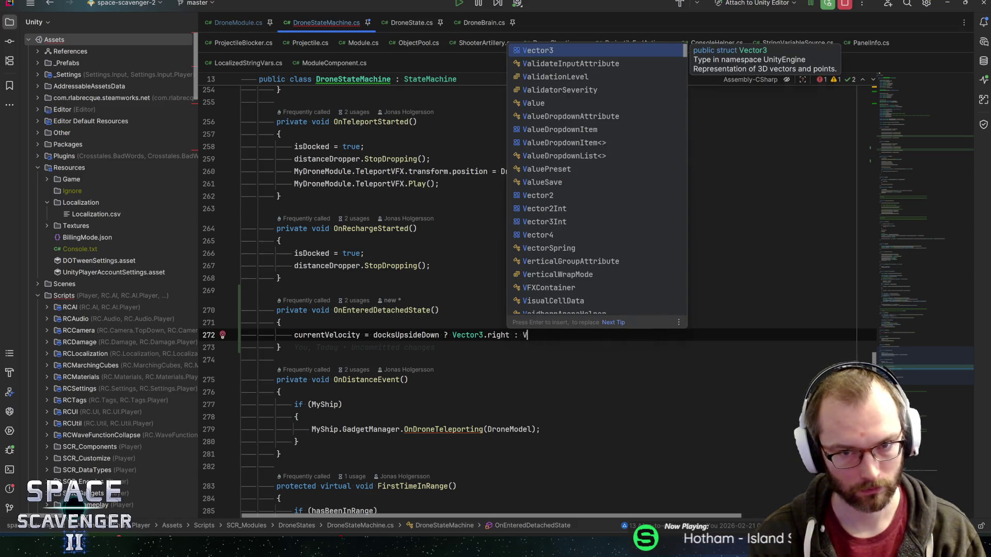
key("Return")
type(".lef")
key("Return")
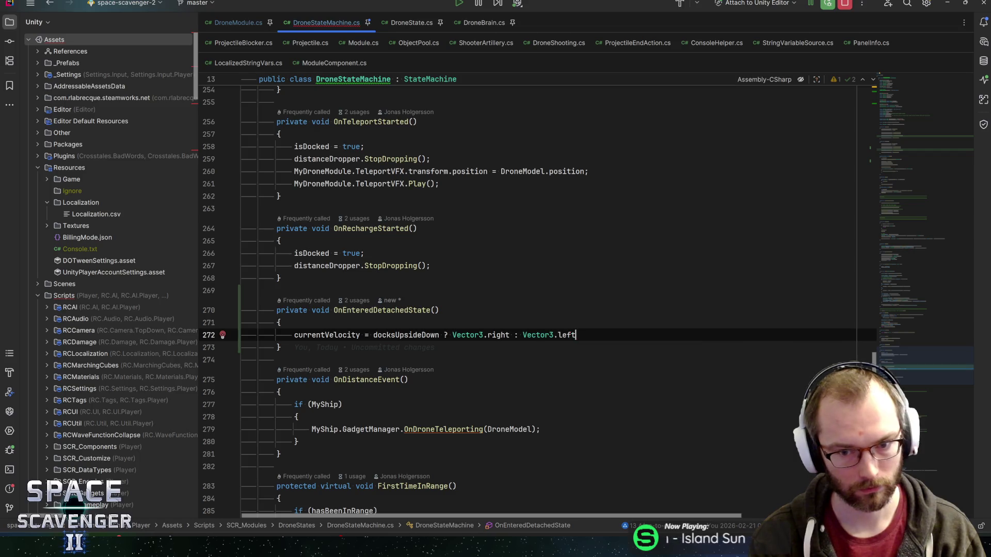
type(";")
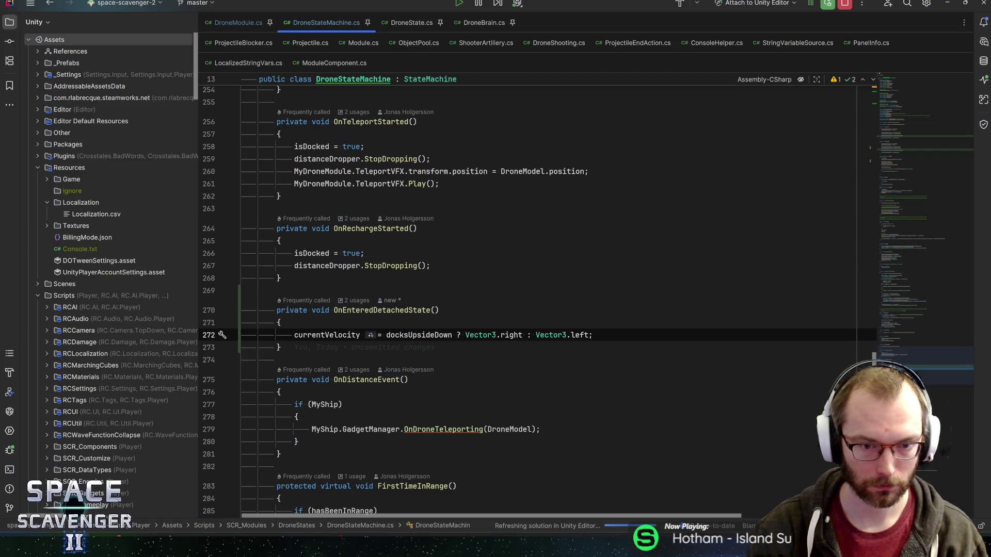
Prefix the velocity expression with a MyDroneModule.MaxSpeed * 0.2f multiplier.
left_click(388, 335)
type("10f *")
key("End")
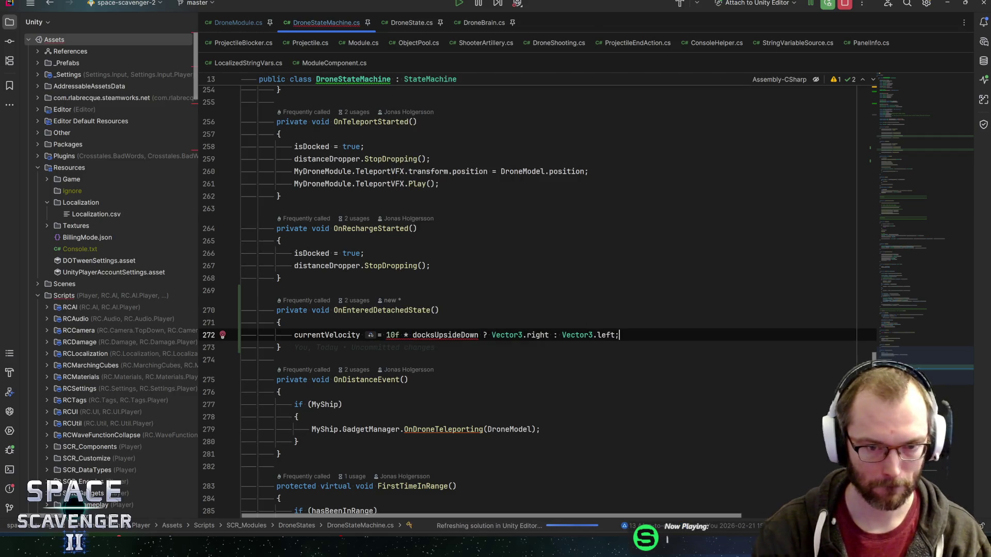
double_click(393, 335)
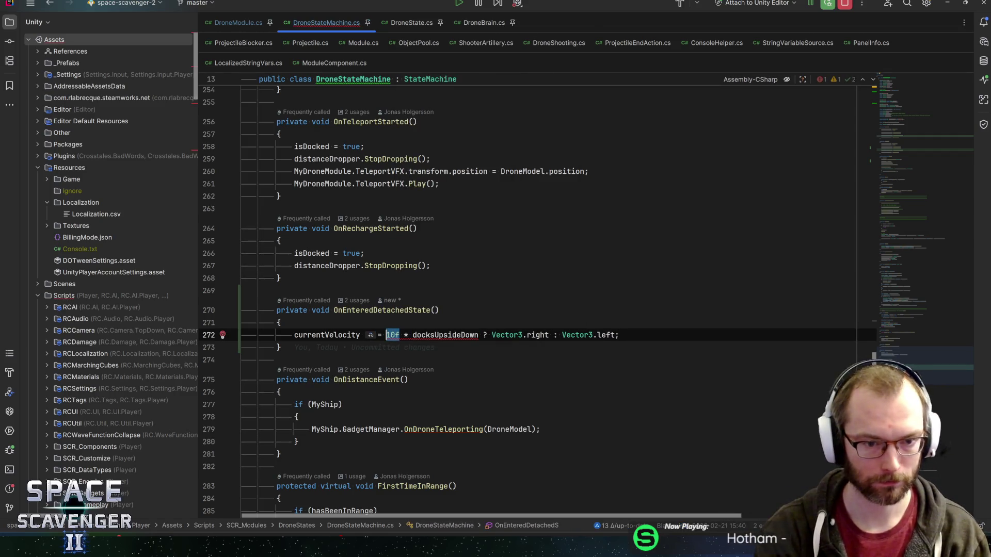
type("max")
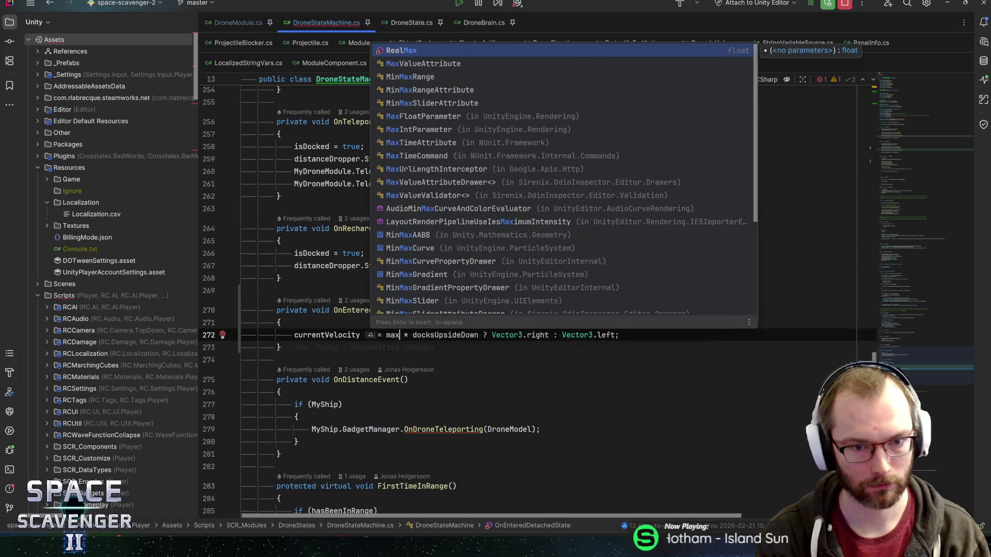
key("BackSpace")
key("BackSpace")
key("BackSpace")
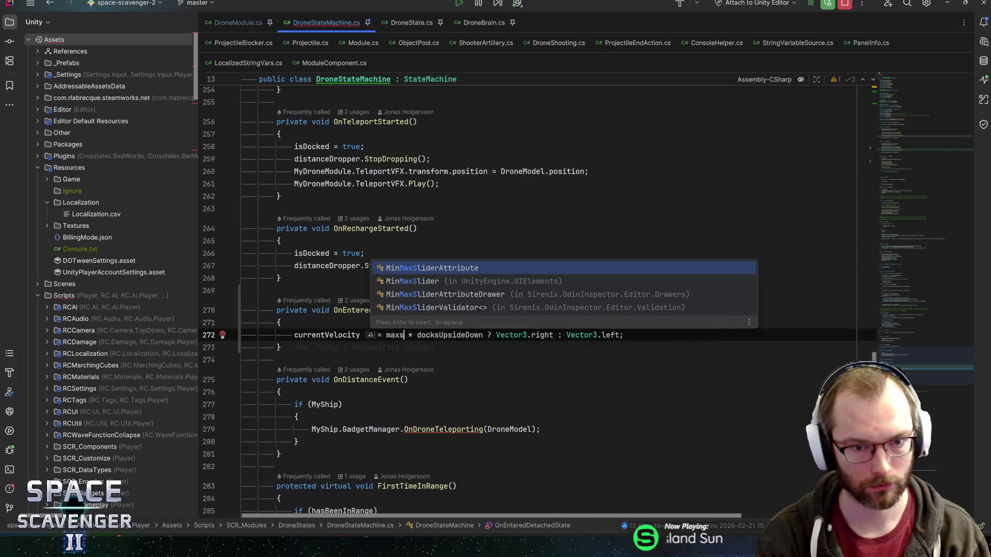
type("speed")
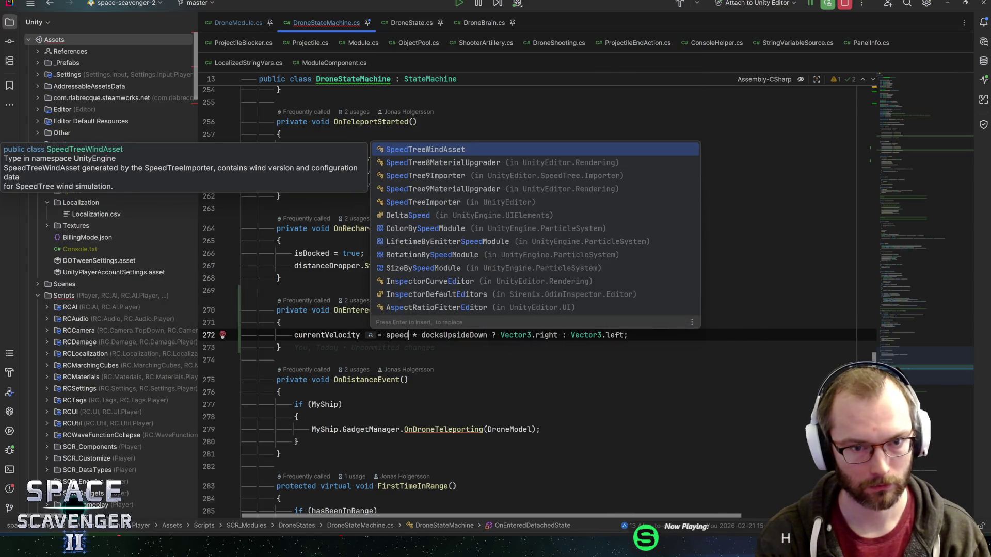
key("BackSpace")
key("BackSpace")
key("BackSpace")
type("dronemo")
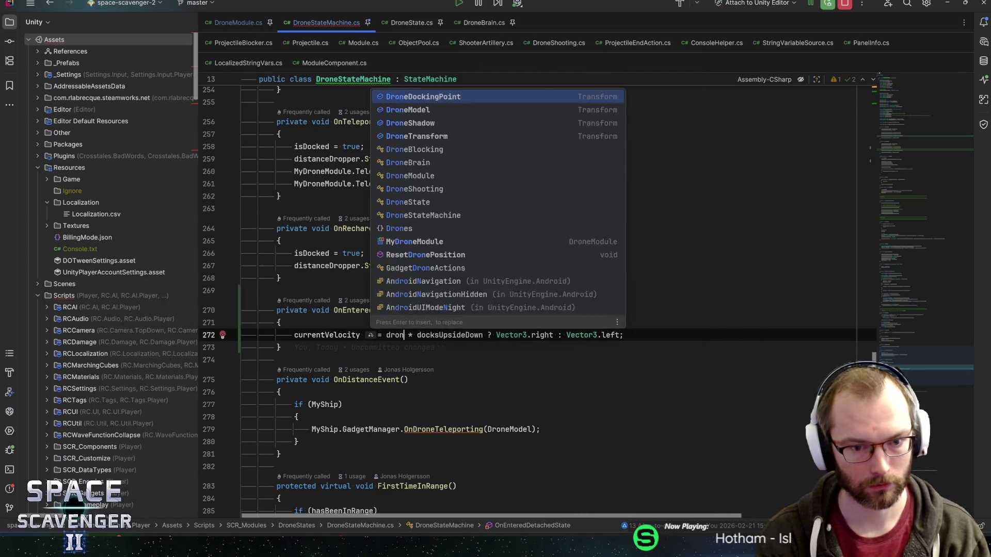
key("Down")
key("Down")
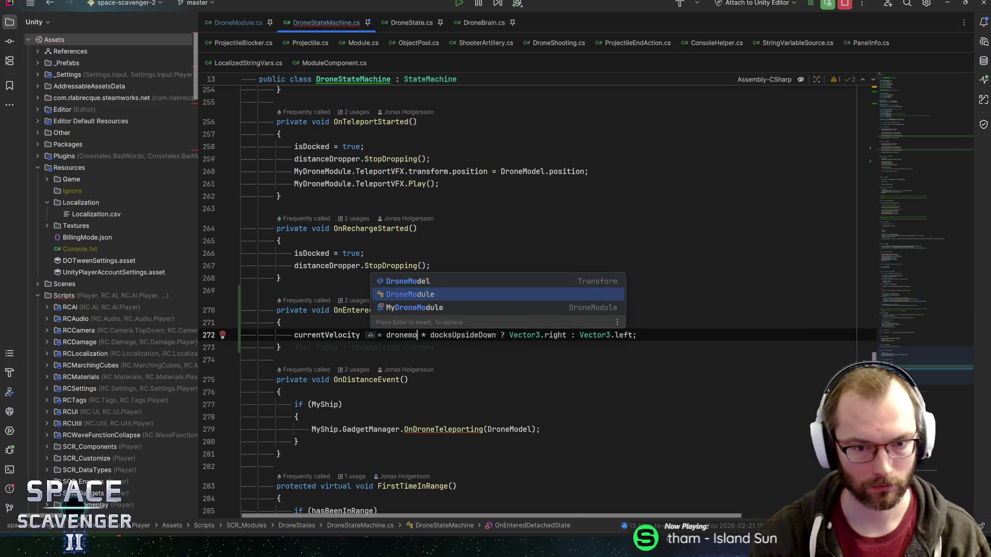
key("Return")
type("top")
key("BackSpace")
key("BackSpace")
key("BackSpace")
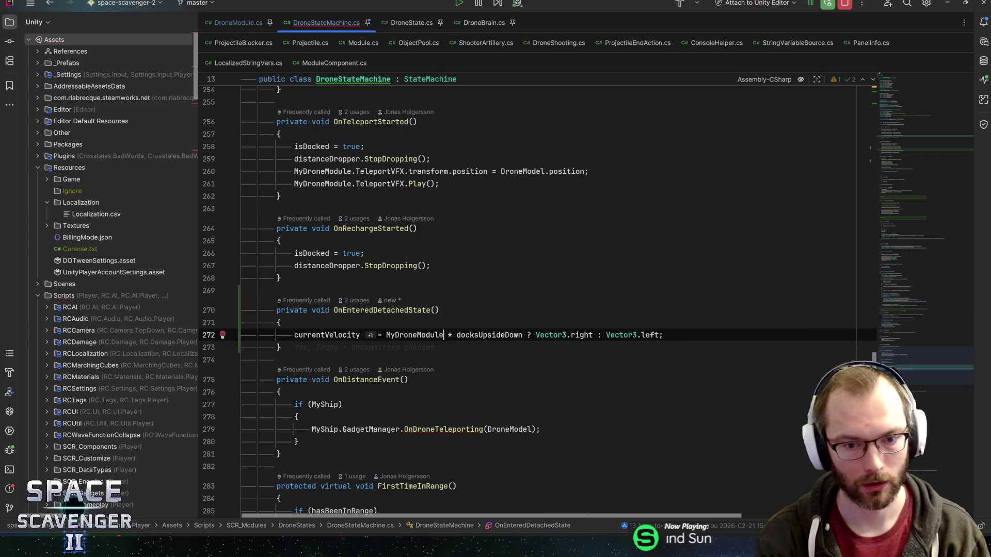
type(".max")
key("Return")
type("* 0.4f")
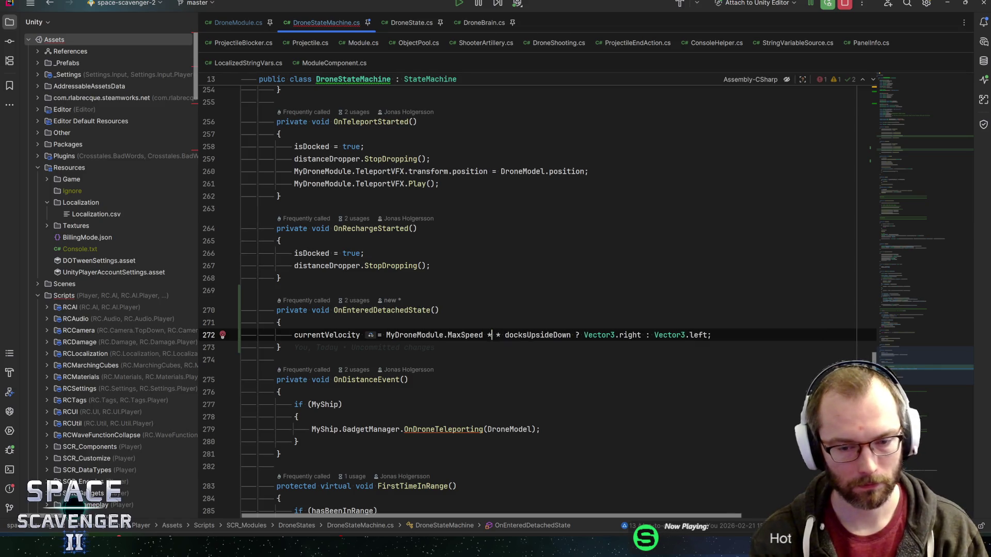
key("BackSpace")
key("BackSpace")
type("2f;")
key("BackSpace")
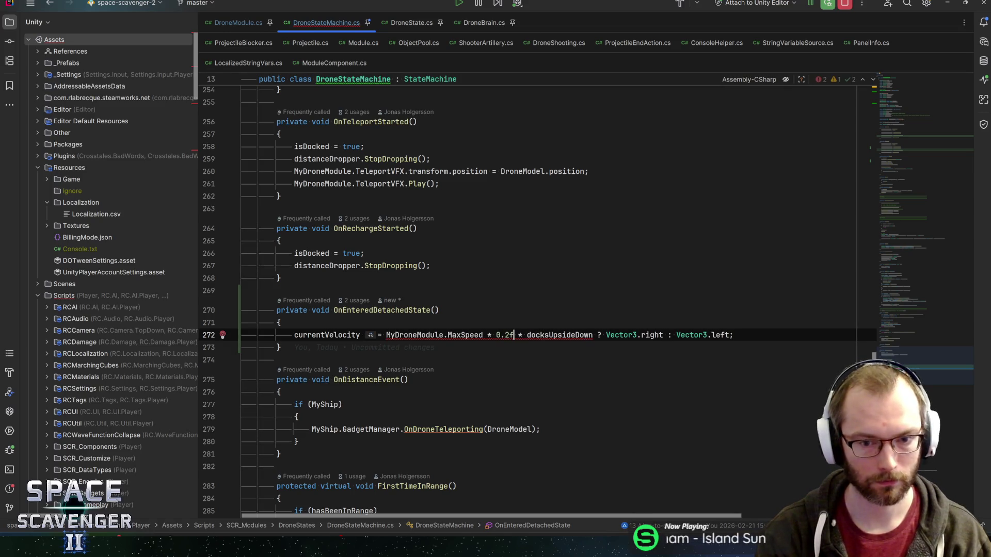
type(")")
key("Left")
key("Left")
key("Left")
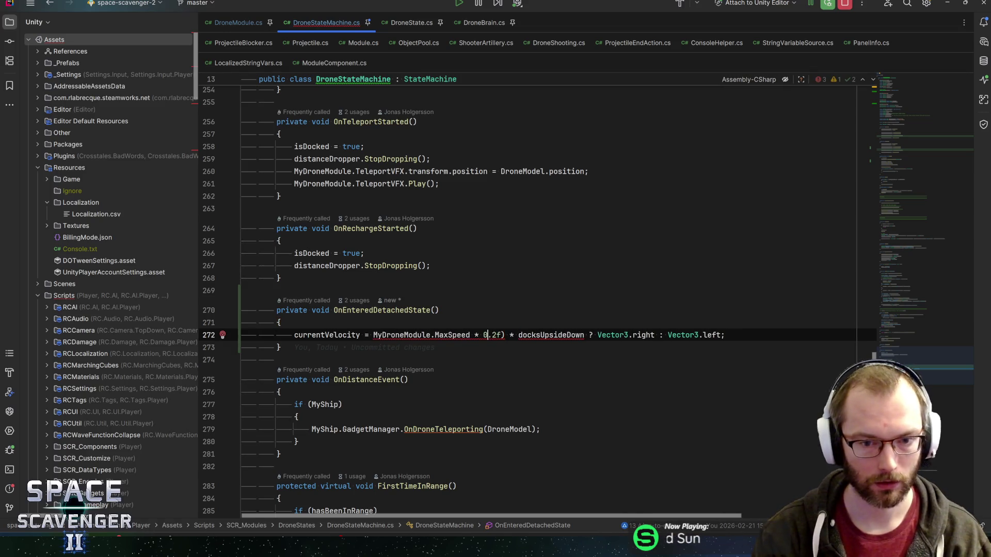
key("ctrl+Left")
key("ctrl+Left")
type("(")
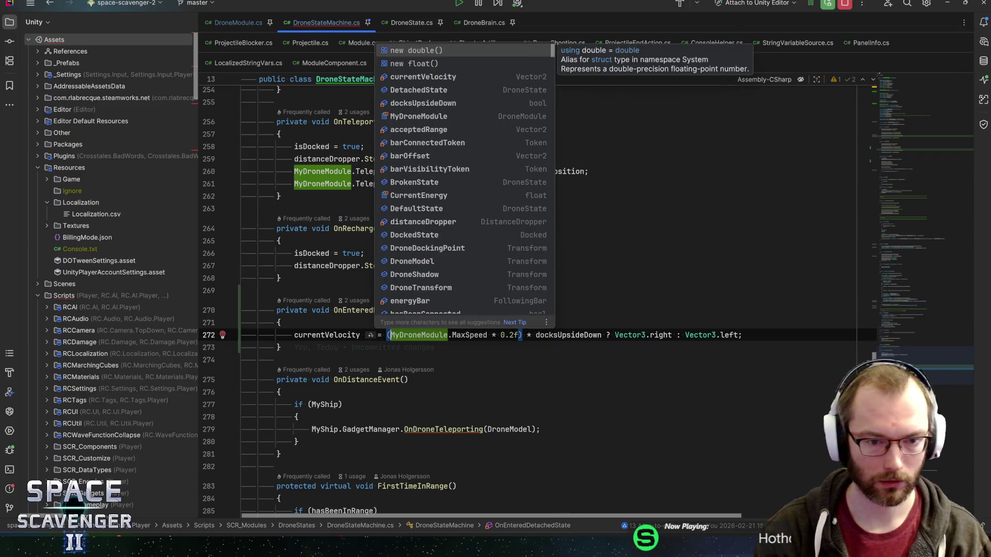
key("Escape")
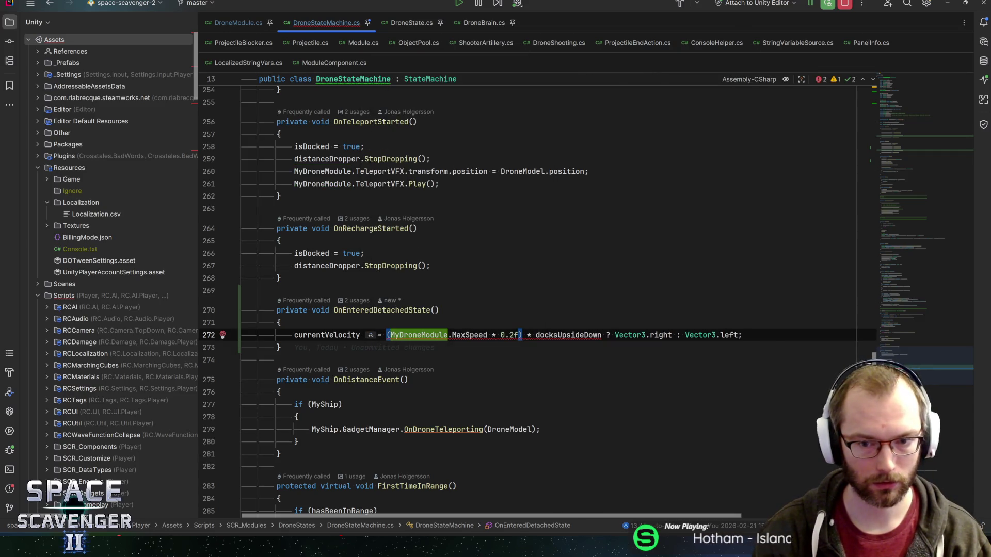
Change the vectors on line 272 to Vector2.right and Vector2.left.
key("ctrl+Right")
key("ctrl+Right")
key("ctrl+Right")
key("BackSpace")
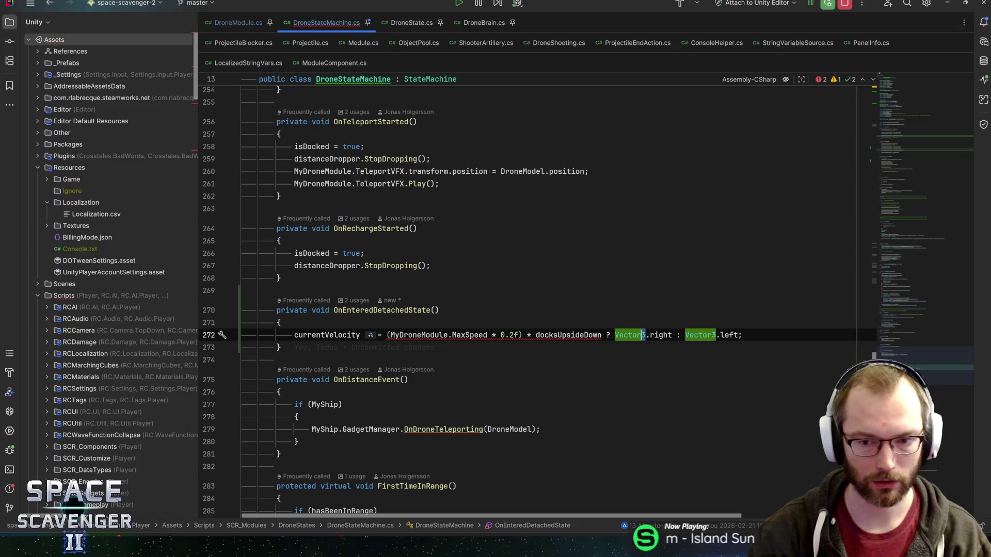
type("2")
key("ctrl+Right")
key("ctrl+Right")
key("ctrl+Right")
key("Left")
key("BackSpace")
type("2")
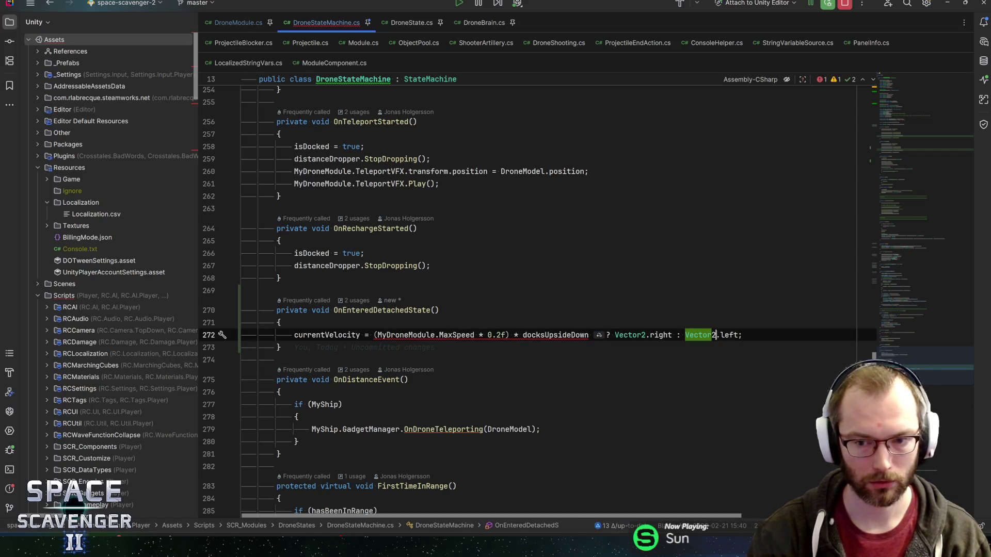
key("Right")
key("Delete")
type("l")
key("End")
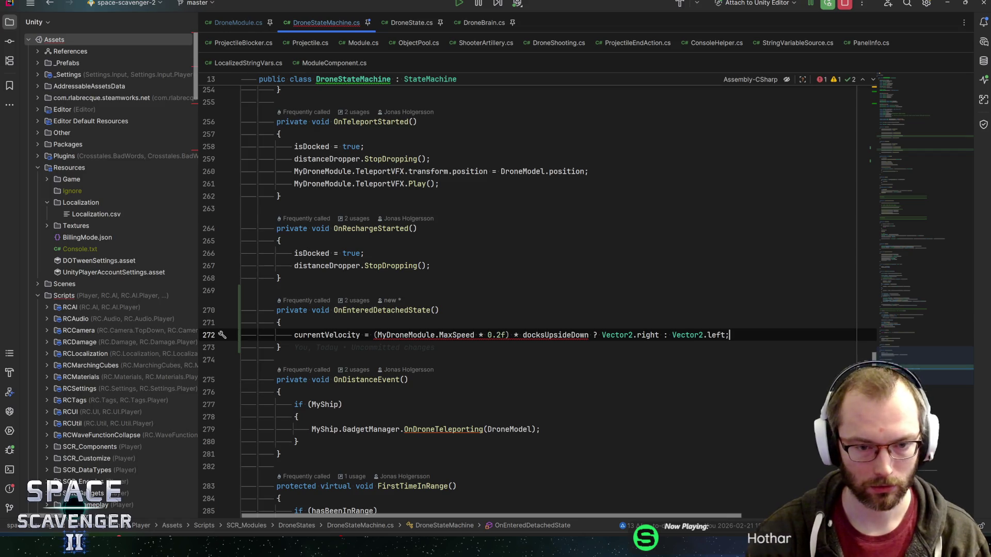
left_click(339, 335, "ctrl")
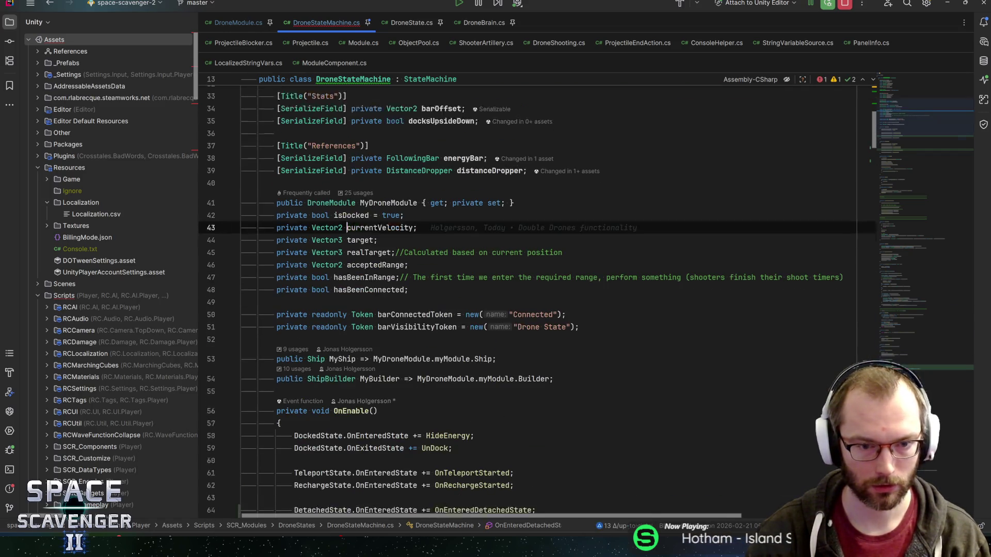
key("ctrl+alt+Left")
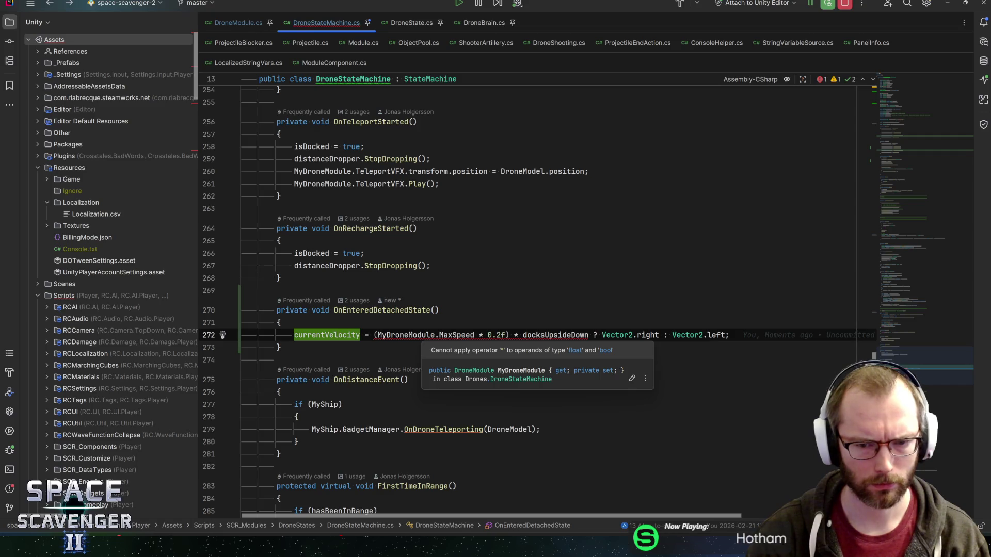
Wrap the ternary in parentheses, drop the redundant speed-term parentheses, and return to Unity.
left_click(526, 335)
type("(")
key("End")
key("Left")
type(")")
key("End")
left_click(495, 335)
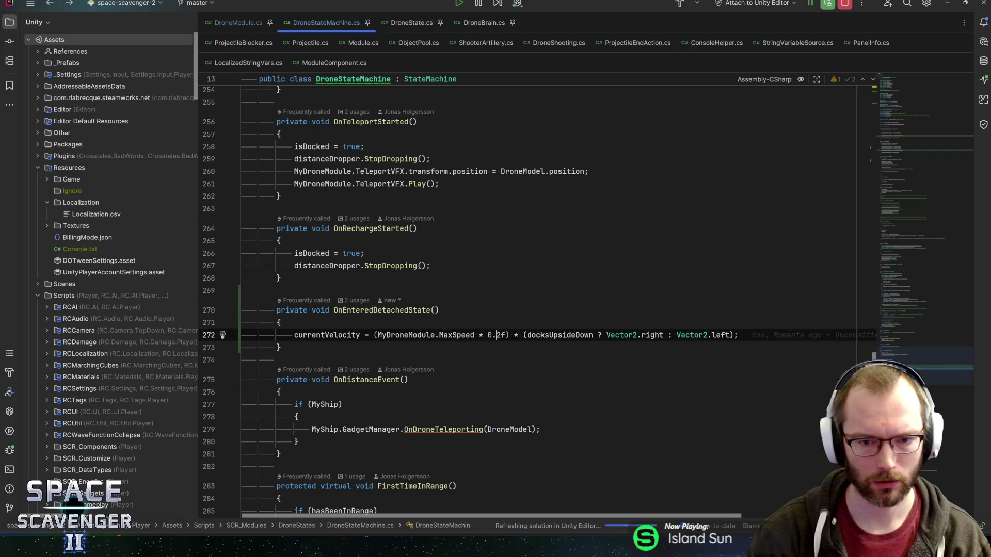
key("ctrl+z")
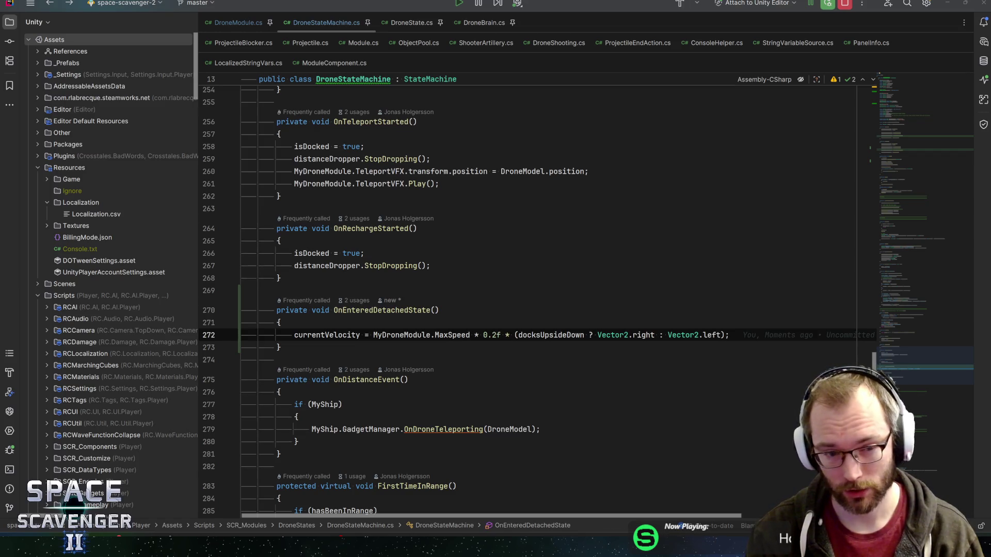
key("alt+Tab")
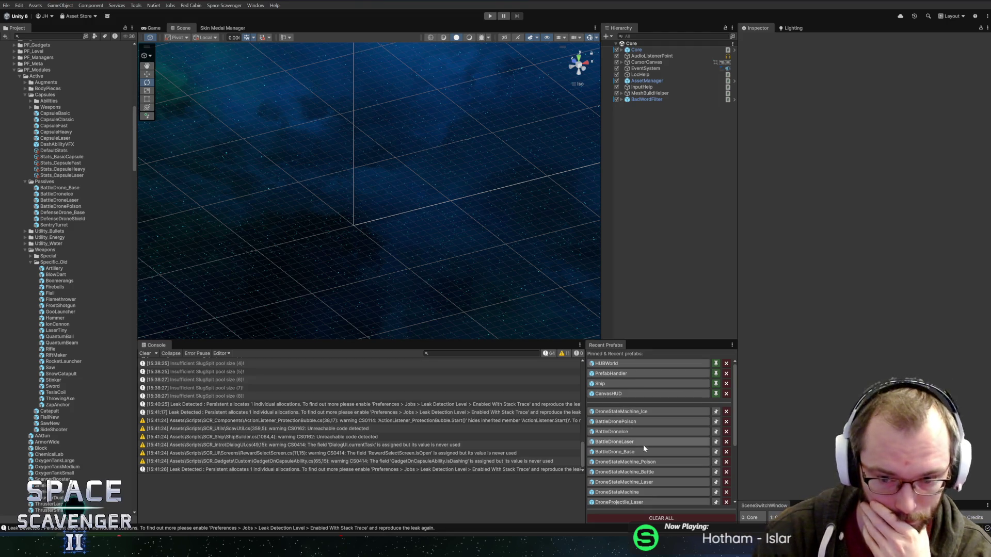
Scroll the Recent Prefabs panel and open DefenseDroneShield in prefab mode.
scroll(643, 451, "down", 3)
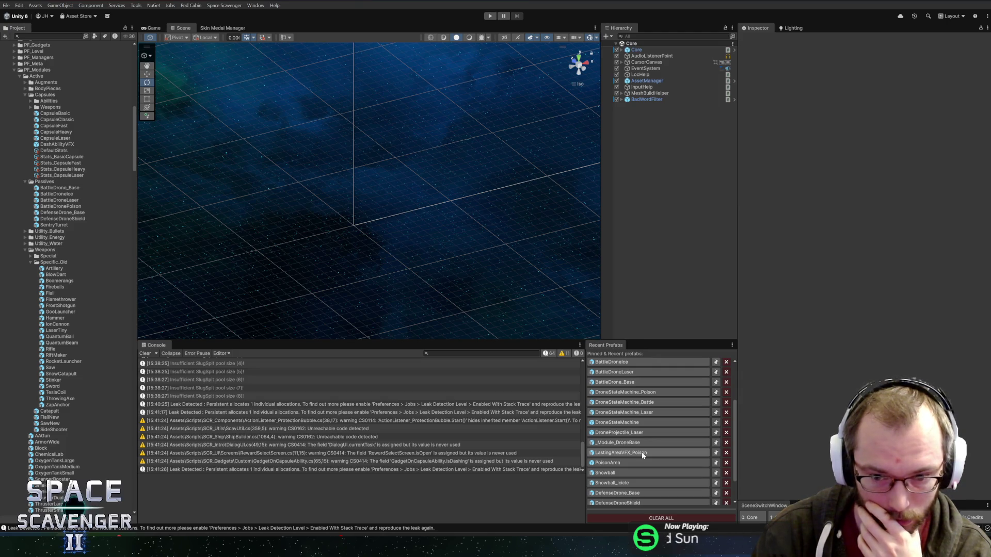
scroll(635, 458, "down", 1)
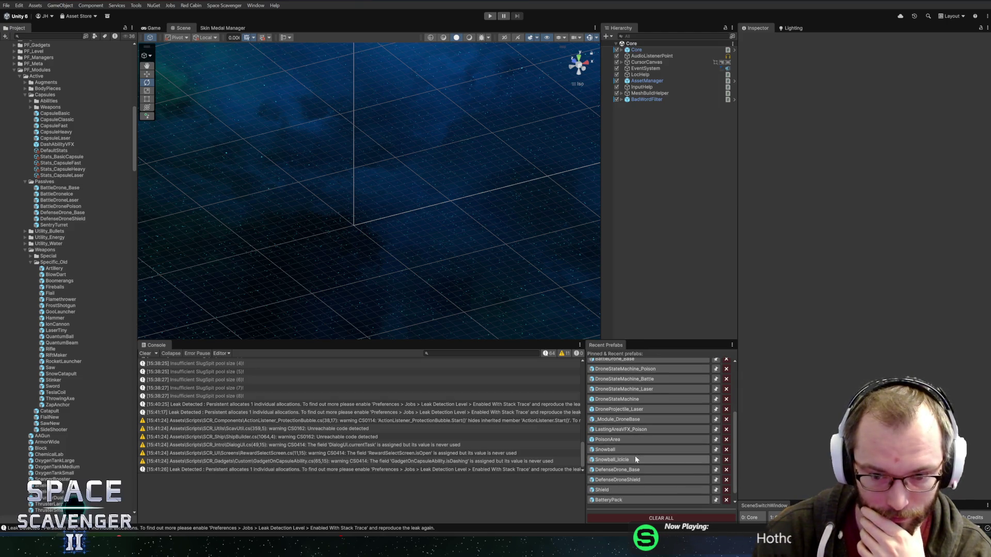
left_click(632, 471)
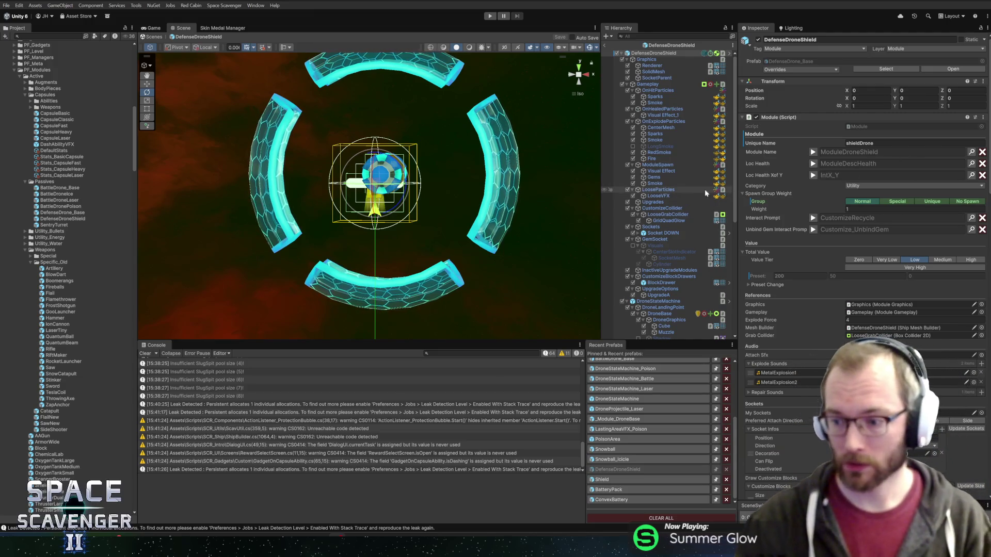
Orbit the shield view, open DefenseDrone_Base, and inspect its Shielding state's Drone Blocking settings.
scroll(464, 194, "down", 3)
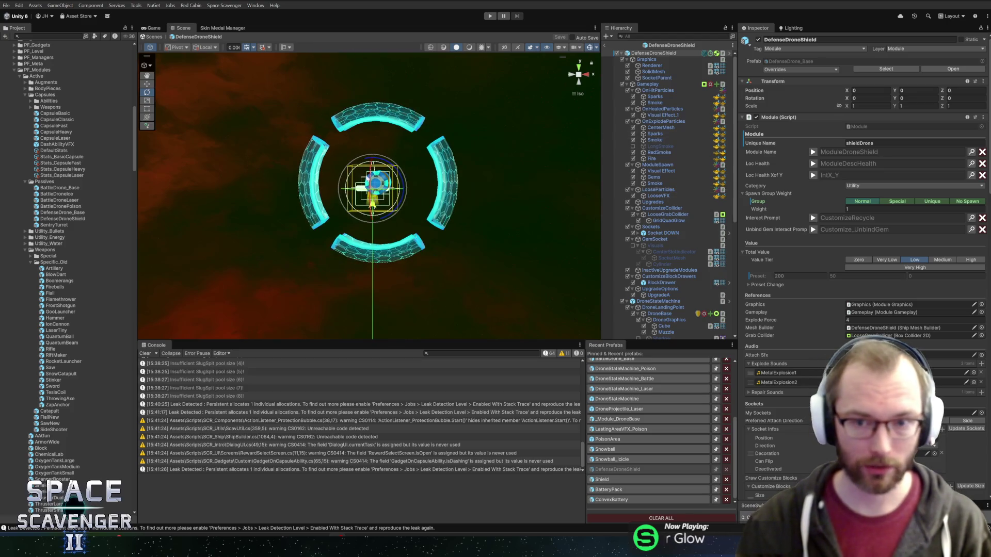
mouse_move(317, 230)
left_mouse_down()
mouse_move(334, 232)
mouse_move(309, 229)
left_mouse_up()
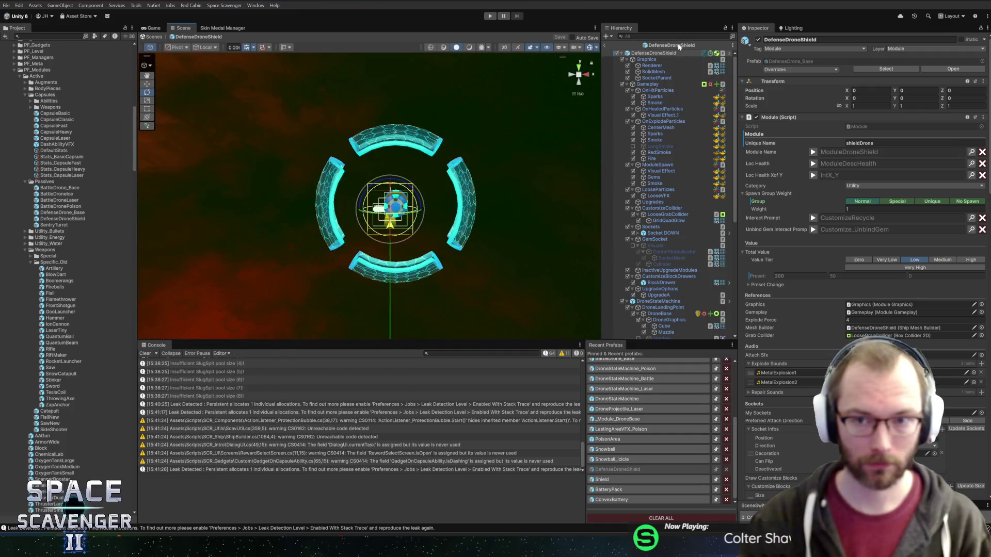
double_click(62, 212)
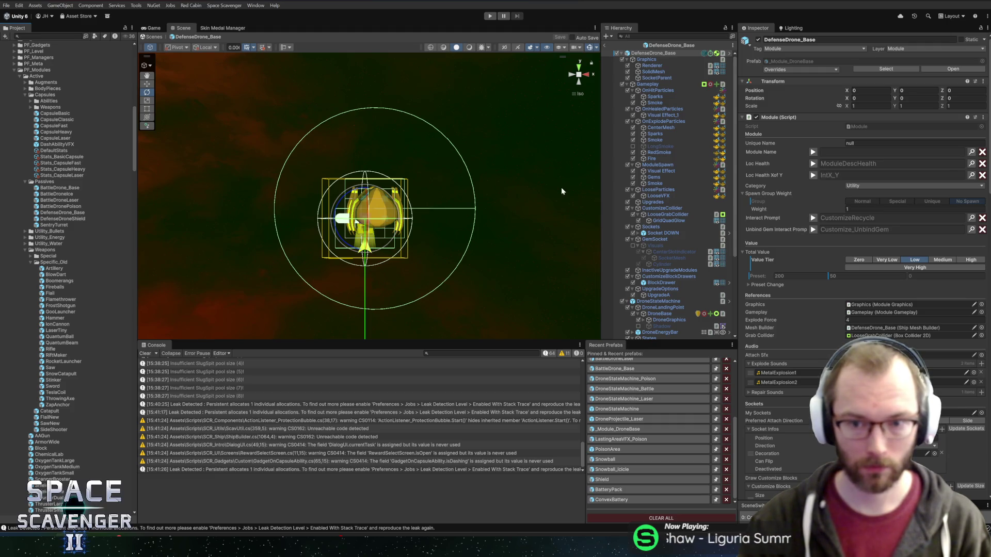
scroll(657, 178, "down", 5)
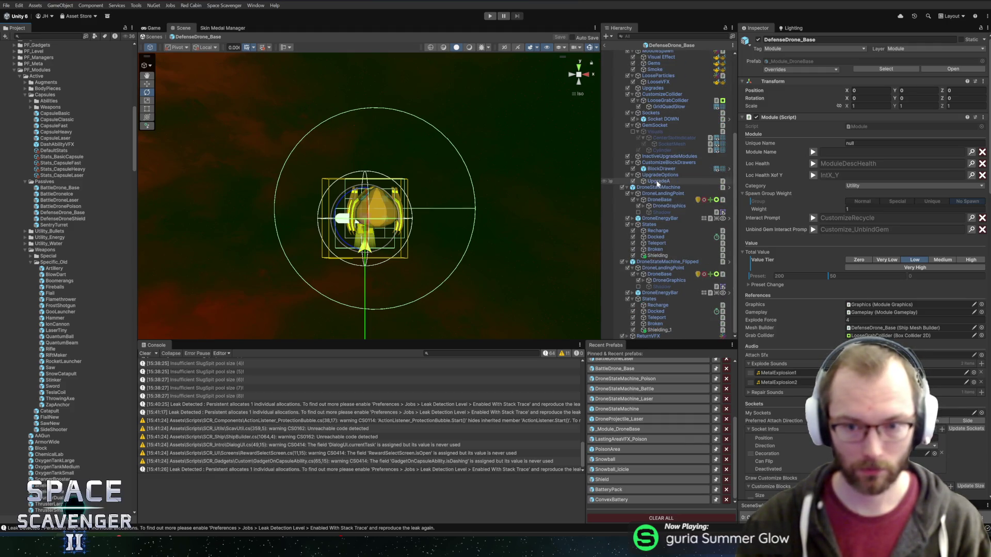
left_click(654, 257)
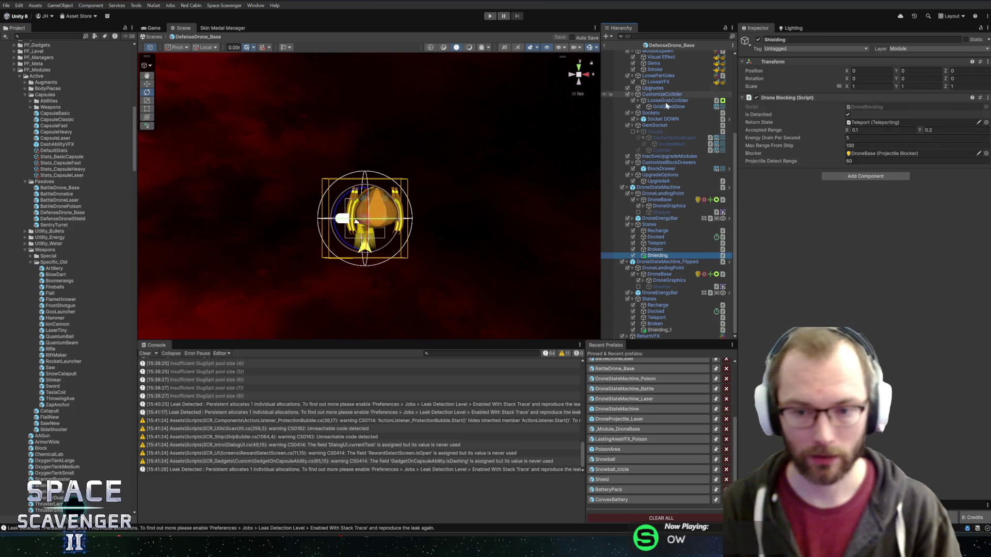
Make a prefab variant of the DroneStateMachine asset named DroneStateMachine_Shield and open it.
left_click(665, 188)
left_click(867, 69)
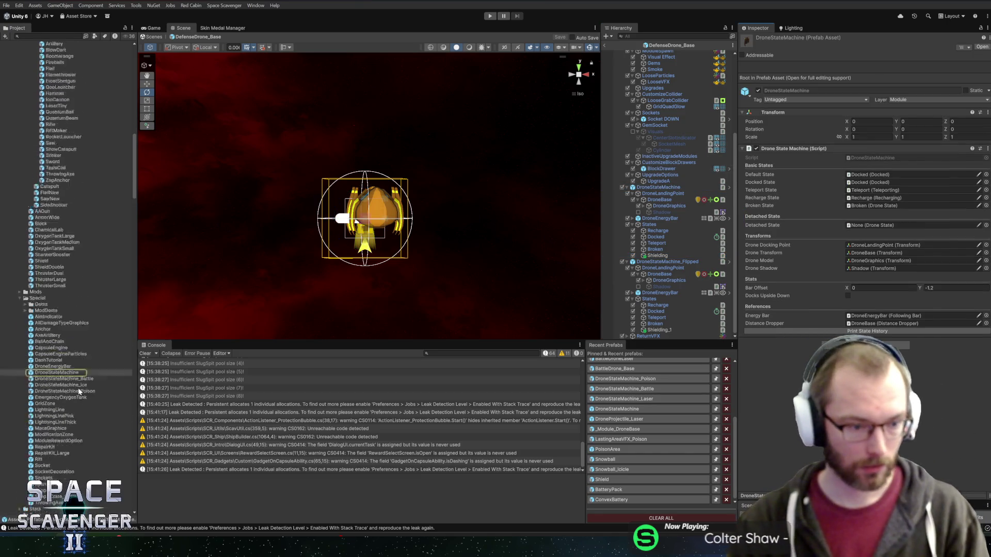
right_click(52, 234)
mouse_move(104, 236)
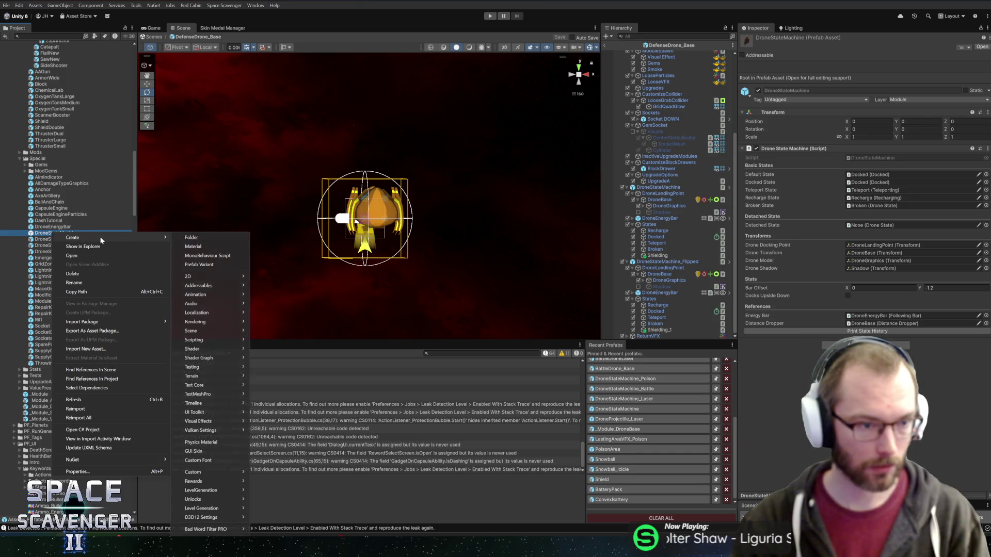
left_click(205, 265)
key("End")
key("BackSpace")
key("BackSpace")
key("BackSpace")
type("_Shield")
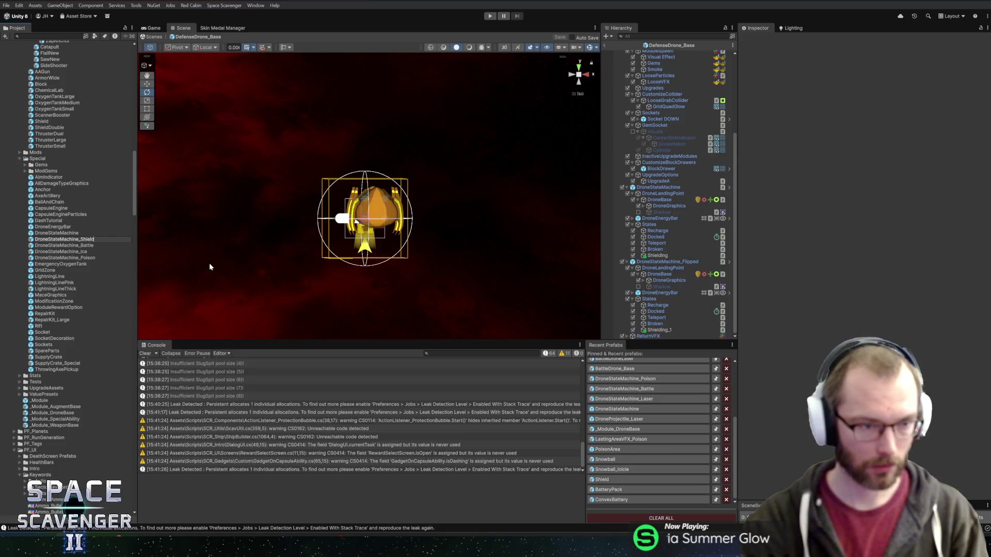
key("Return")
double_click(58, 258)
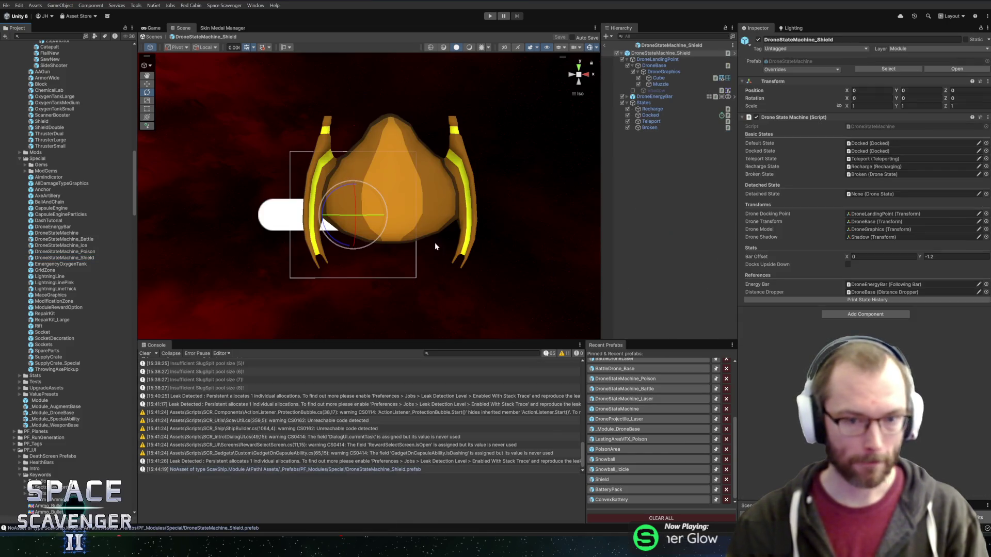
Paste a Shielding state with Return State Teleport, save the variant, and reopen DefenseDrone_Base.
key("ctrl+v")
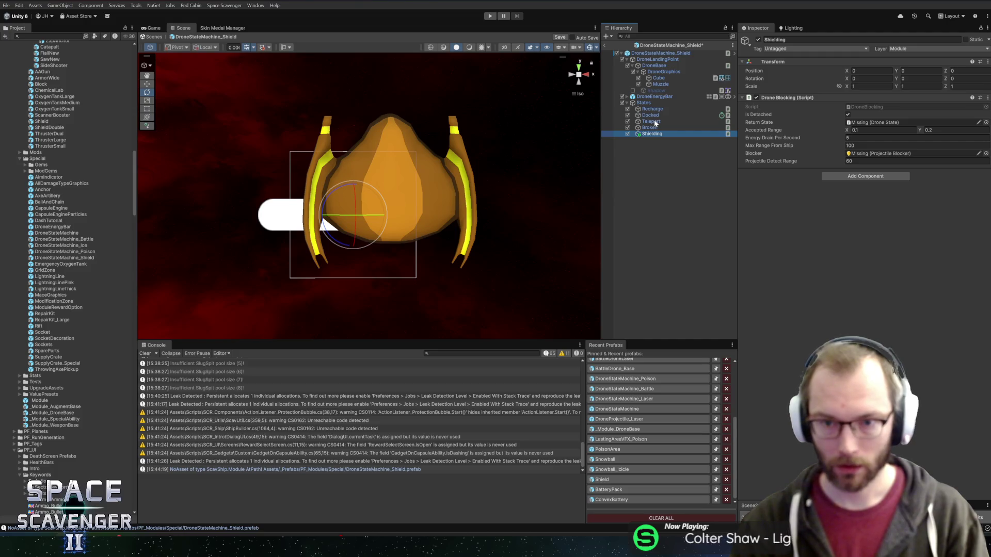
left_click(653, 127)
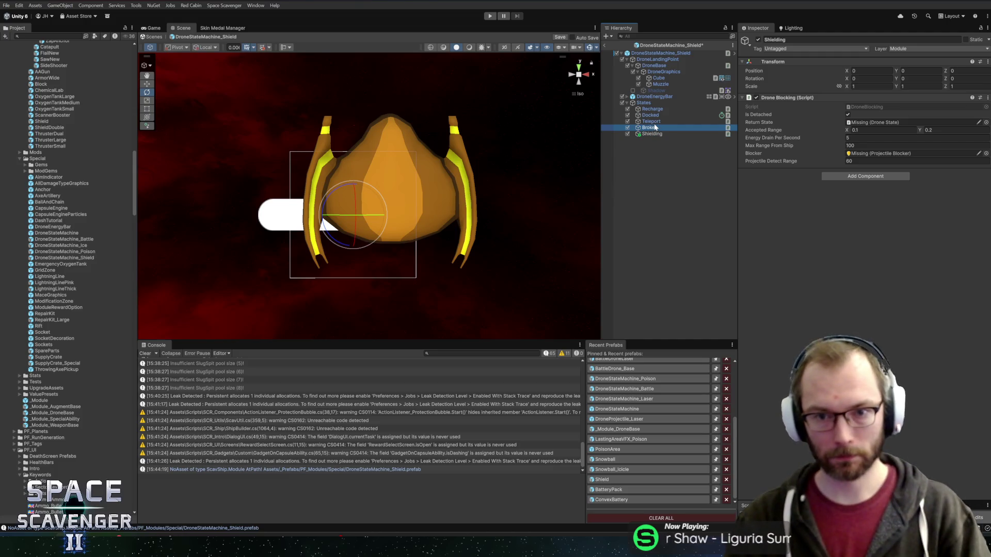
mouse_move(654, 127)
left_mouse_down()
mouse_move(864, 126)
mouse_move(857, 127)
left_mouse_up()
key("ctrl+s")
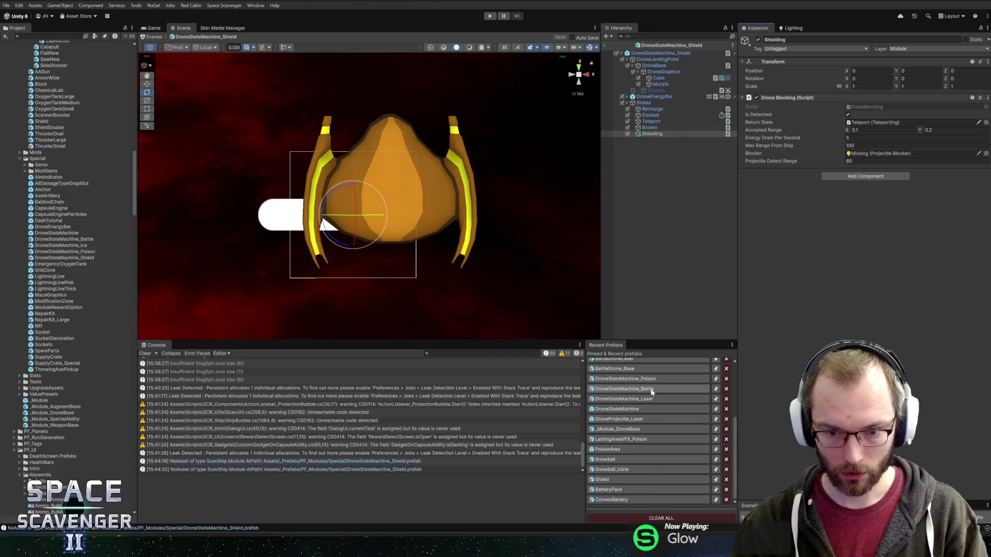
scroll(652, 393, "up", 4)
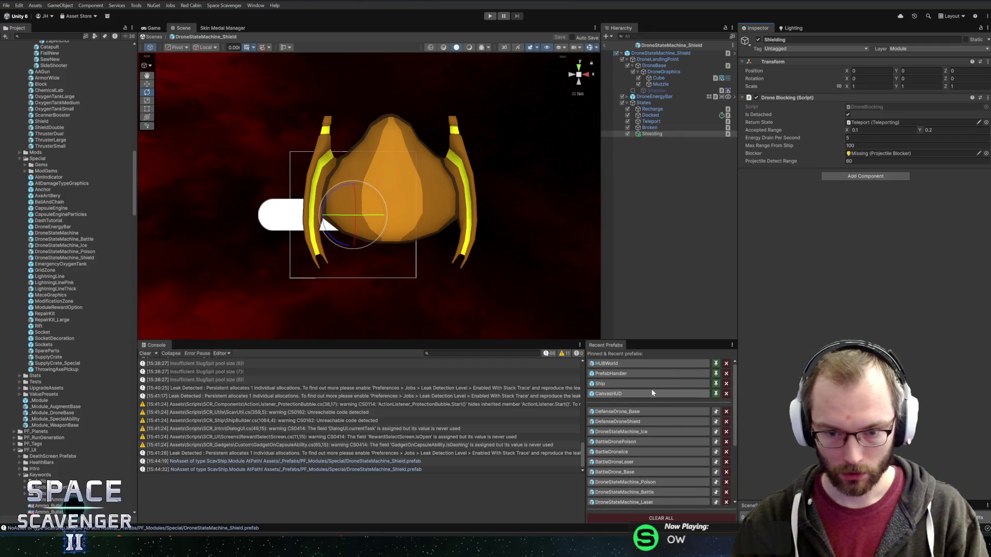
left_click(629, 412)
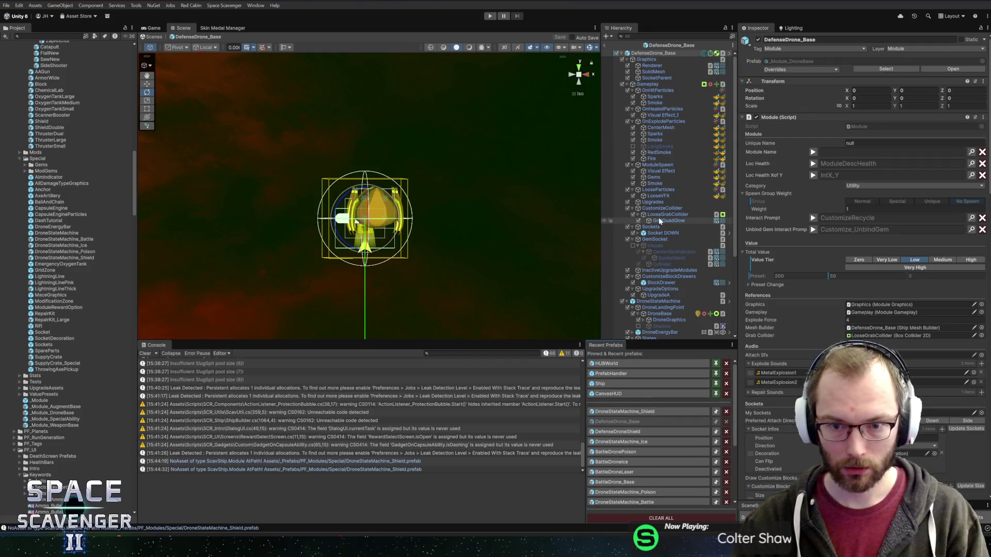
Inspect the Shielding_1 state's settings, then switch back to the DefenseDroneShield prefab.
scroll(660, 230, "down", 5)
left_click(659, 330)
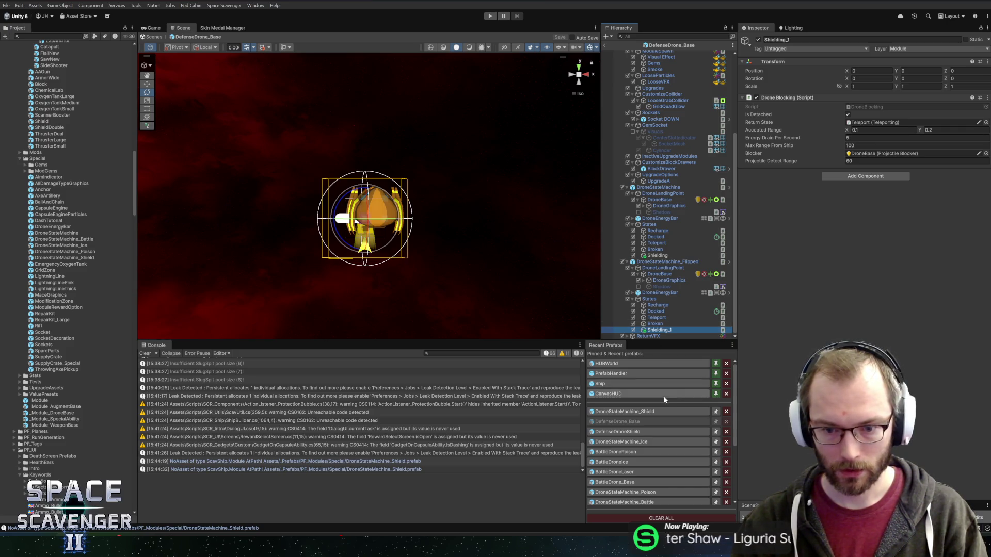
left_click(639, 430)
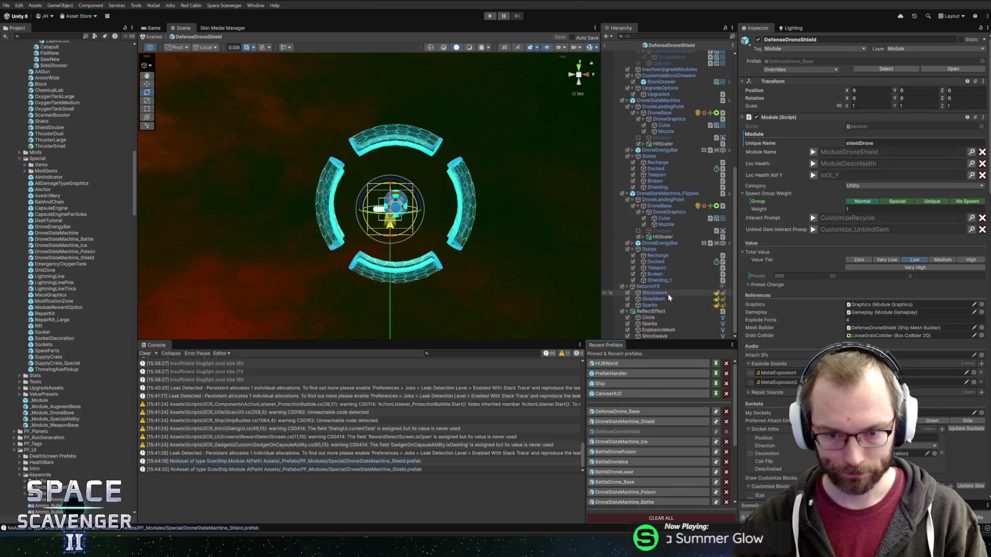
Inspect ReflectEffect and its Sparks, then preview the whole return effect.
left_click(653, 311)
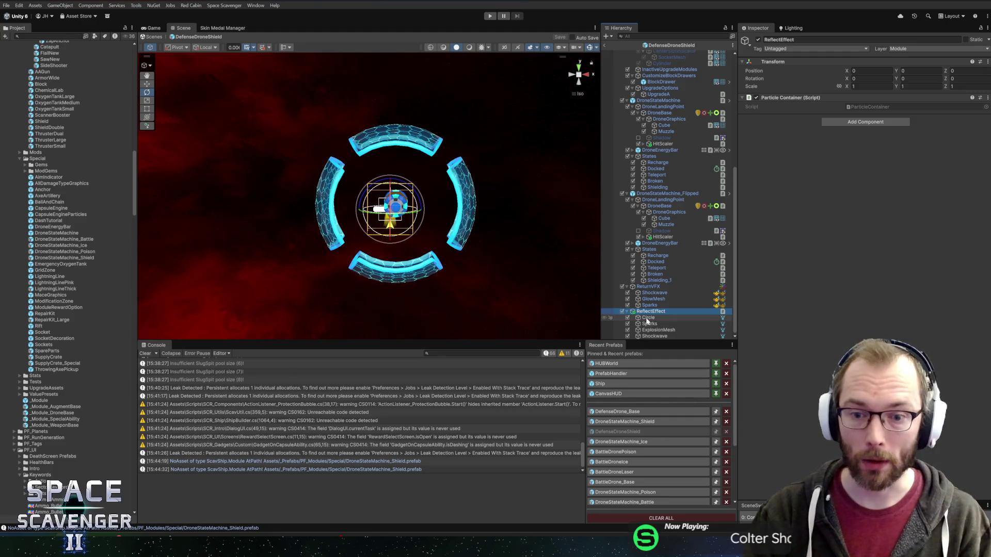
left_click(665, 305)
left_click(666, 312)
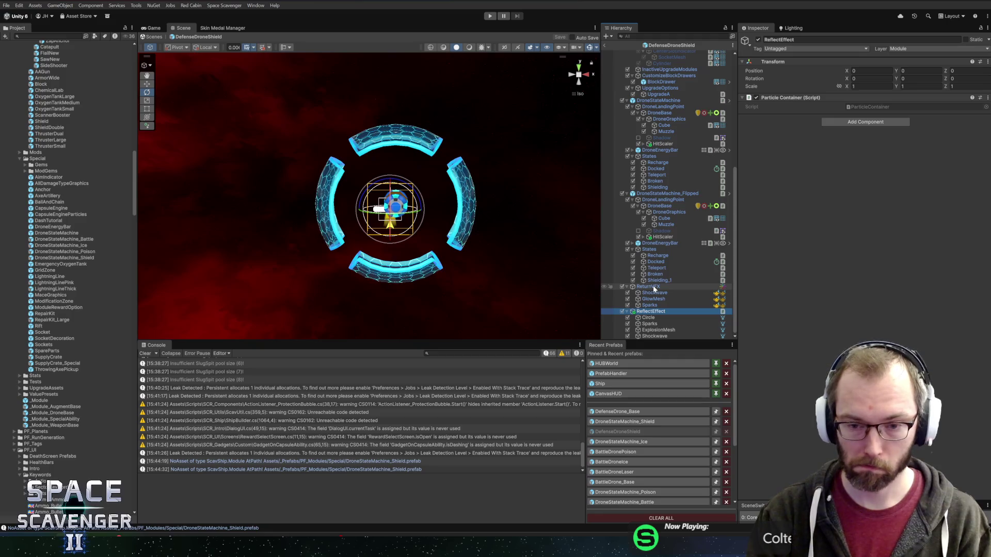
left_click(652, 286)
left_click(653, 293)
left_click(649, 305, "shift")
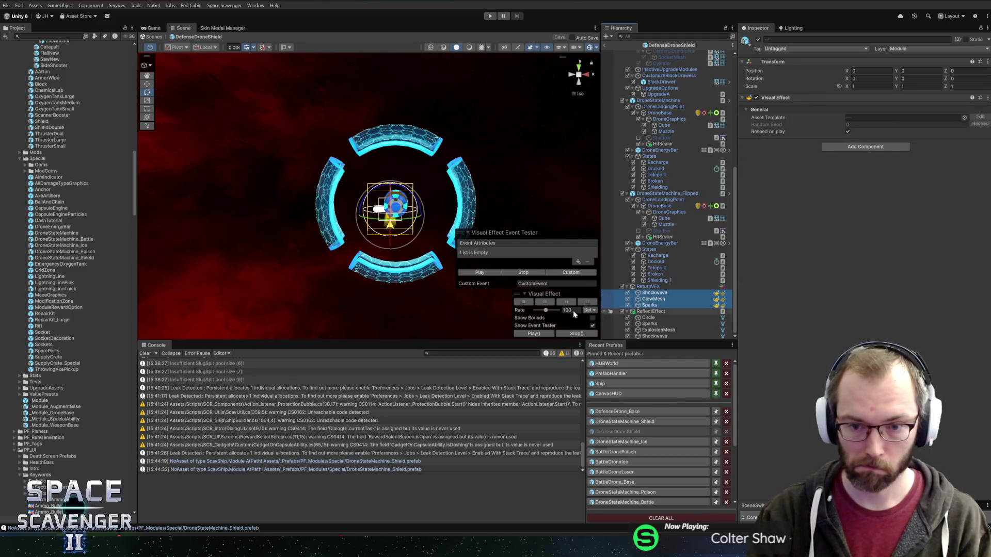
left_click(476, 274)
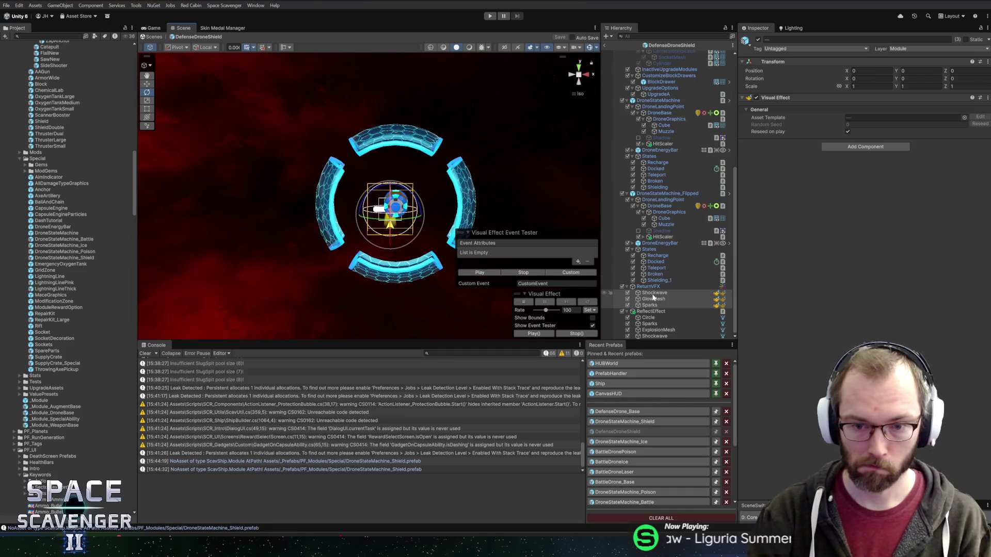
Inspect ReturnVFX, the flipped drone's Broken state, and its DroneBase components.
left_click(648, 287)
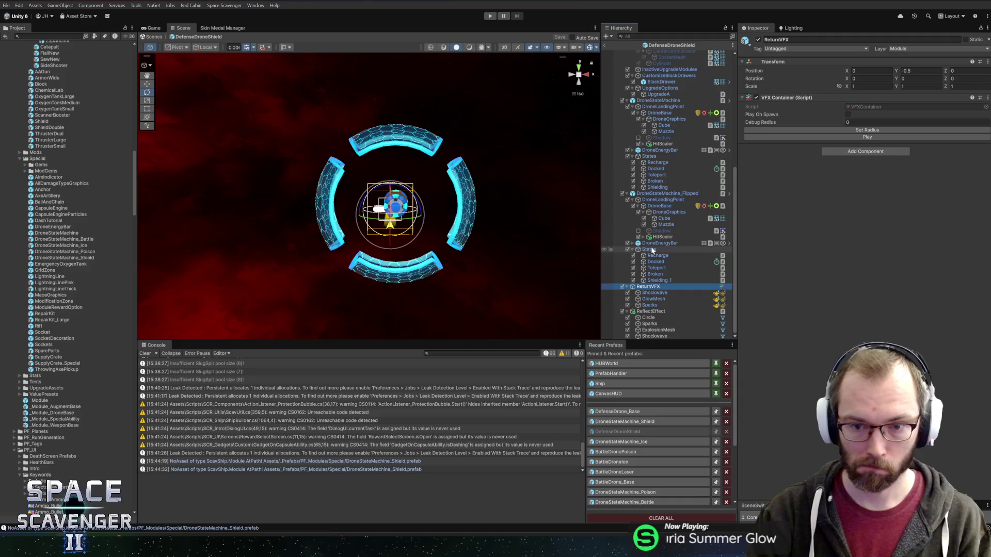
left_click(656, 274)
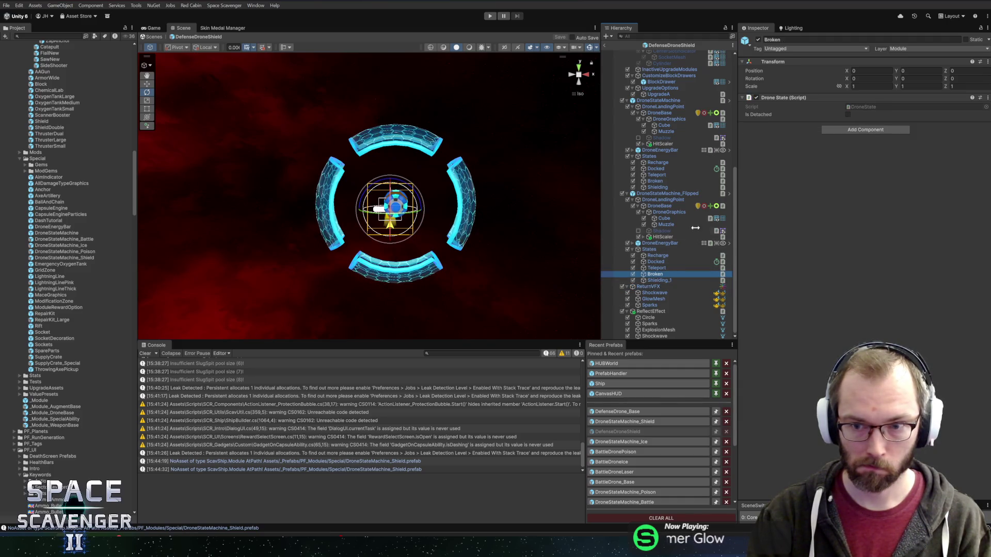
left_click(660, 206)
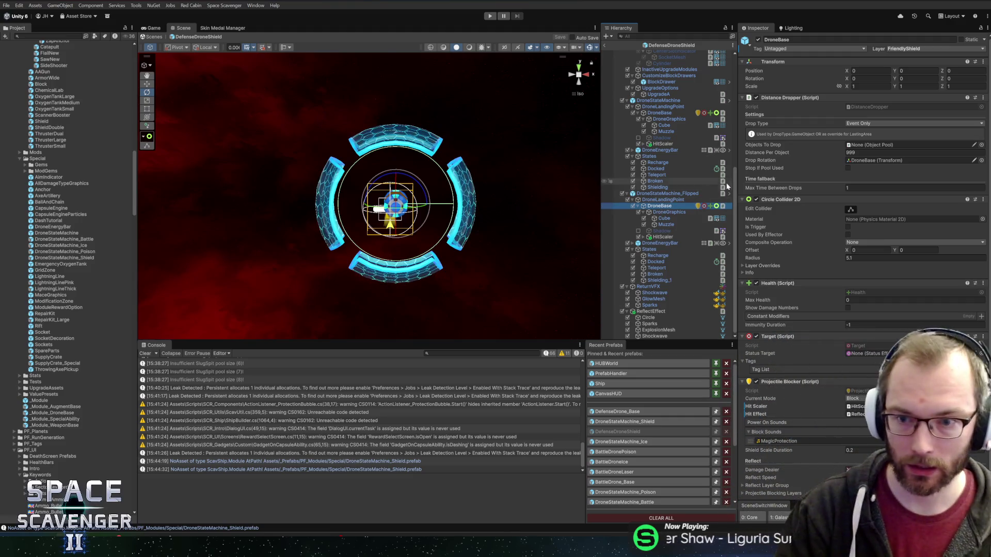
Check the flipped drone's landing point and select its DroneBase for copying.
scroll(805, 218, "down", 1)
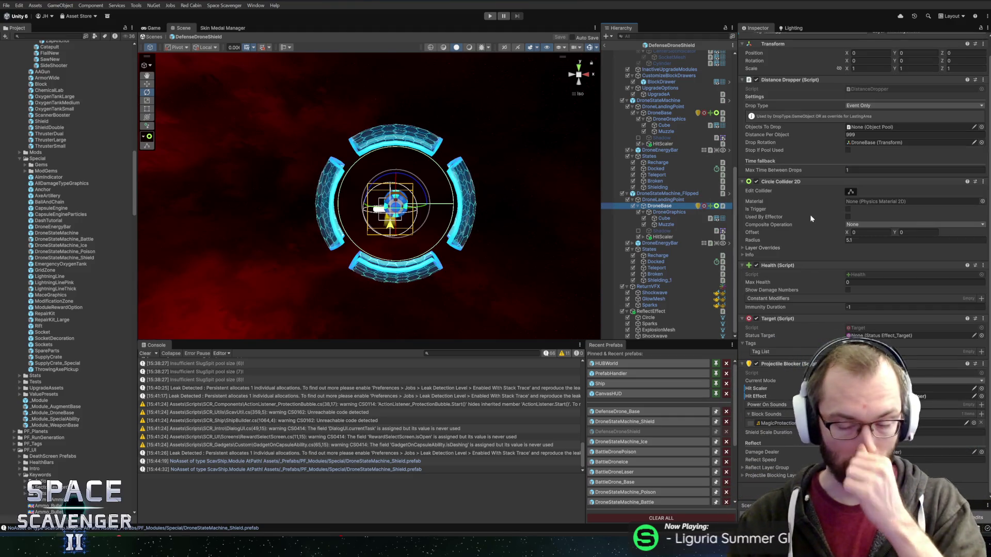
scroll(807, 228, "up", 1)
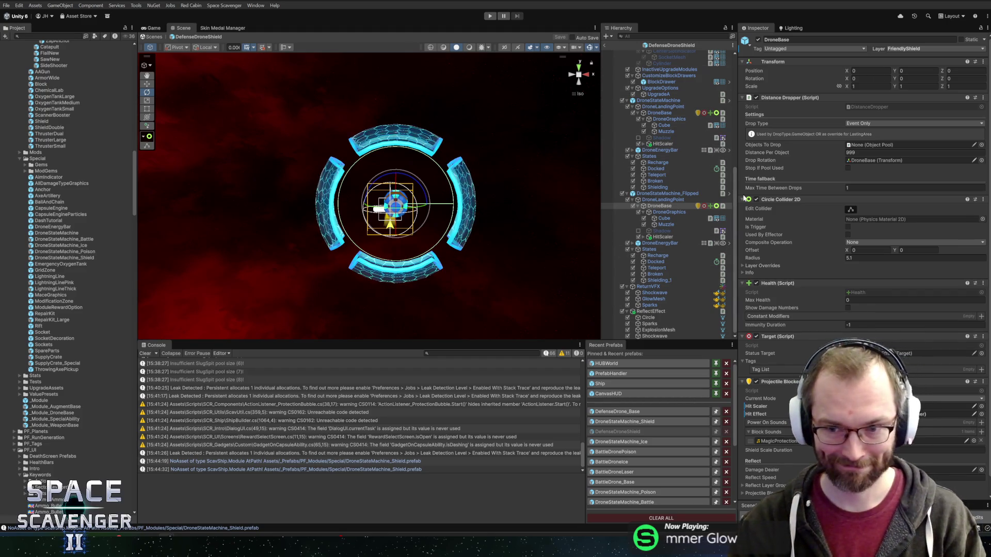
scroll(803, 230, "down", 1)
scroll(801, 243, "up", 1)
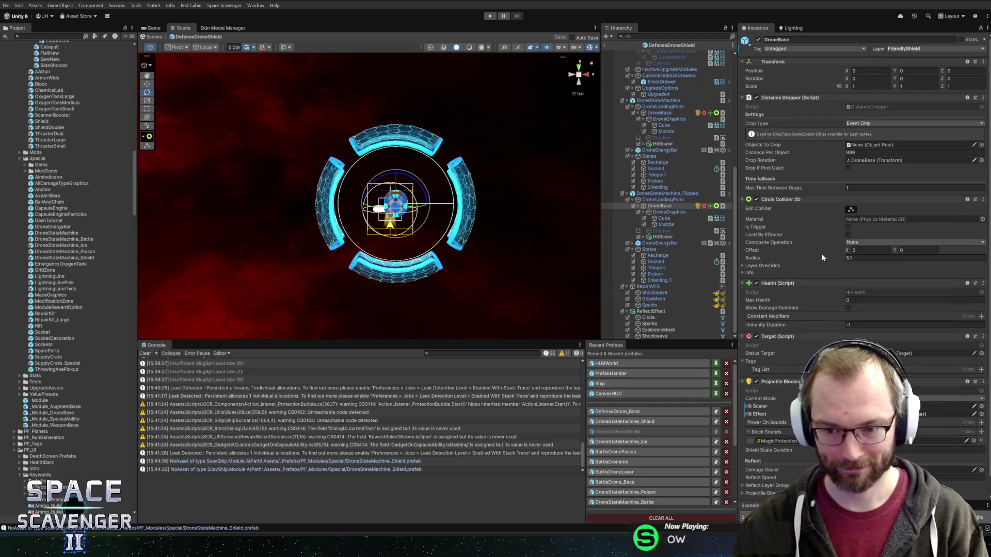
left_click(658, 201)
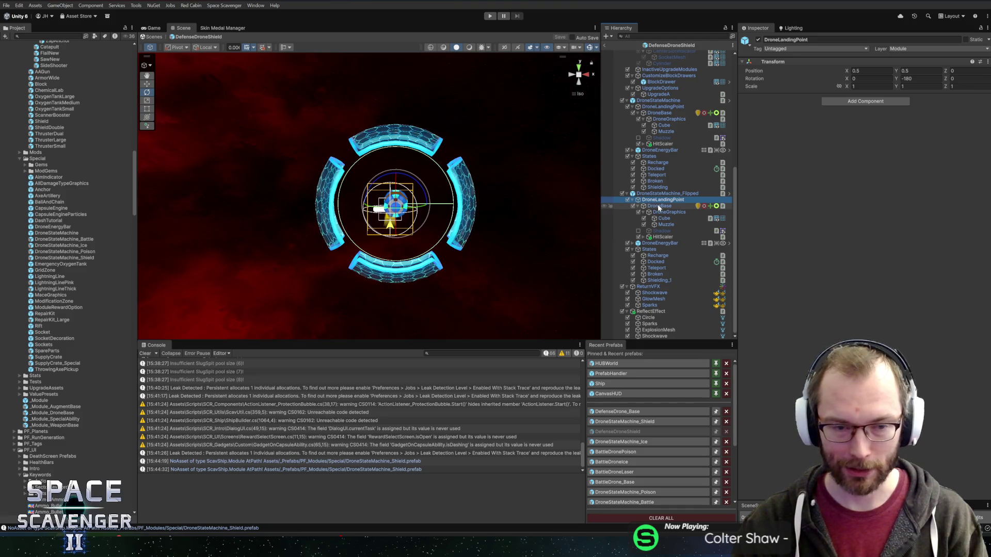
left_click(658, 207)
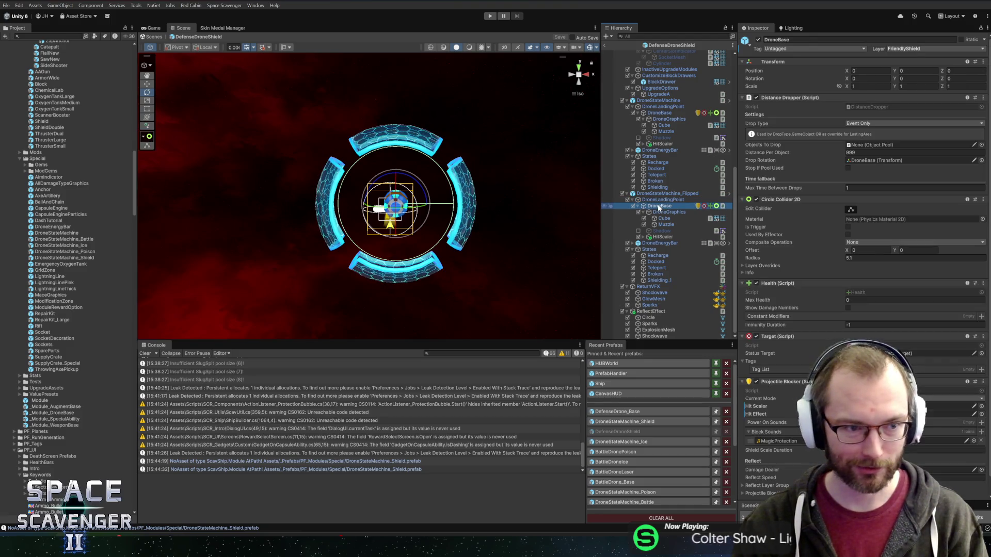
Paste the copied DroneBase into the DroneStateMachine_Shield prefab.
left_click(613, 422)
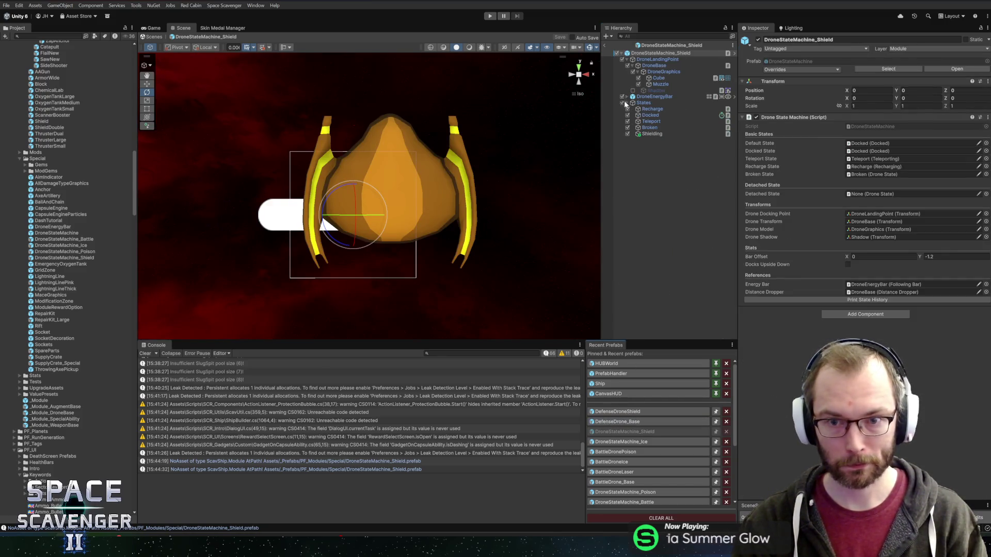
left_click(627, 103)
key("ctrl+v")
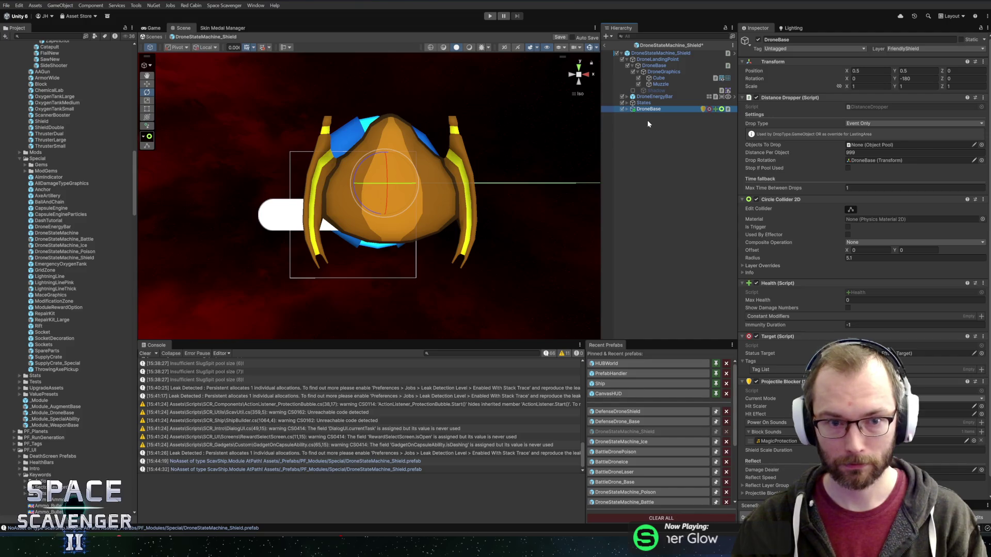
Remove the Distance Dropper component from the pasted DroneBase.
left_click_drag(482, 152, 460, 200)
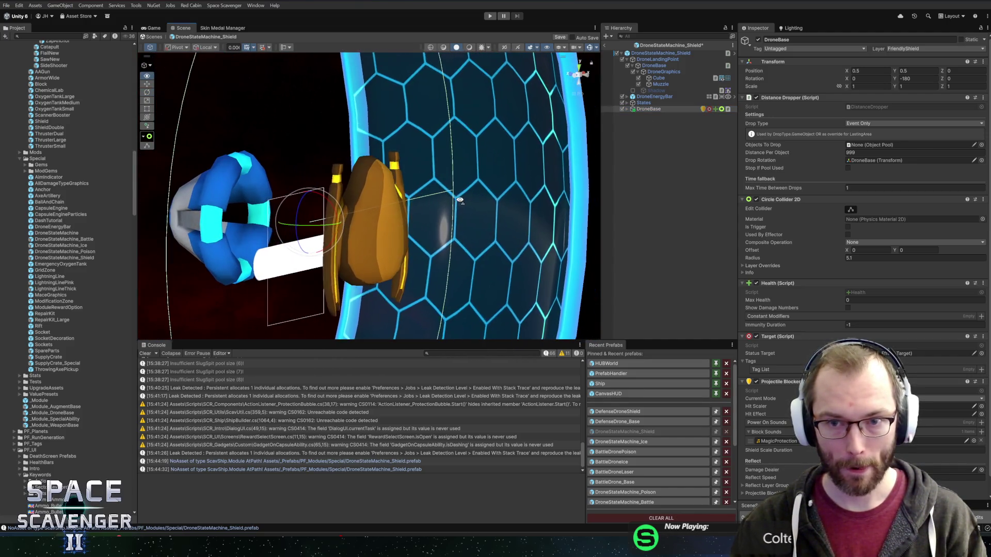
left_click(628, 109)
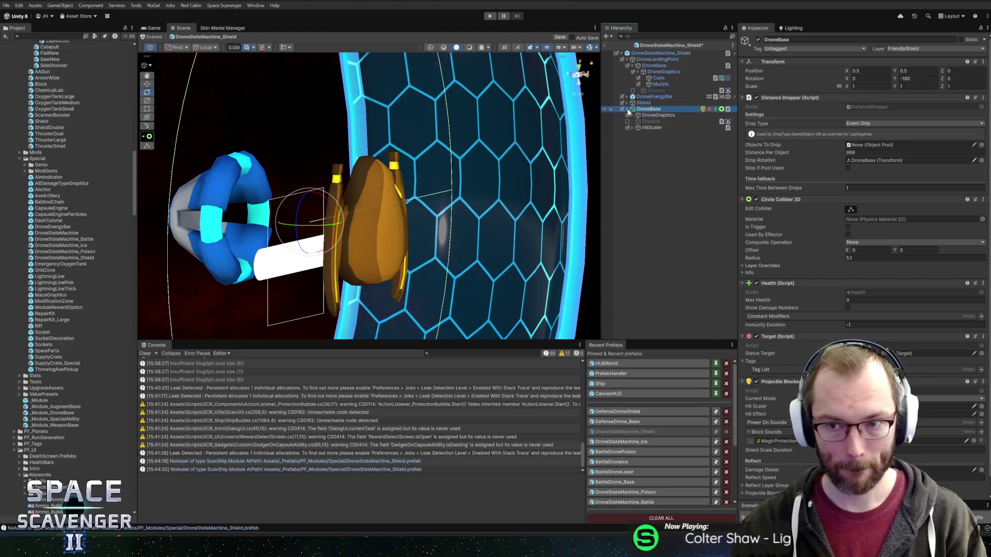
right_click(781, 99)
left_click(823, 132)
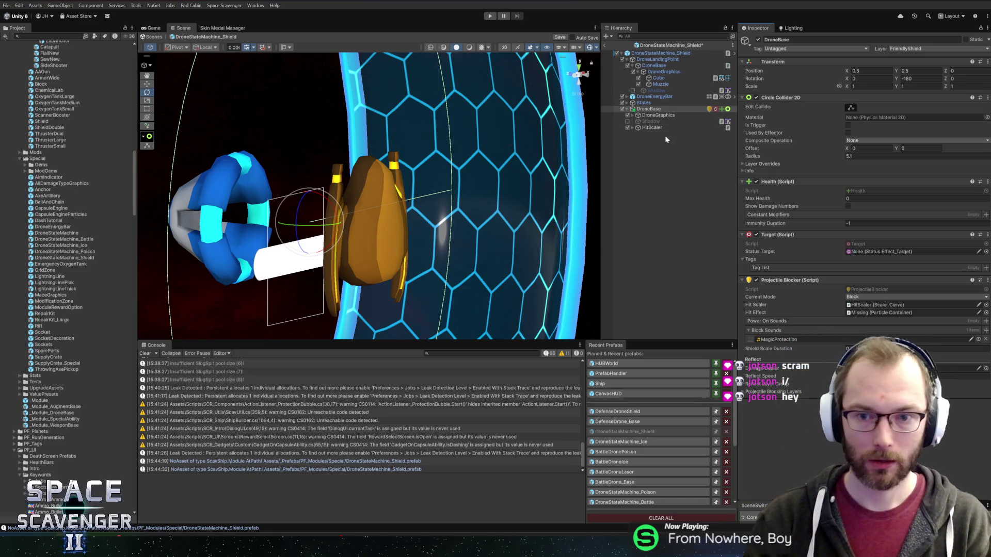
Delete the duplicate DroneGraphics child, keeping HitScaler with ShieldMesh and ShieldOutline.
left_click(651, 128)
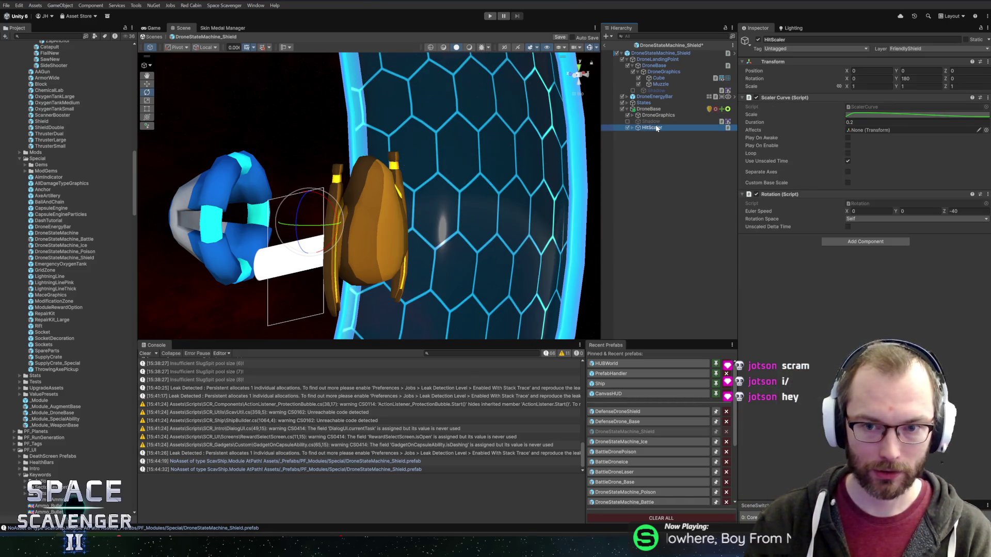
key("Right")
key("Down")
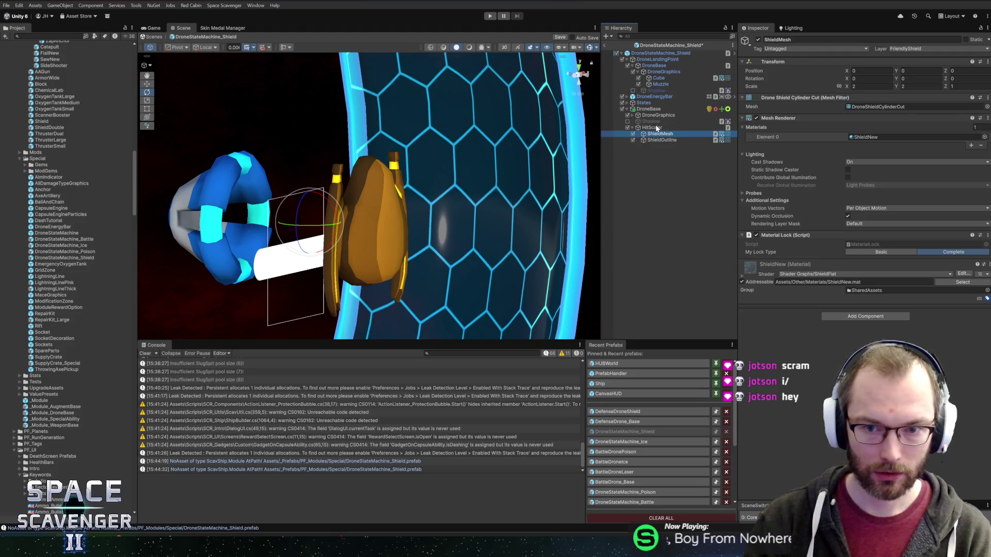
key("Up")
key("Up")
key("Up")
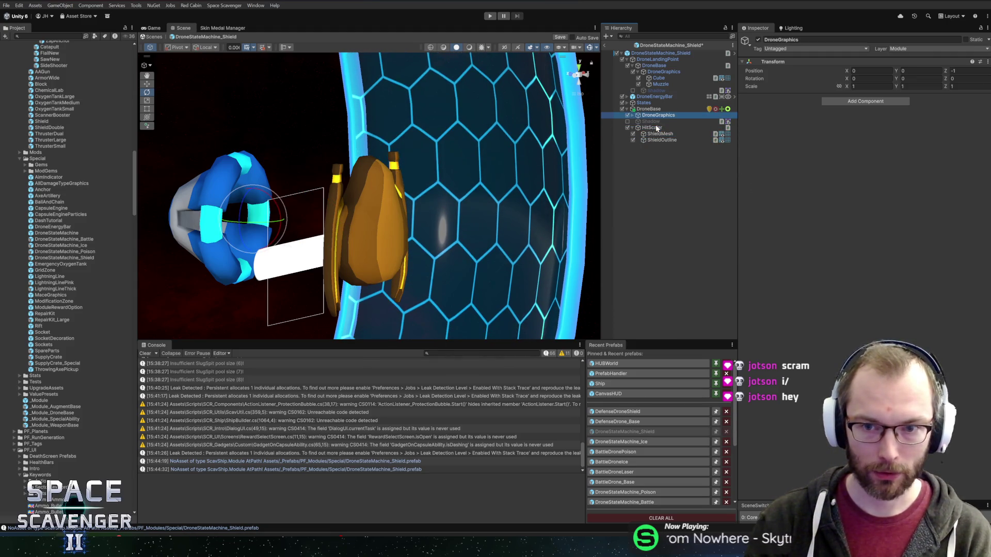
key("Right")
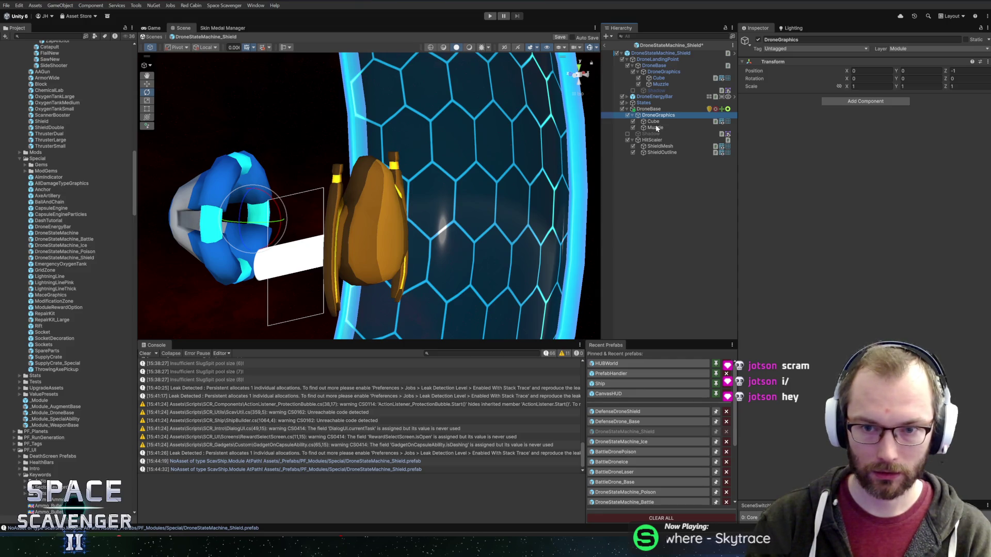
key("Delete")
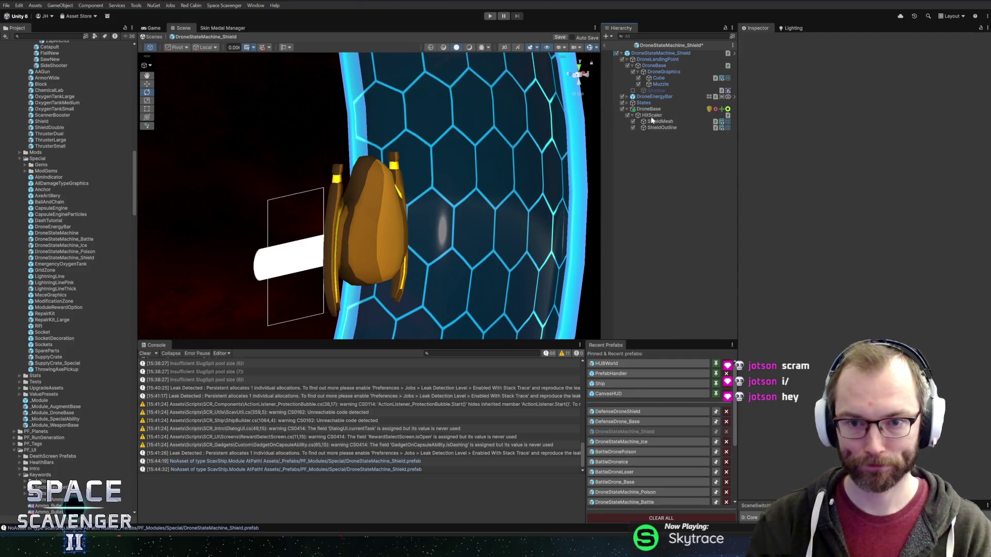
double_click(648, 110)
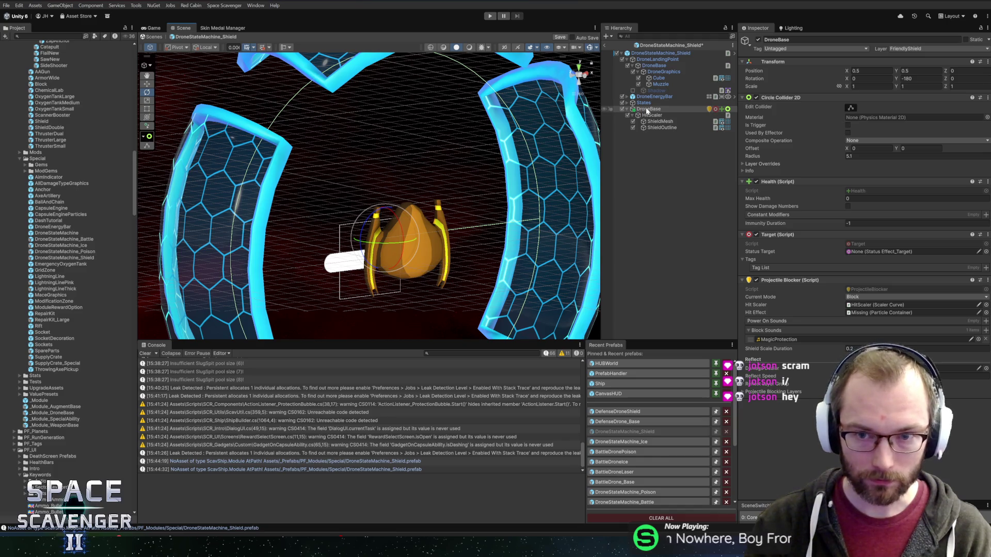
Nest the pasted DroneBase inside the drone's hierarchy and check its HitScaler meshes.
mouse_move(646, 110)
left_mouse_down()
mouse_move(687, 91)
mouse_move(657, 97)
left_mouse_up()
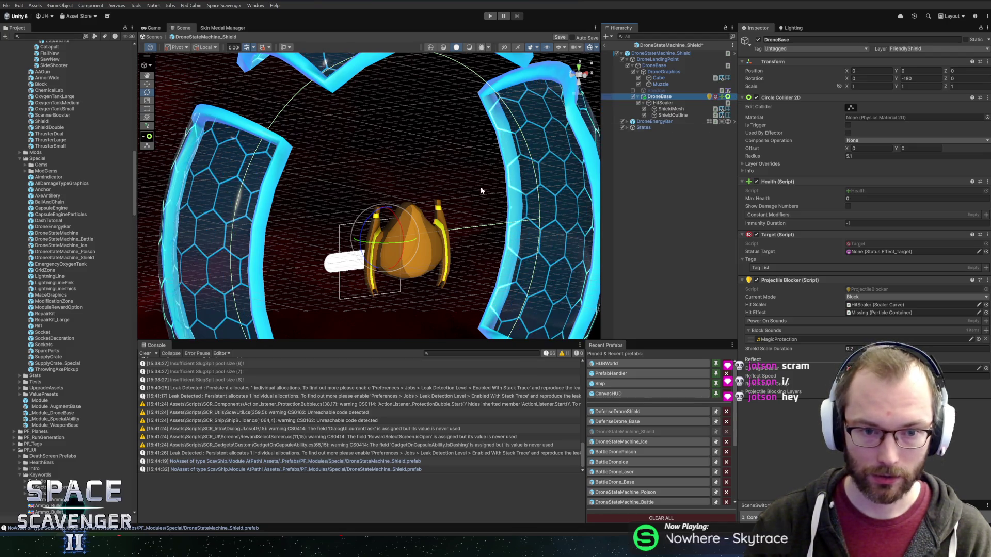
left_click(670, 109)
left_click(670, 115, "shift")
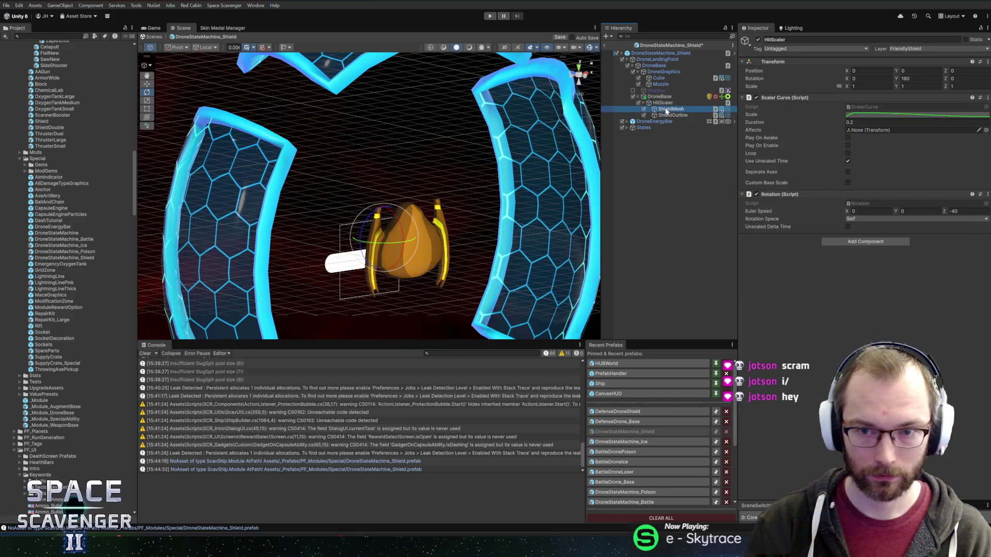
left_click(665, 103)
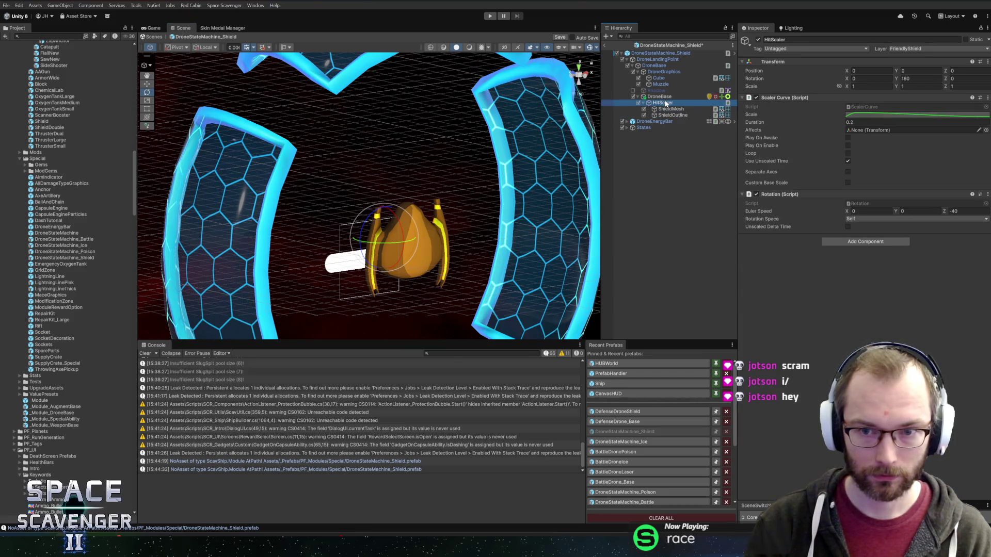
Rename the nested object to Shield and give it a Box Collider 2D.
left_click(659, 96)
key("F2")
type("S")
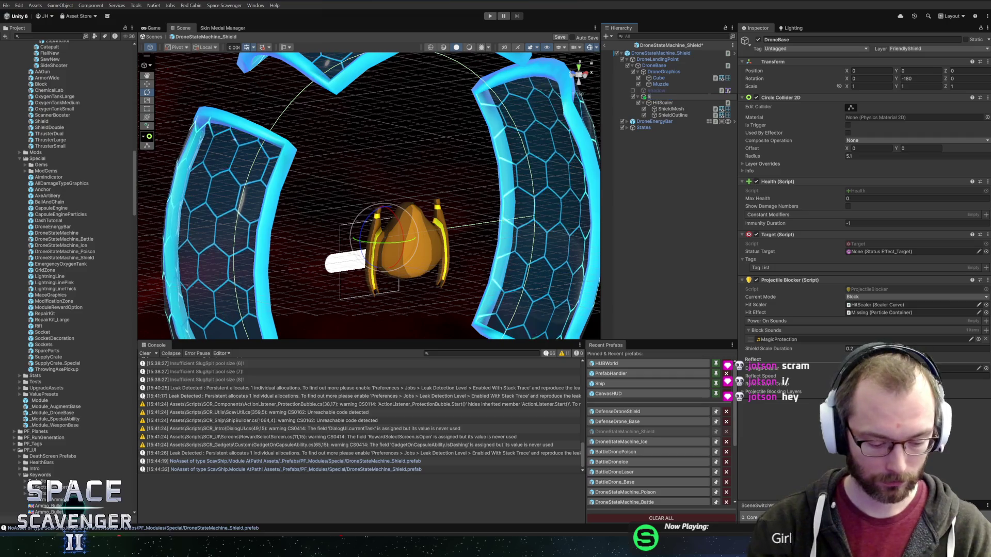
type("hieldld")
key("Return")
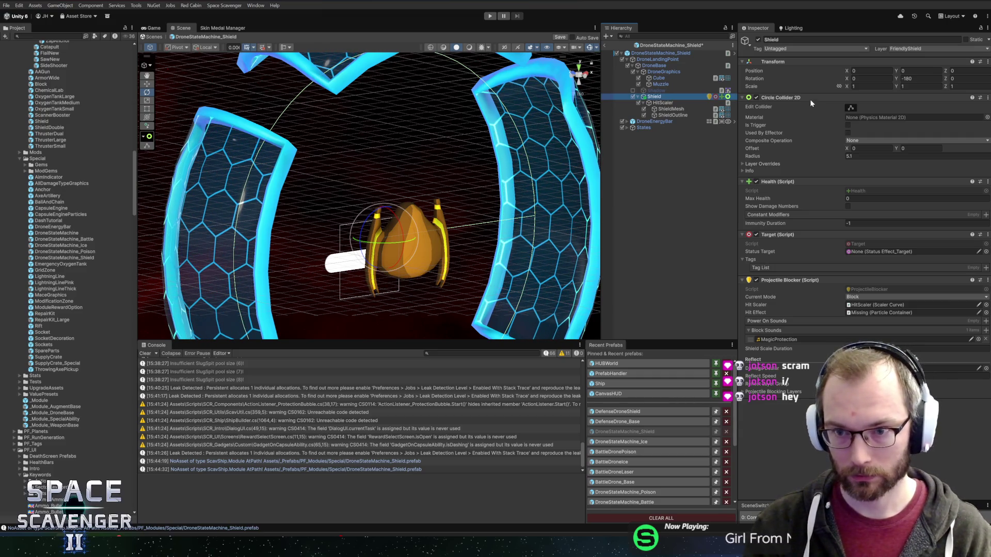
right_click(797, 101)
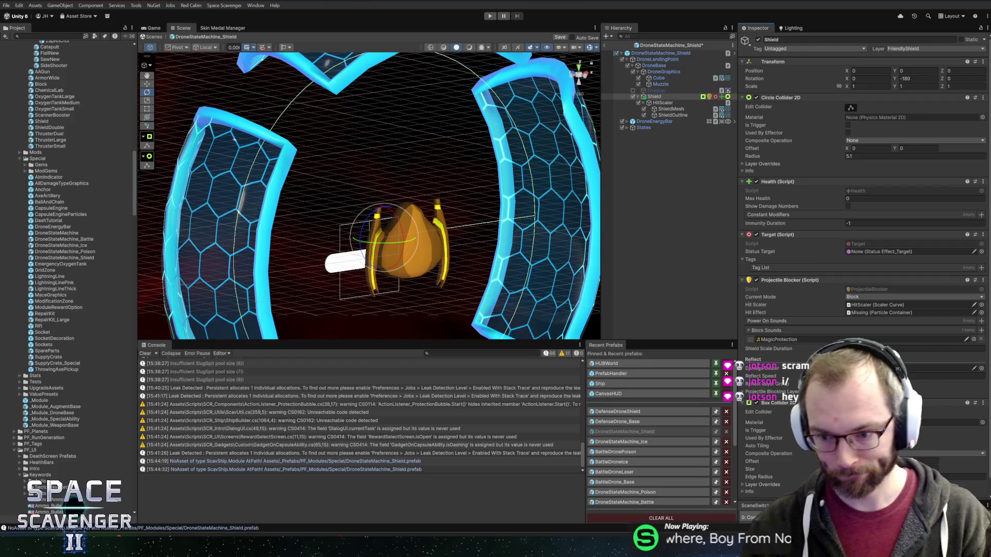
left_click(914, 469)
Move Box Collider 2D above Circle Collider 2D, then remove the Circle Collider 2D.
mouse_move(422, 170)
left_mouse_down()
mouse_move(422, 204)
mouse_move(466, 233)
mouse_move(435, 214)
left_mouse_up()
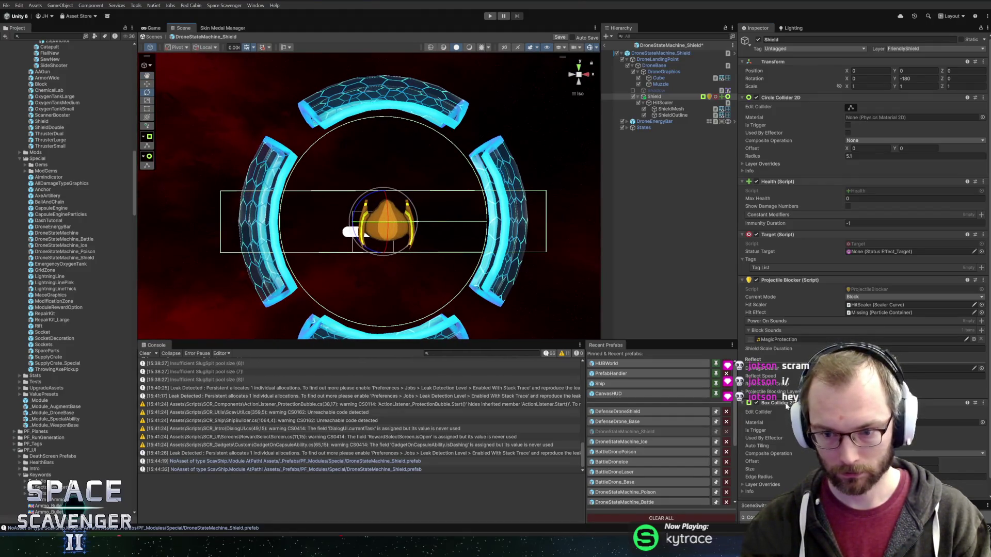
left_click_drag(788, 160, 788, 97)
right_click(783, 197)
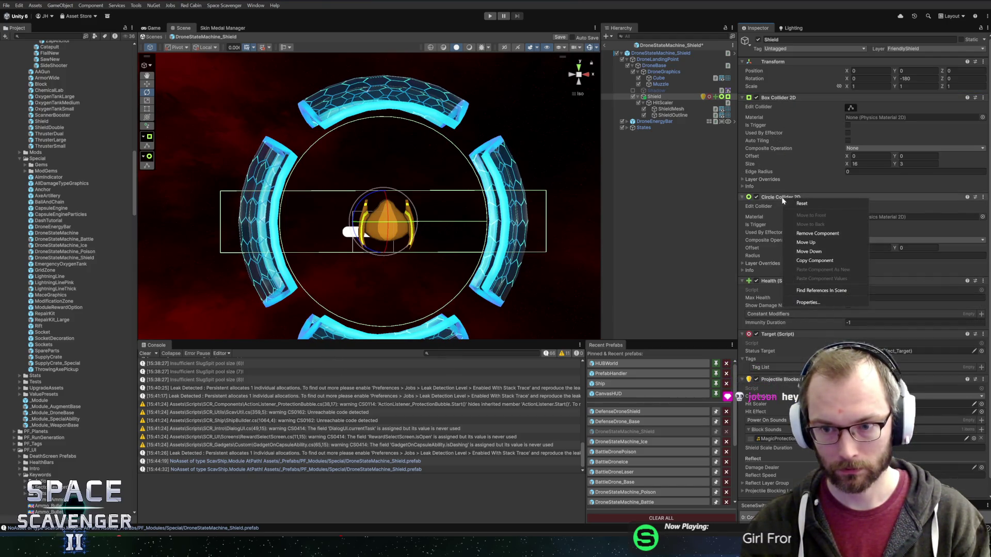
left_click(818, 233)
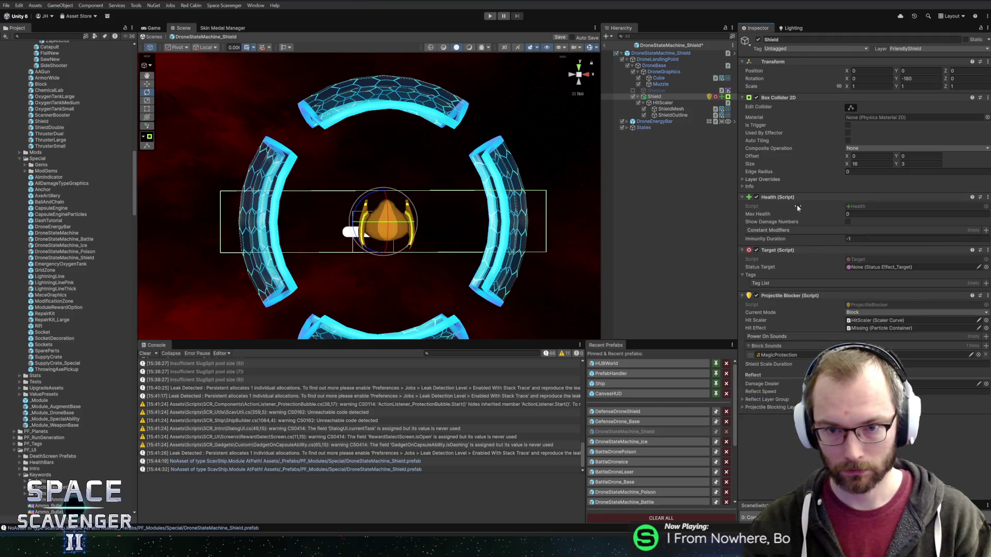
Search 'flat' in the ShieldMesh mesh picker and assign ShieldBarrierFlat.
left_click(670, 109)
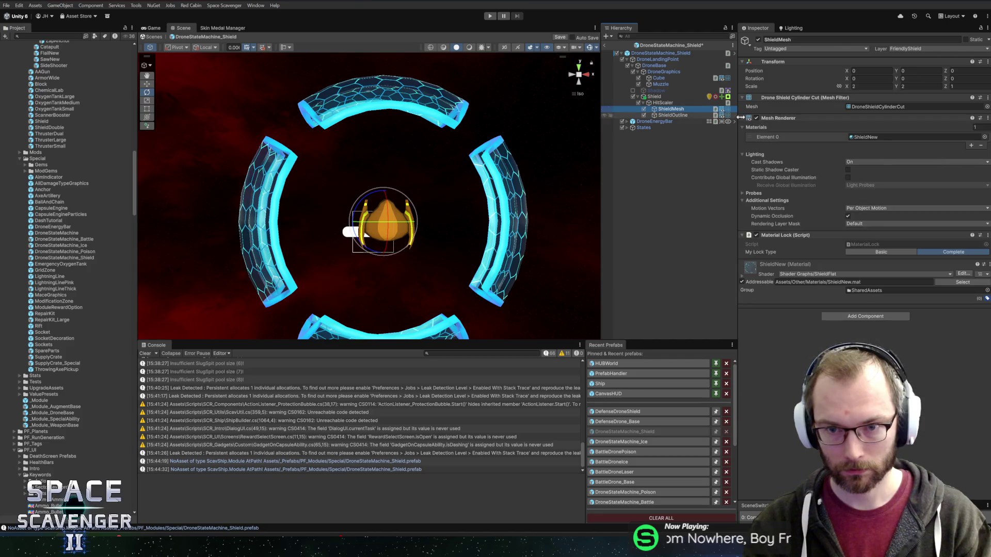
left_click(986, 106)
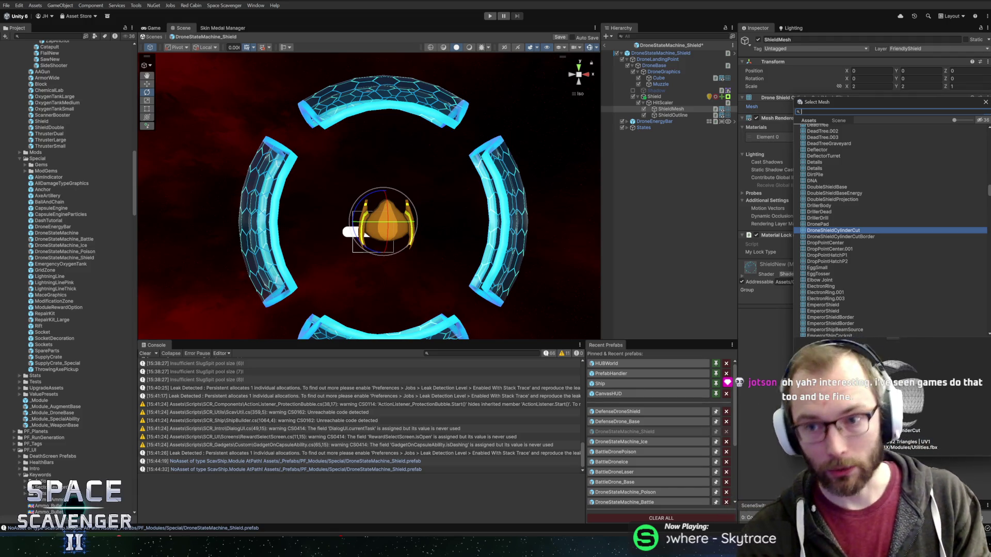
type("sh")
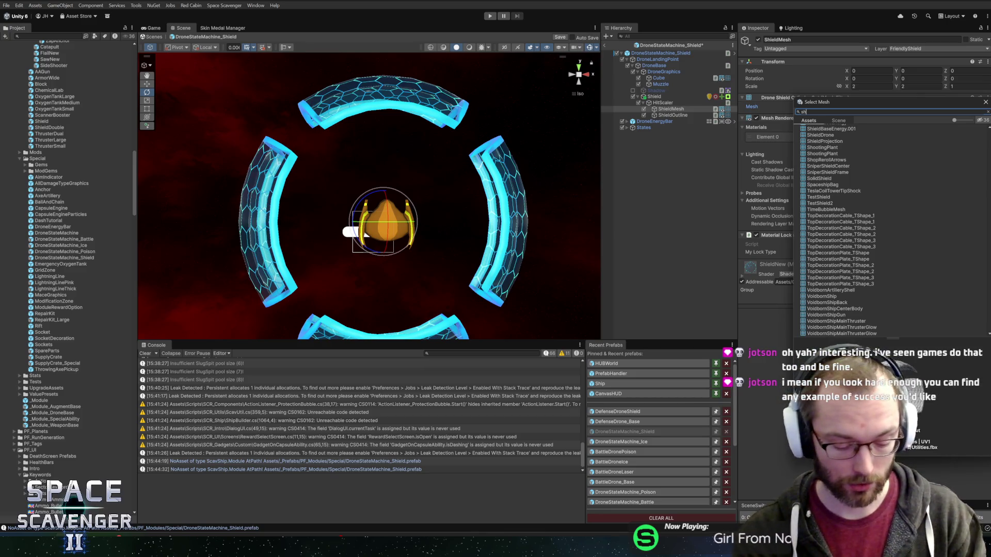
type("ield")
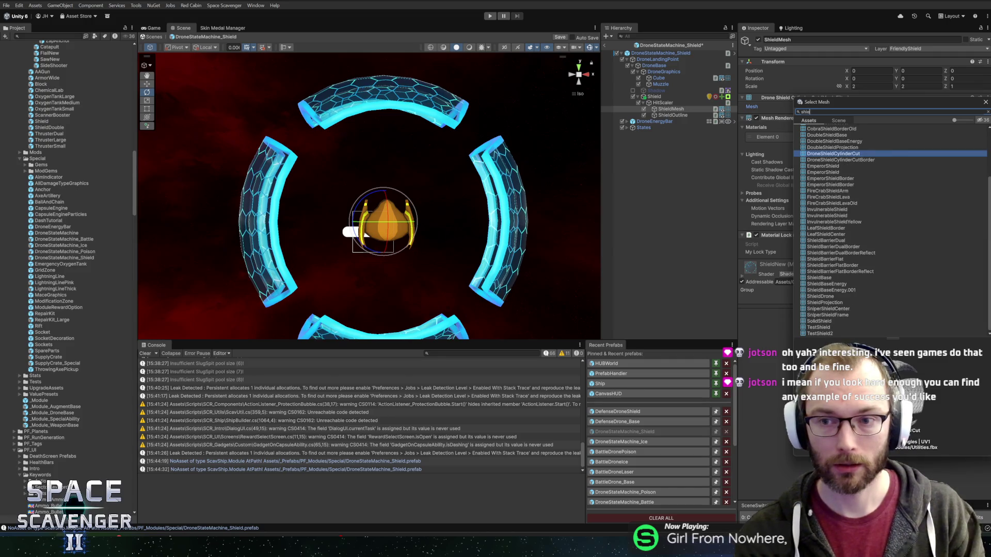
key("ctrl+a")
type("flat")
left_click_drag(847, 106, 652, 128)
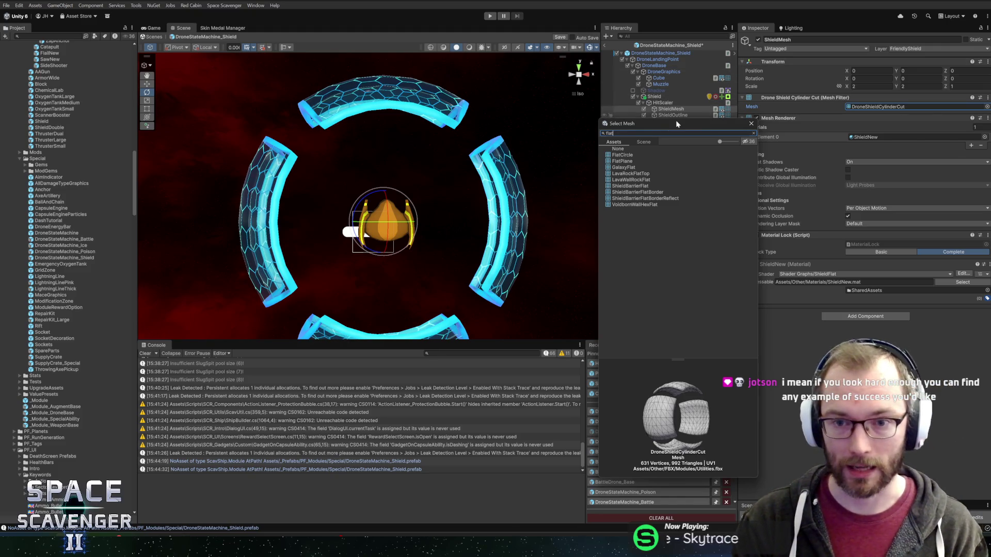
left_click_drag(677, 124, 738, 127)
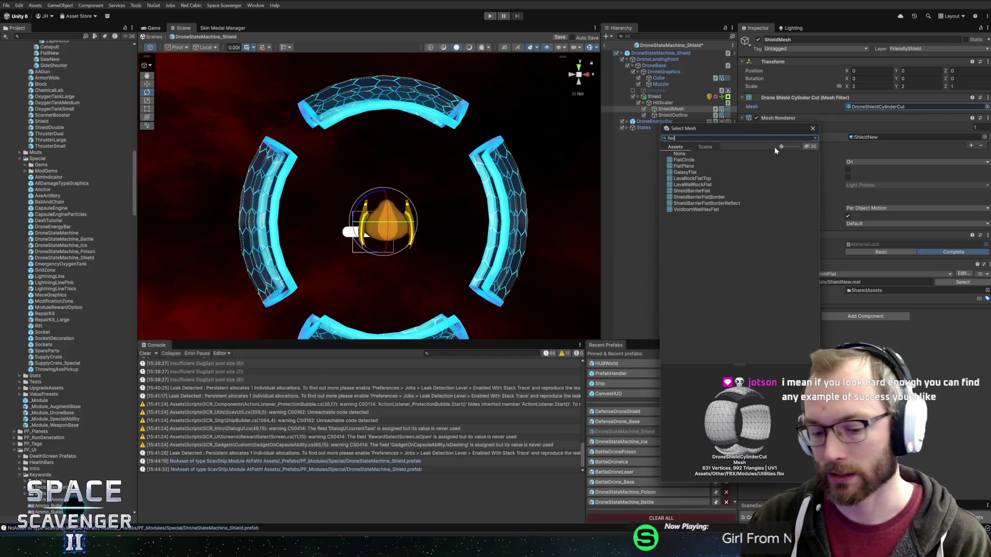
left_click(691, 191)
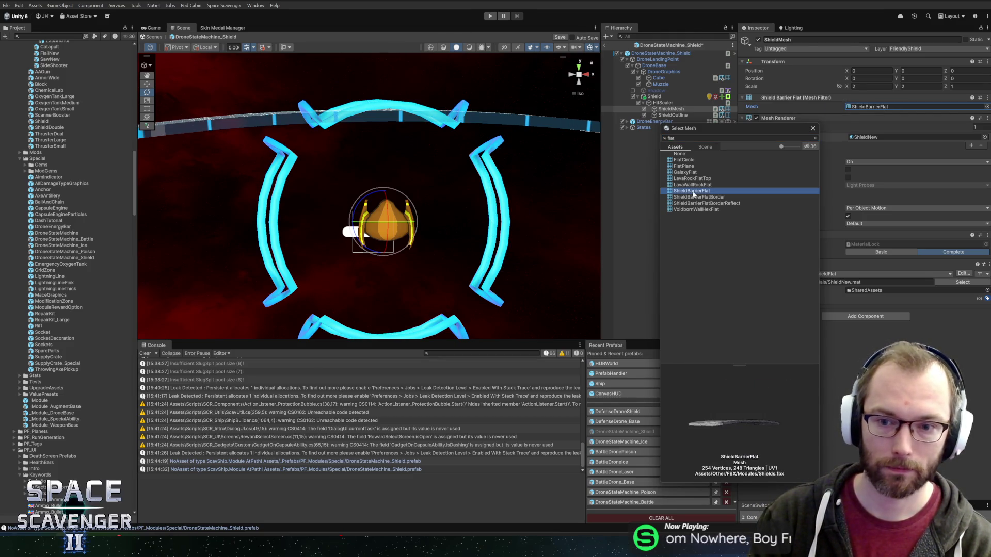
double_click(691, 191)
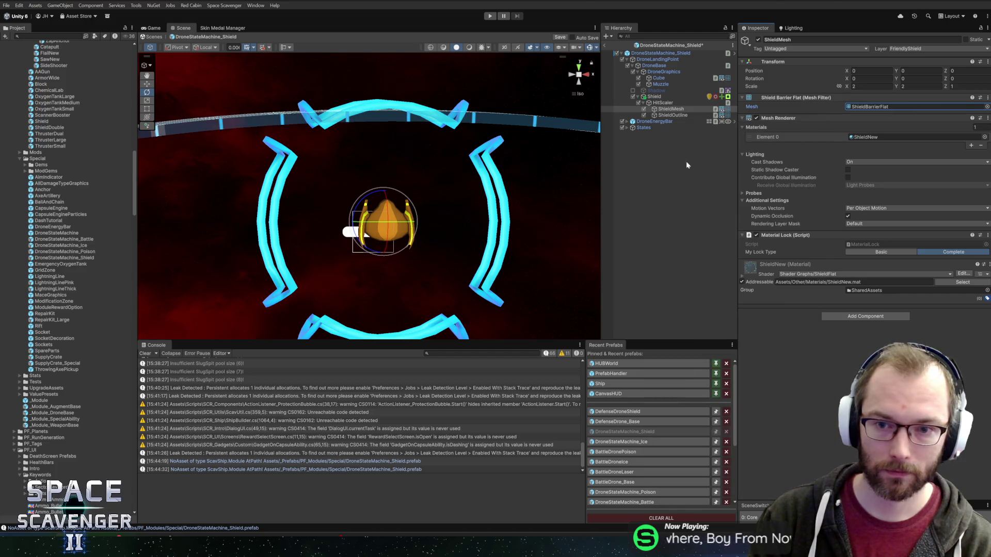
Search 'barrierfl' and assign the ShieldBarrierFlatBorder mesh to ShieldOutline's Mesh Filter.
left_click(686, 116)
left_click(987, 107)
type("bar")
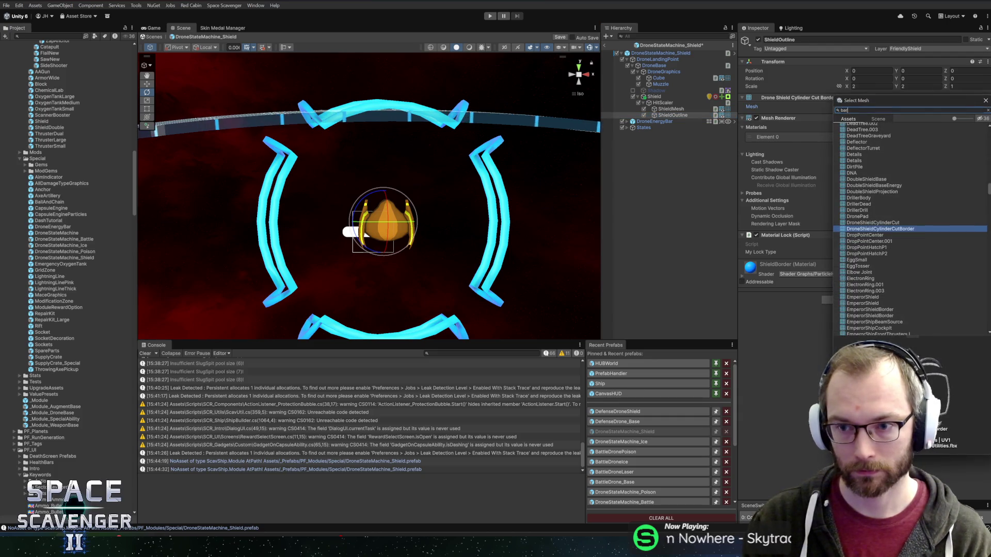
type("rierfl")
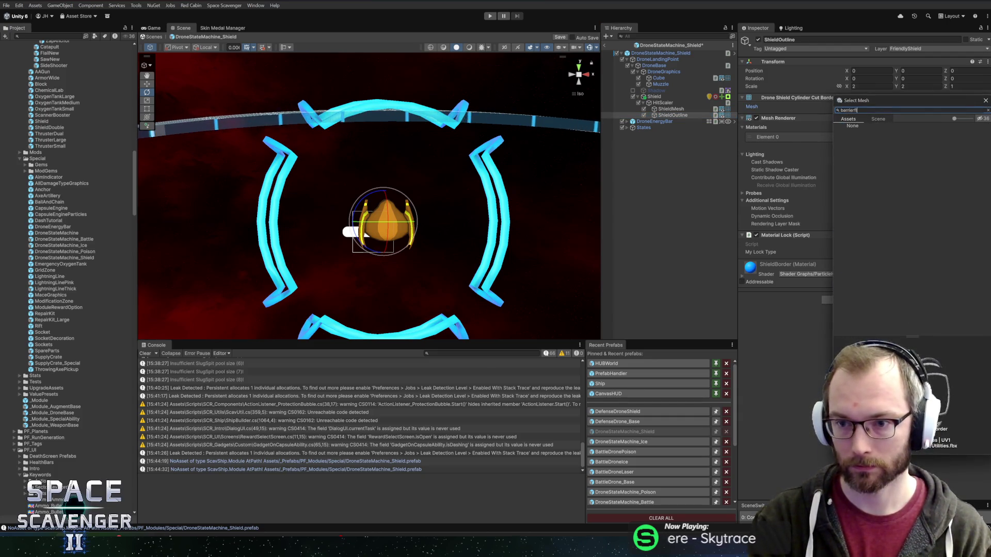
left_click(875, 138)
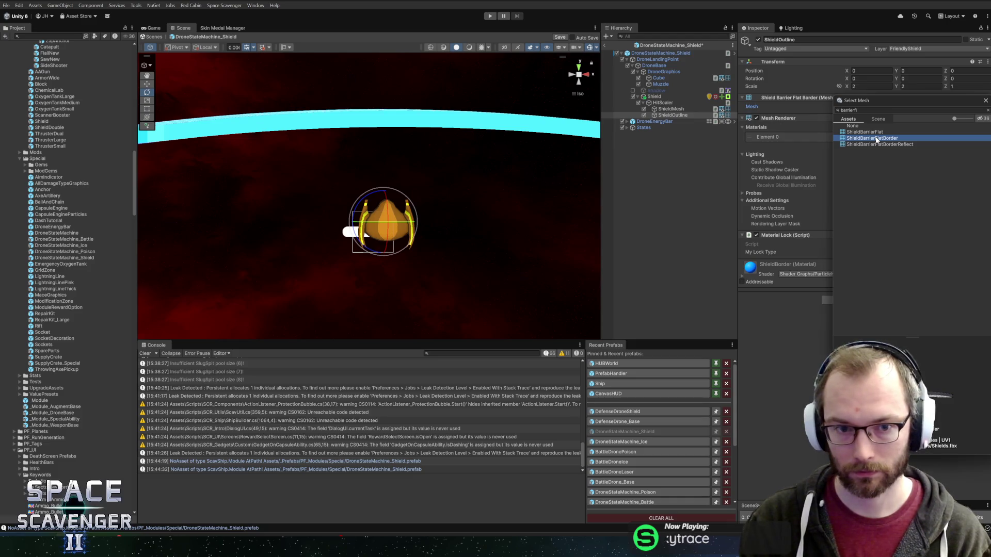
left_click(875, 140)
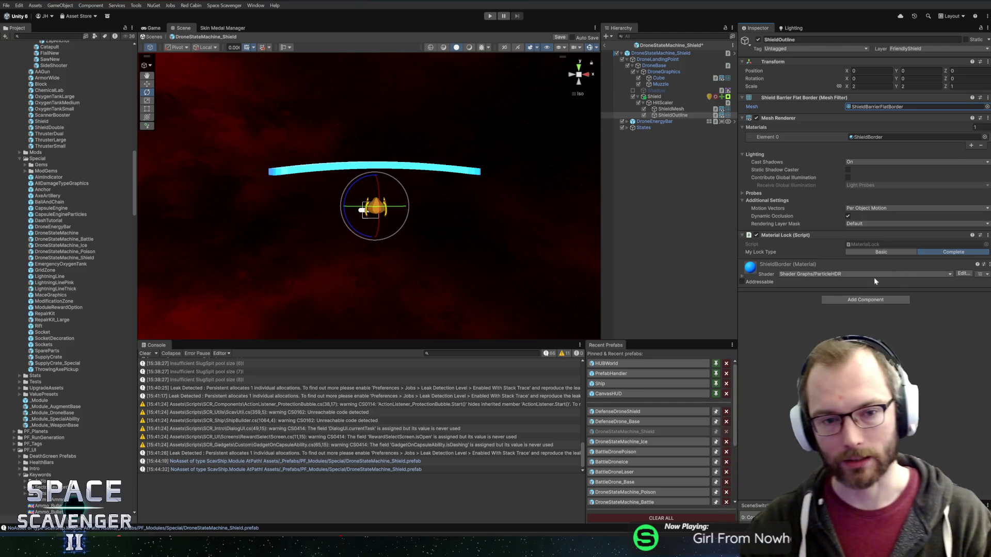
scroll(516, 207, "up", 3)
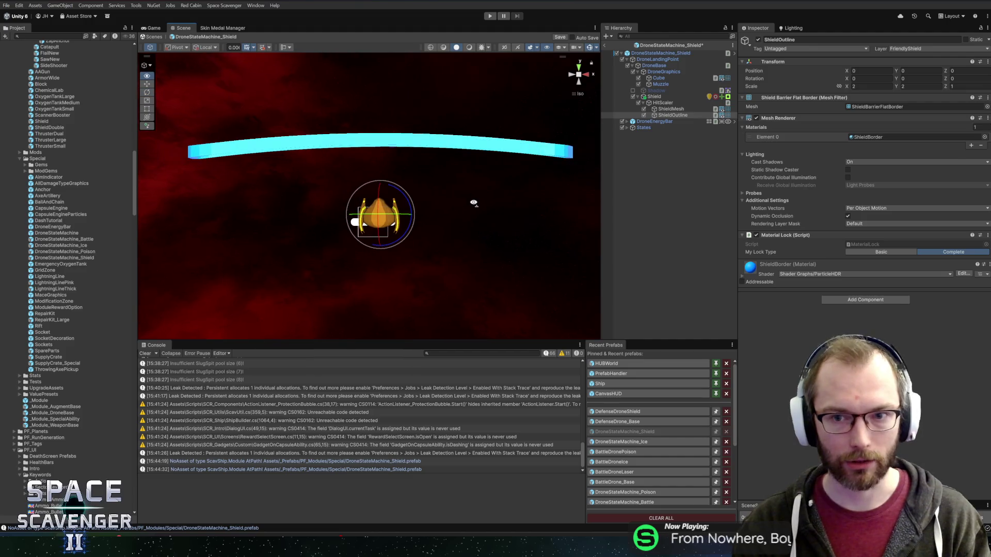
left_click(667, 115)
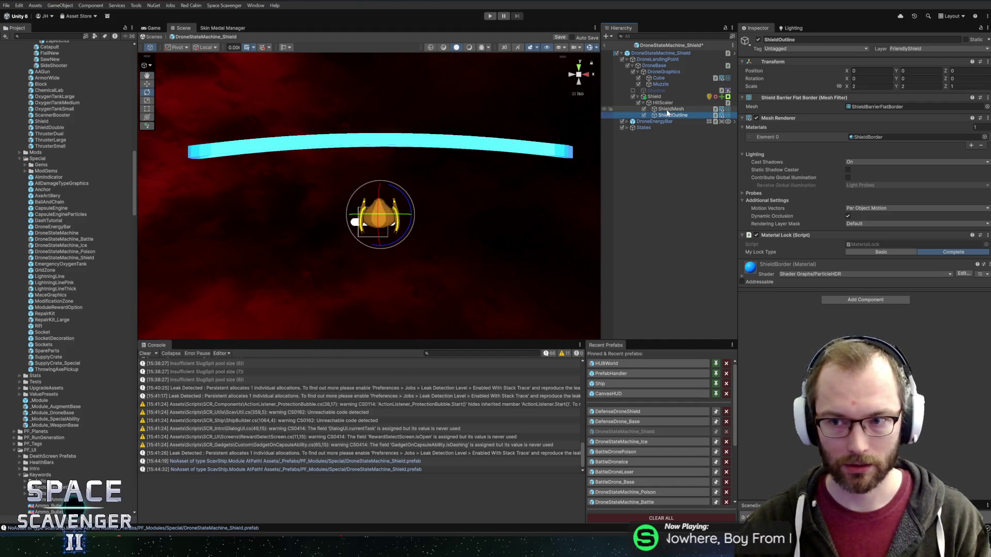
Scale ShieldMesh and ShieldOutline to 1.5 on X and Y.
left_click(654, 96)
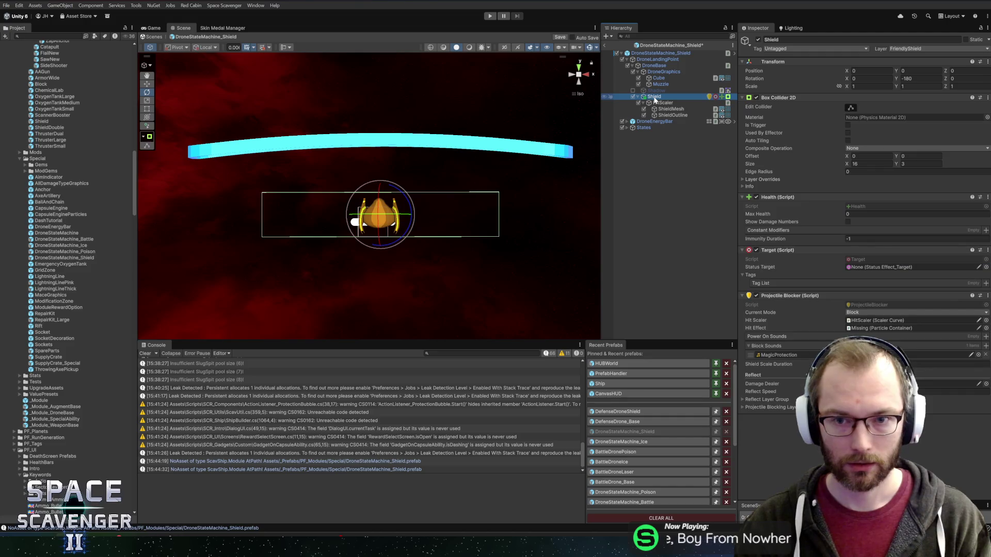
left_click(661, 110)
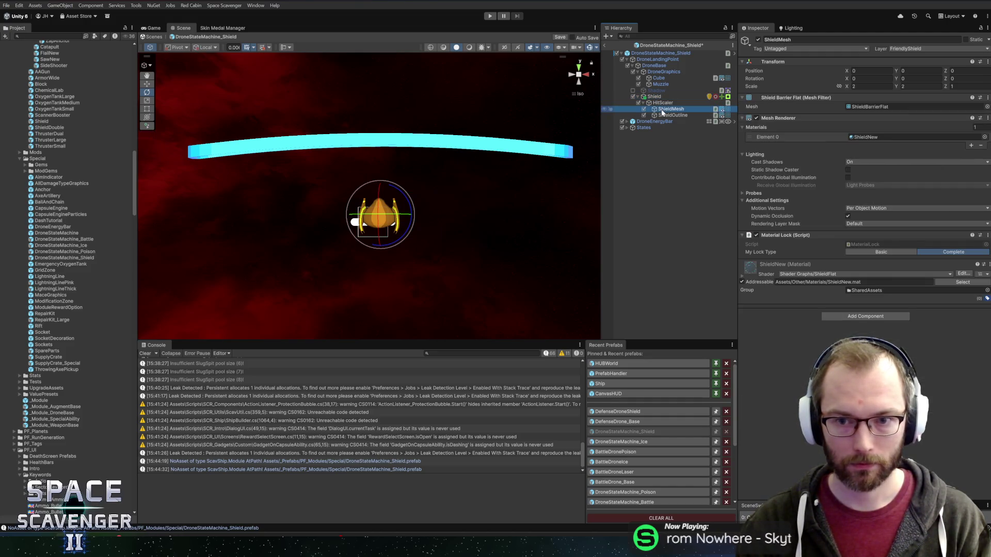
left_click(671, 115, "ctrl")
left_click(869, 86)
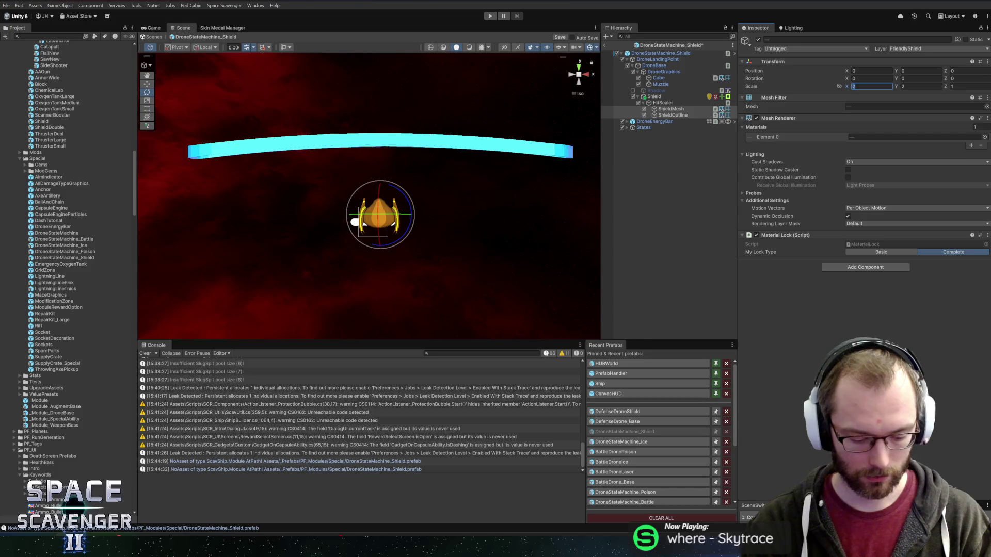
type("1.5")
key("Tab")
type("1.5")
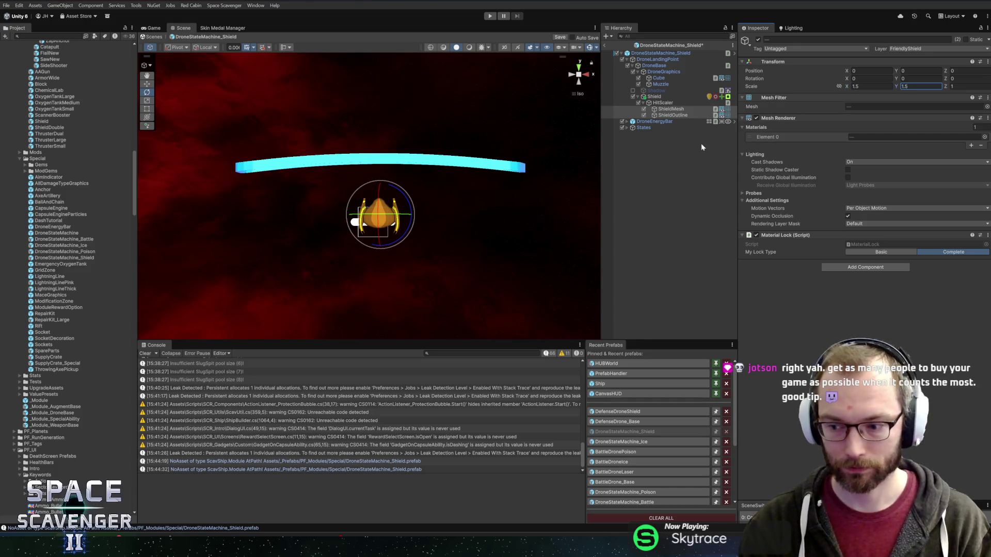
Remove HitScaler's Rotation component and set the Shield's Box Collider 2D width to 20.
left_click(665, 102)
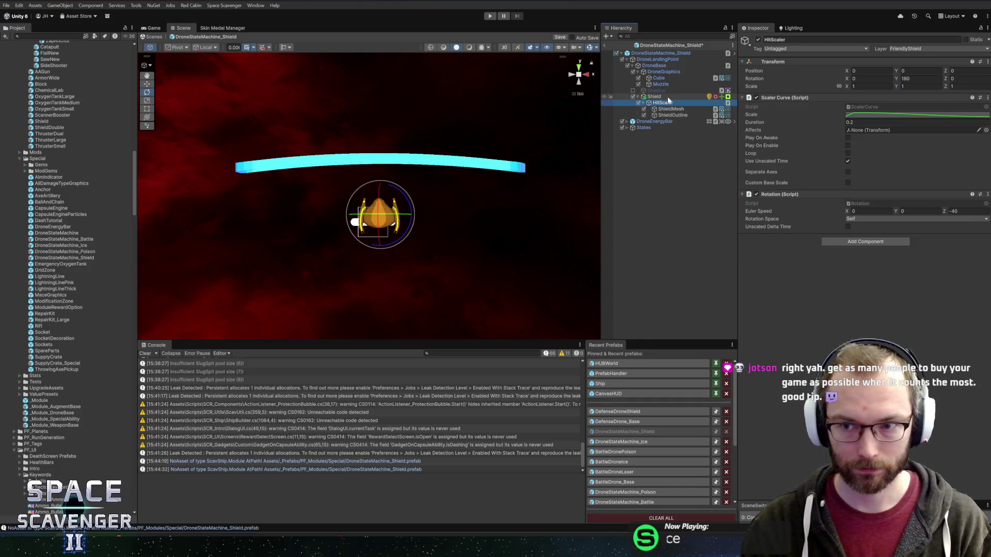
right_click(779, 194)
left_click(805, 217)
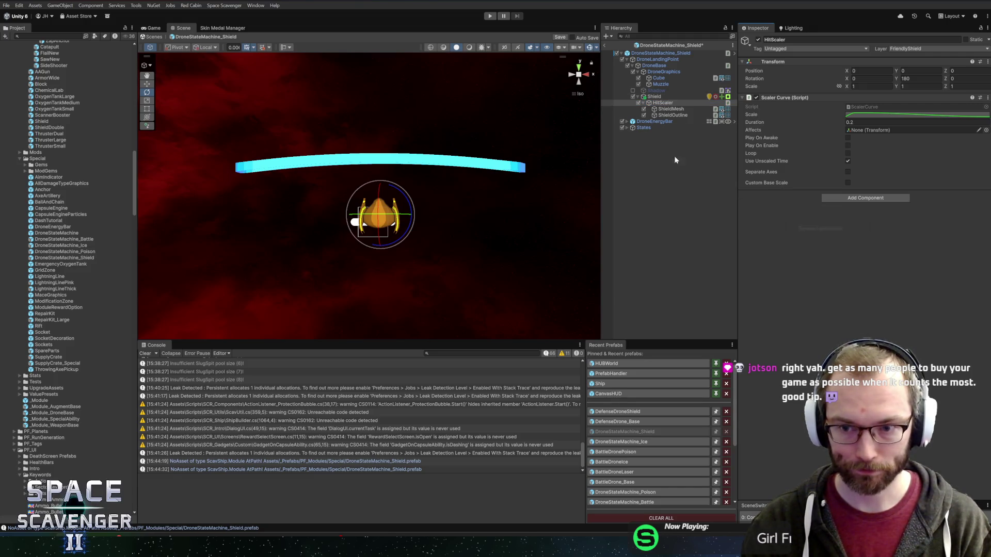
left_click(656, 97)
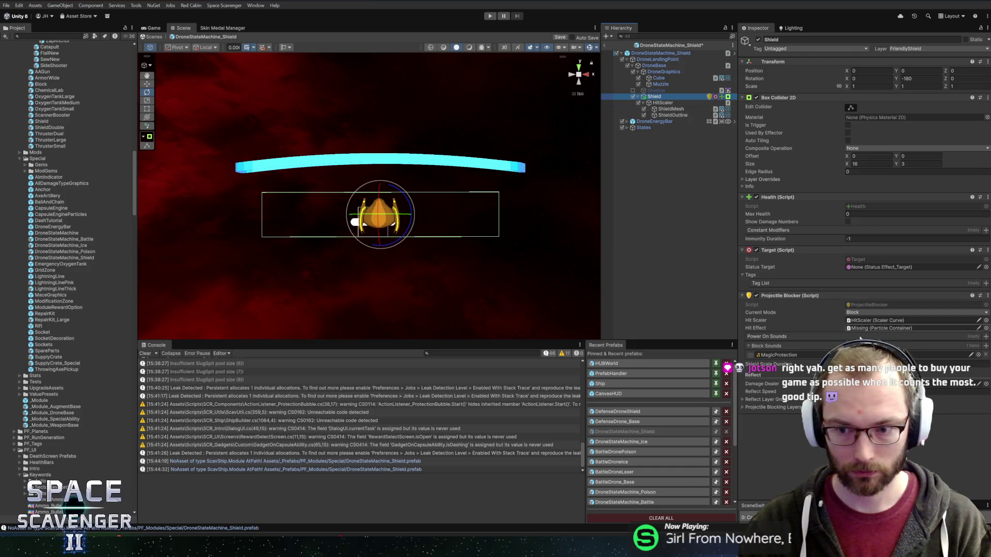
left_click(871, 164)
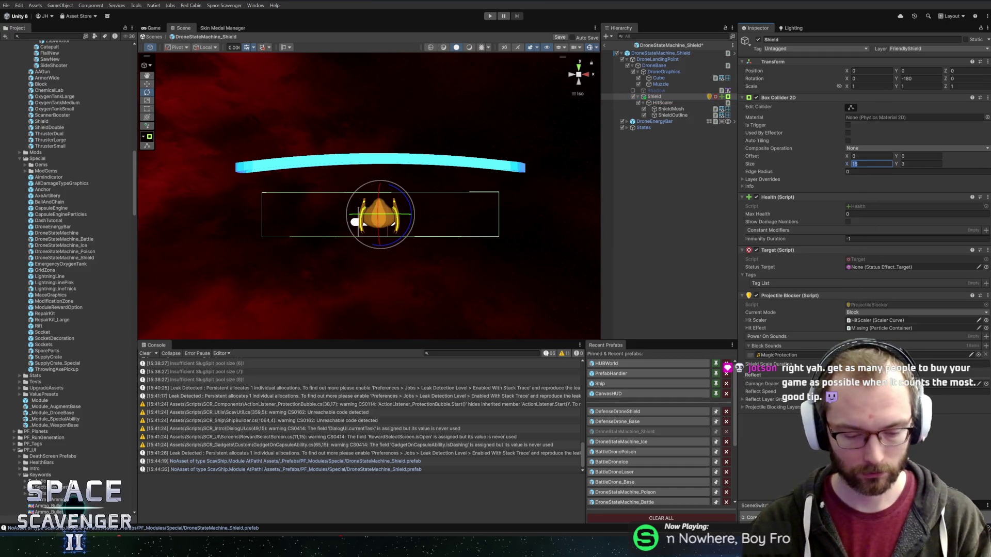
type("20")
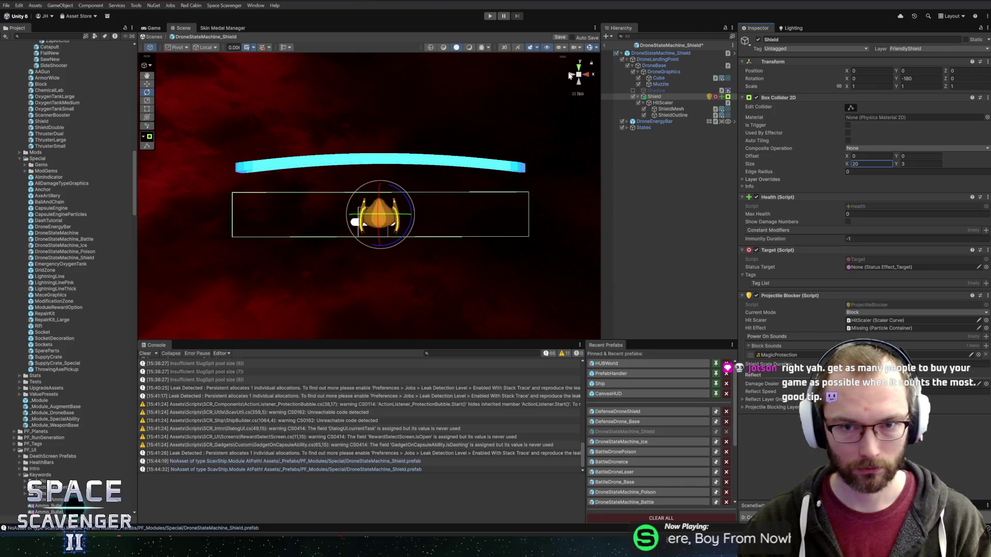
Lower ShieldMesh and ShieldOutline to Y -3.55, level with the drone.
left_click(570, 76)
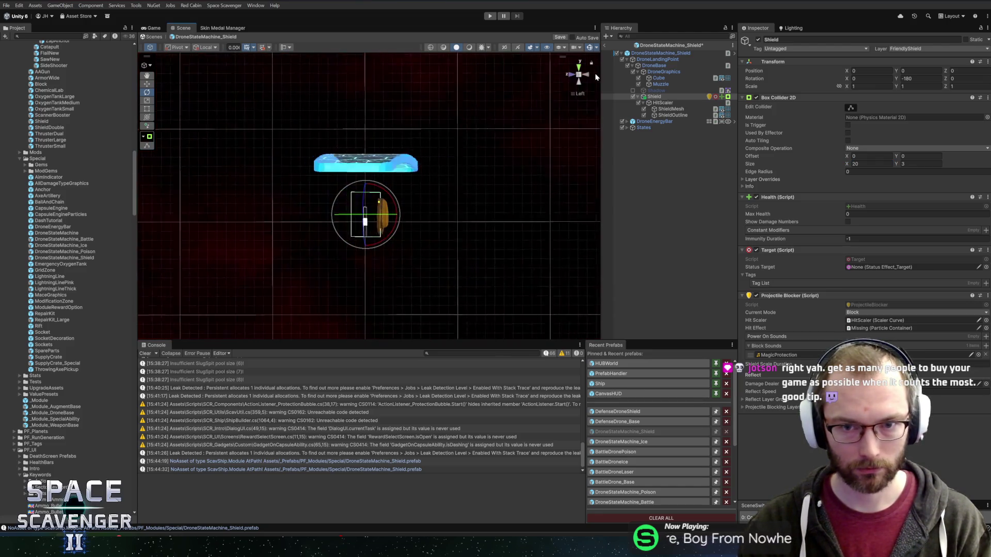
left_click(691, 108)
left_click(673, 116, "shift")
key("w")
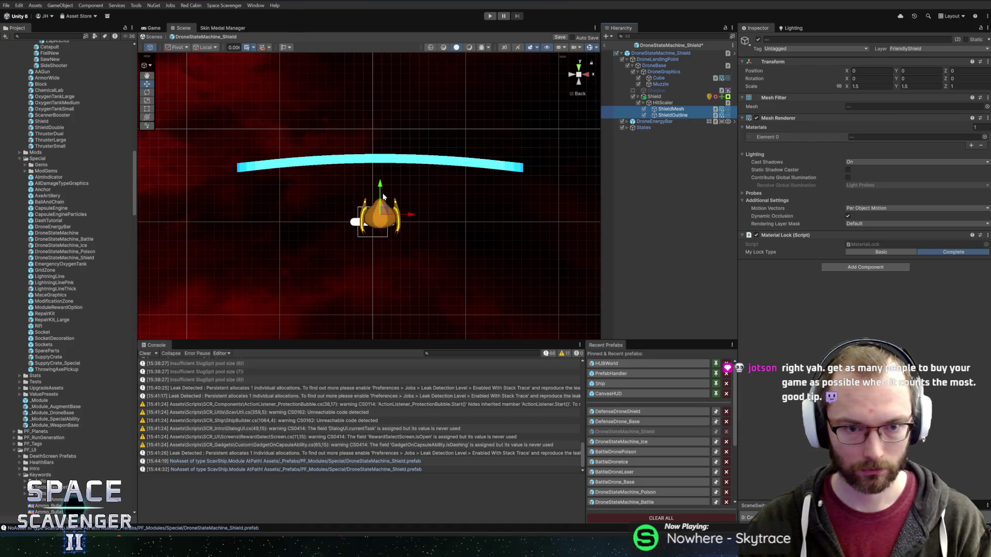
left_click_drag(379, 189, 380, 242)
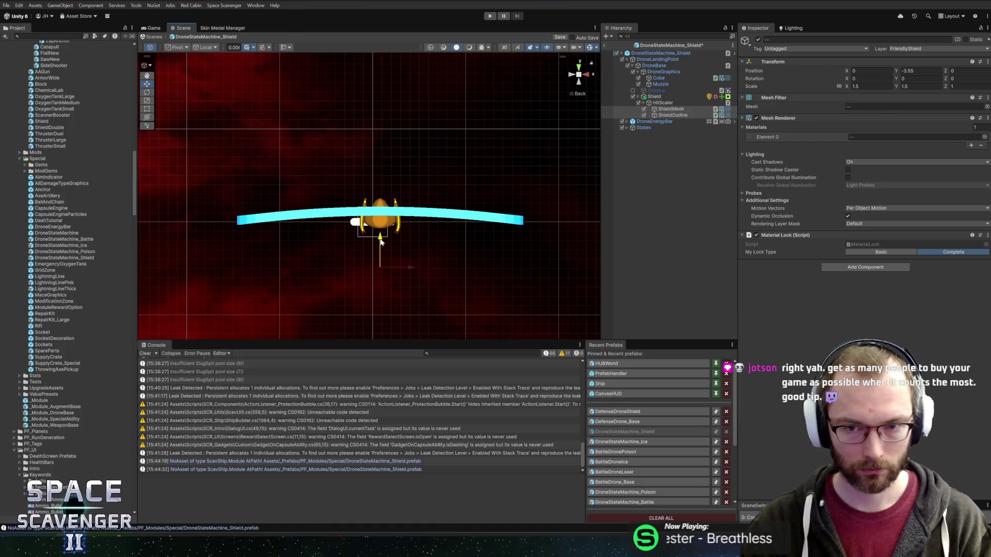
left_click(668, 84)
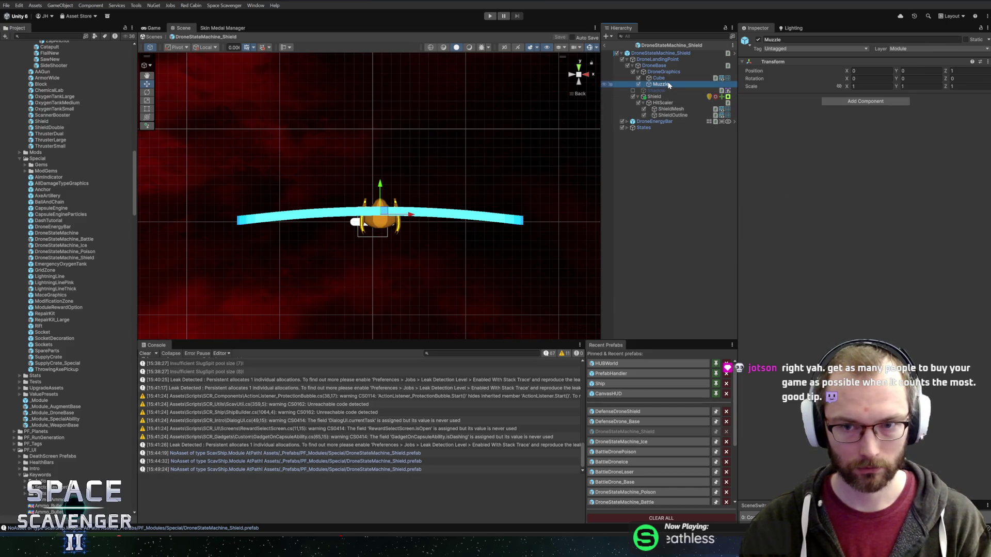
Assign the ShieldDrone mesh to the drone's Cube Mesh Filter.
left_click(665, 78)
left_click(983, 107)
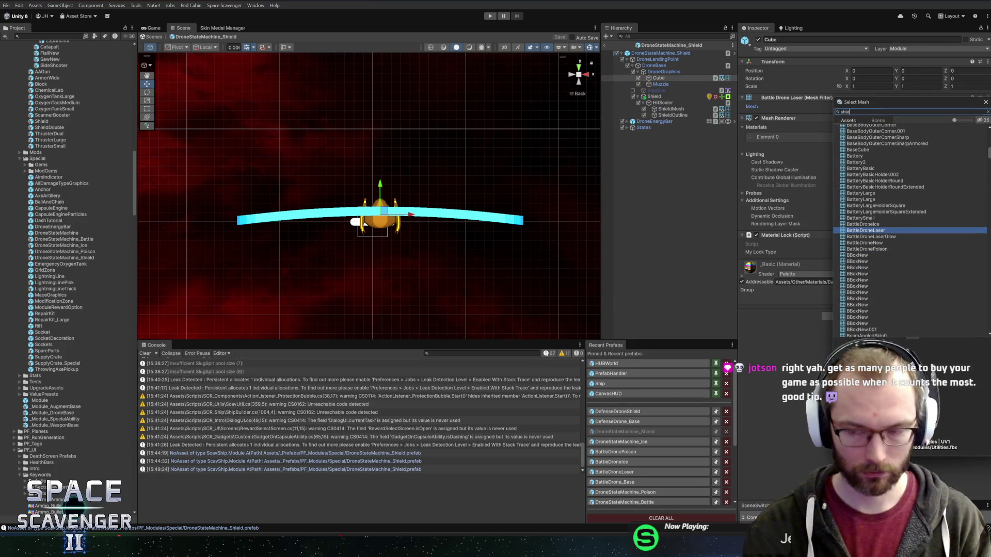
type("ldd")
left_click(854, 134)
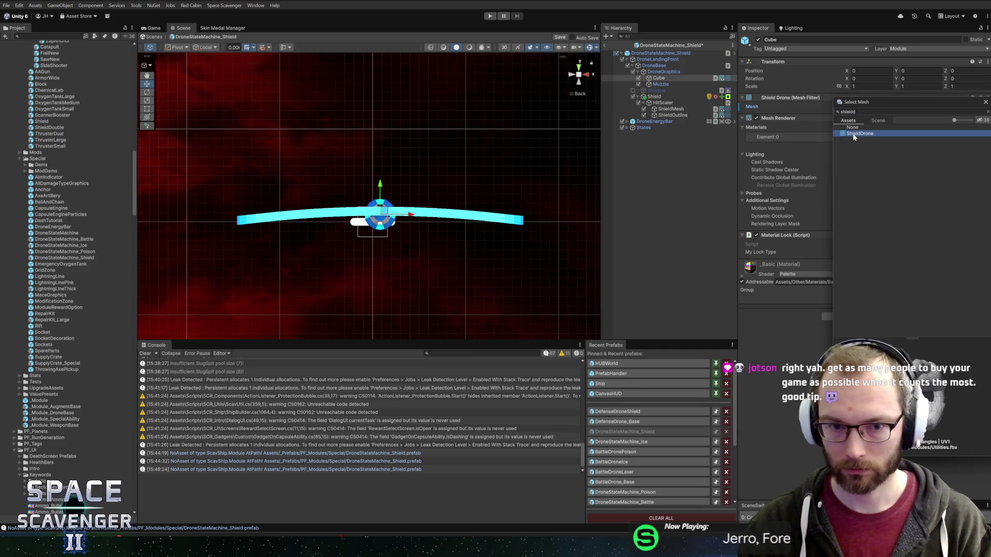
double_click(854, 134)
Save the DroneStateMachine_Shield prefab, then open the Shield prefab.
mouse_move(497, 237)
left_mouse_down()
mouse_move(233, 256)
mouse_move(463, 248)
left_mouse_up()
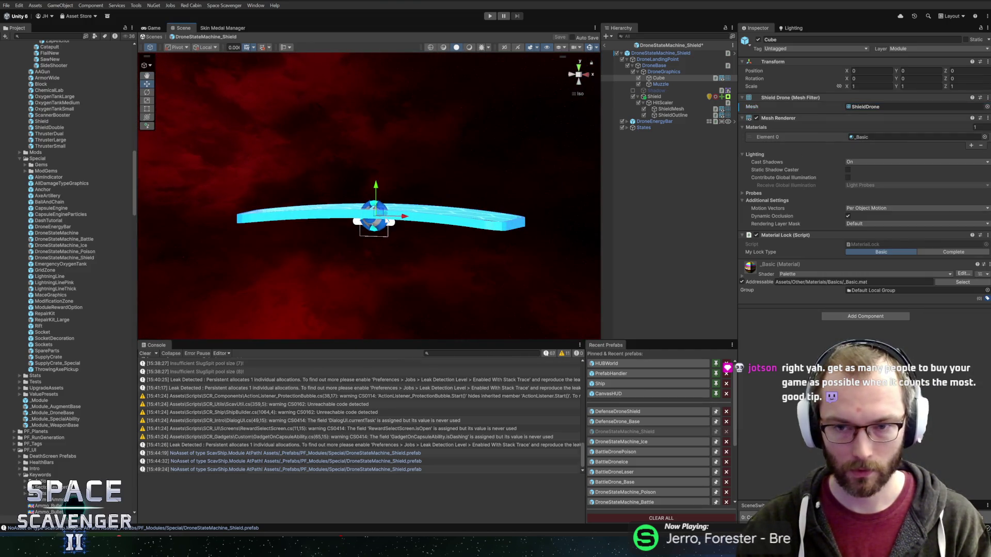
key("ctrl+s")
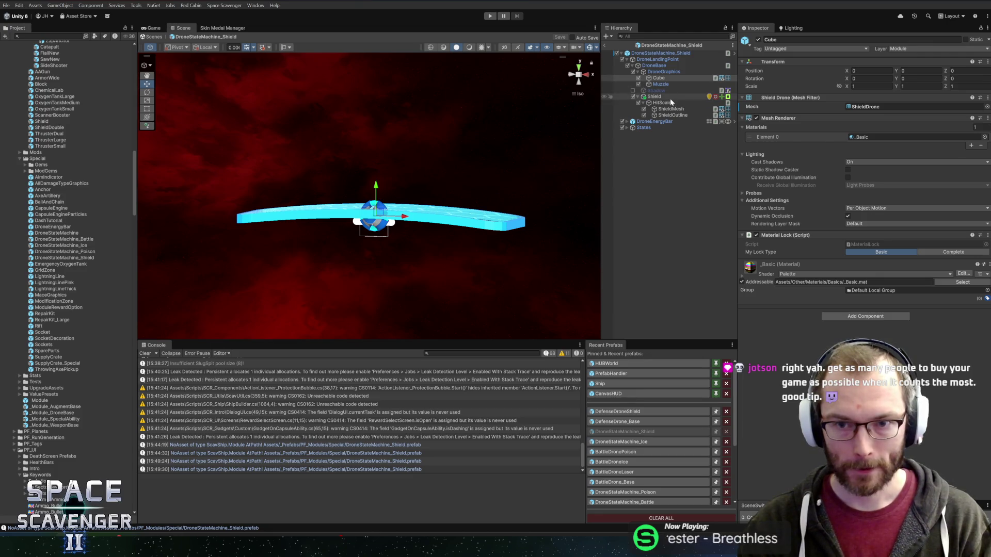
left_click(670, 97)
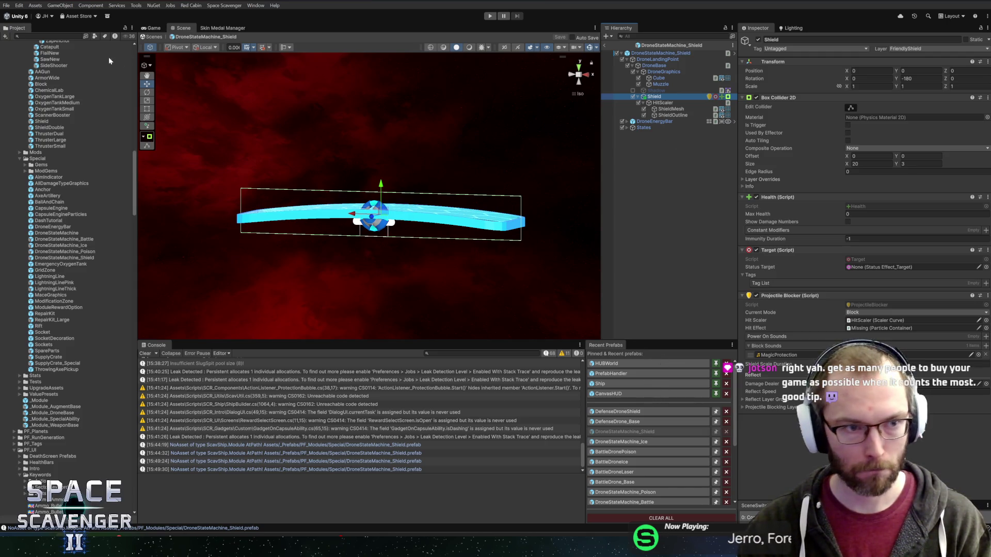
scroll(619, 449, "down", 5)
left_click(611, 490)
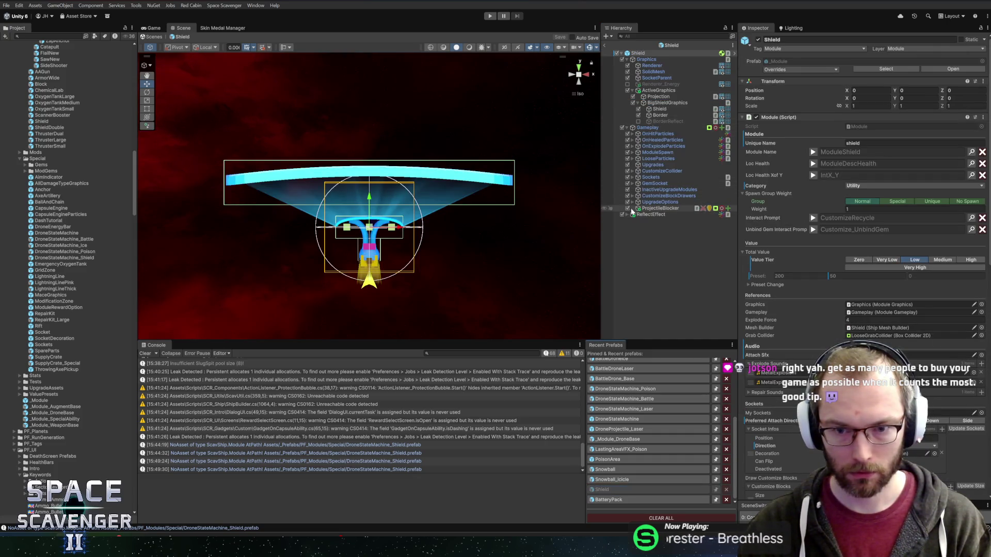
Copy ReflectEffect from the Shield module and paste it into DroneStateMachine_Shield.
left_click(651, 215)
key("Right")
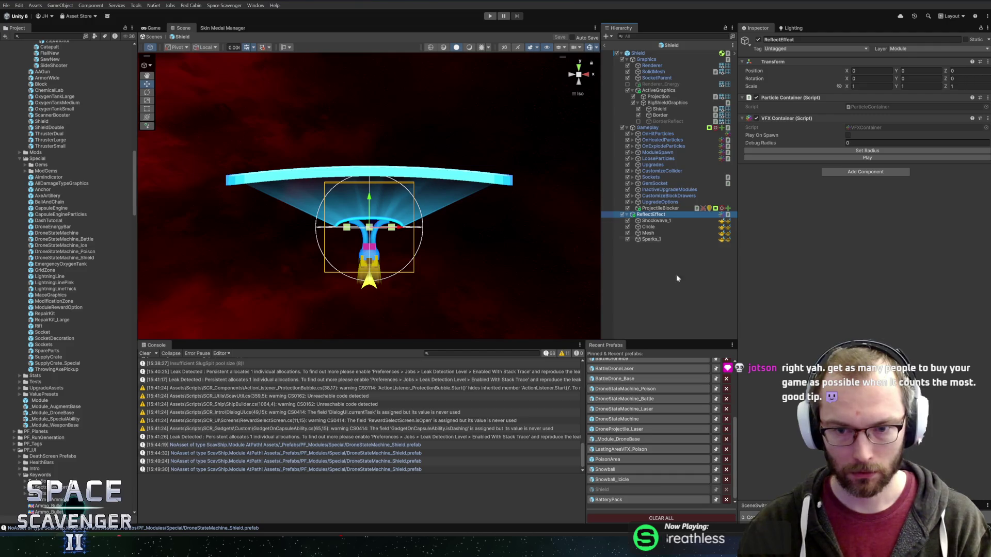
scroll(630, 404, "up", 5)
left_click(628, 411)
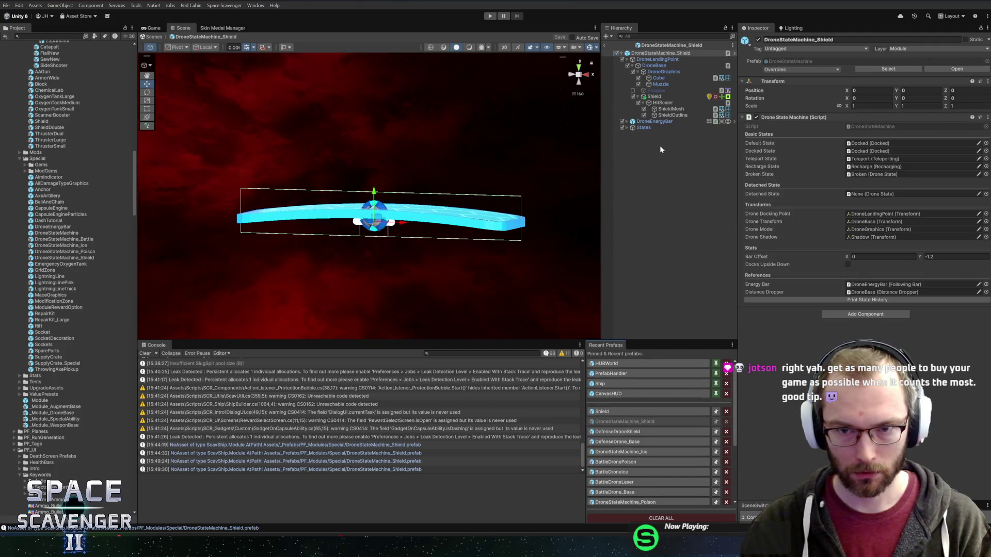
left_click(659, 128)
key("ctrl+v")
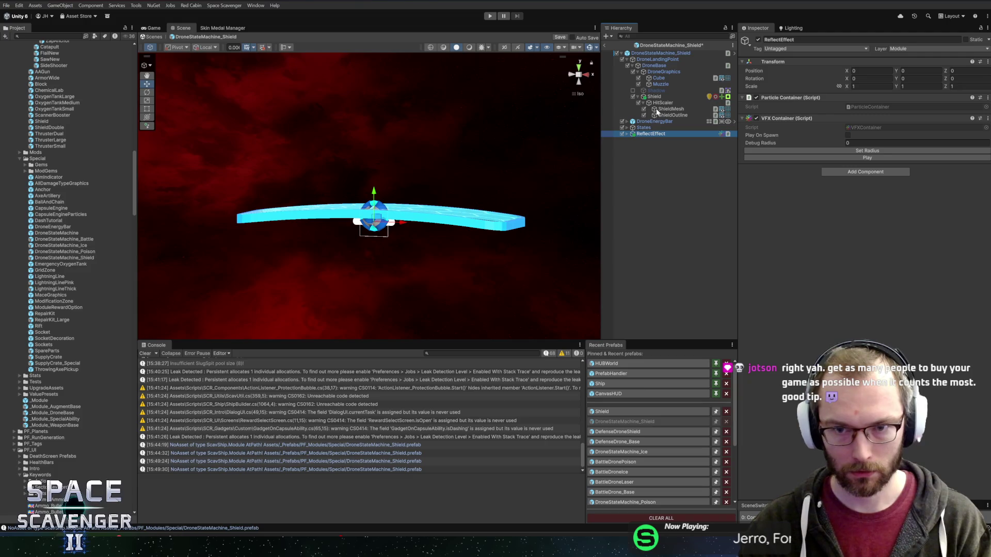
Set the pasted effect as the Shield's Hit Effect and rename it BlockEffect.
left_click(653, 98)
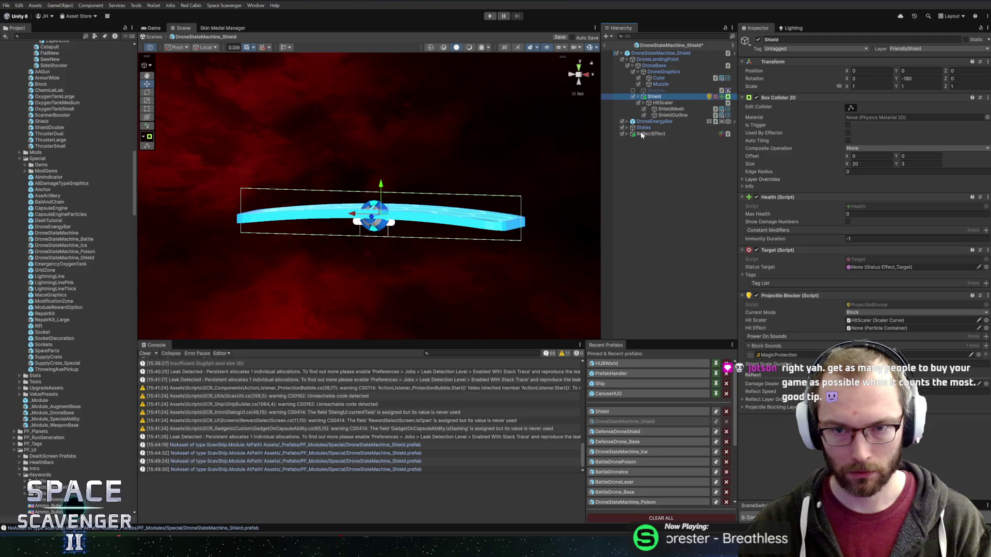
mouse_move(640, 101)
left_mouse_down()
mouse_move(648, 116)
mouse_move(652, 99)
left_mouse_up()
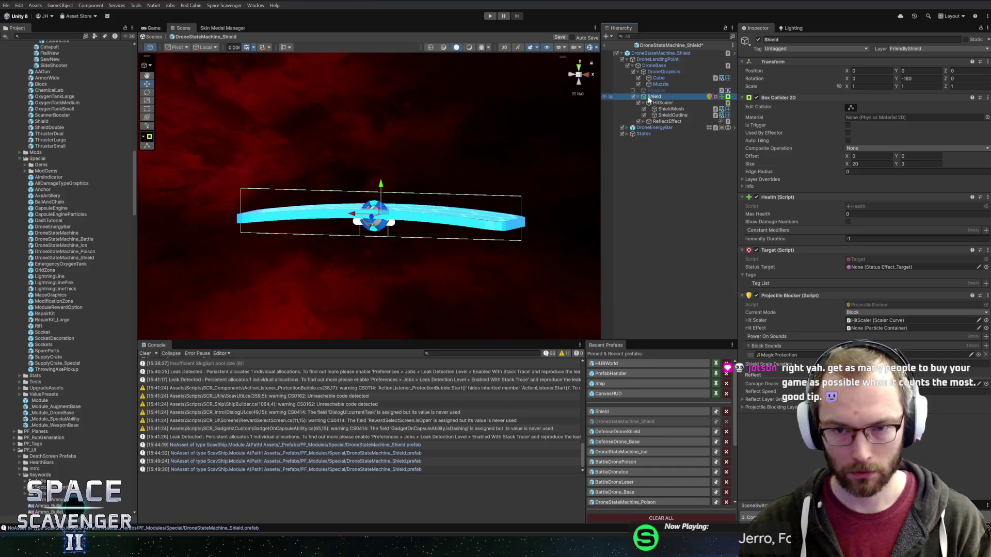
key("ctrl+z")
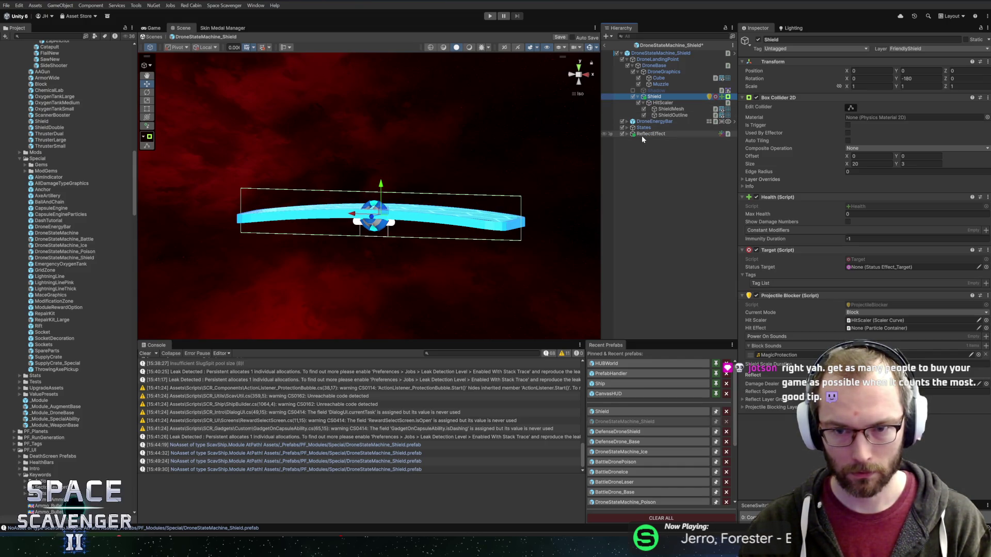
left_click(865, 320)
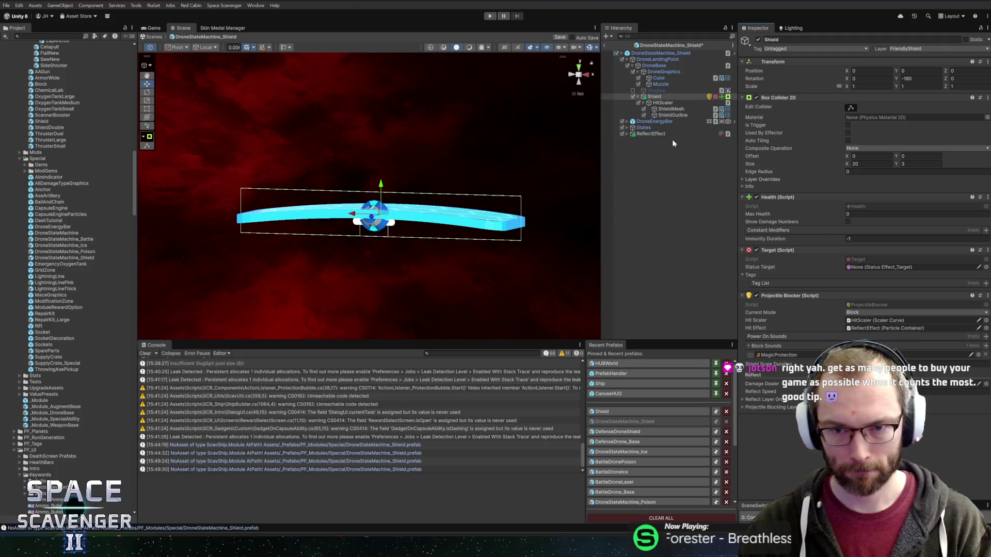
left_click(656, 135)
key("F2")
type("Bl")
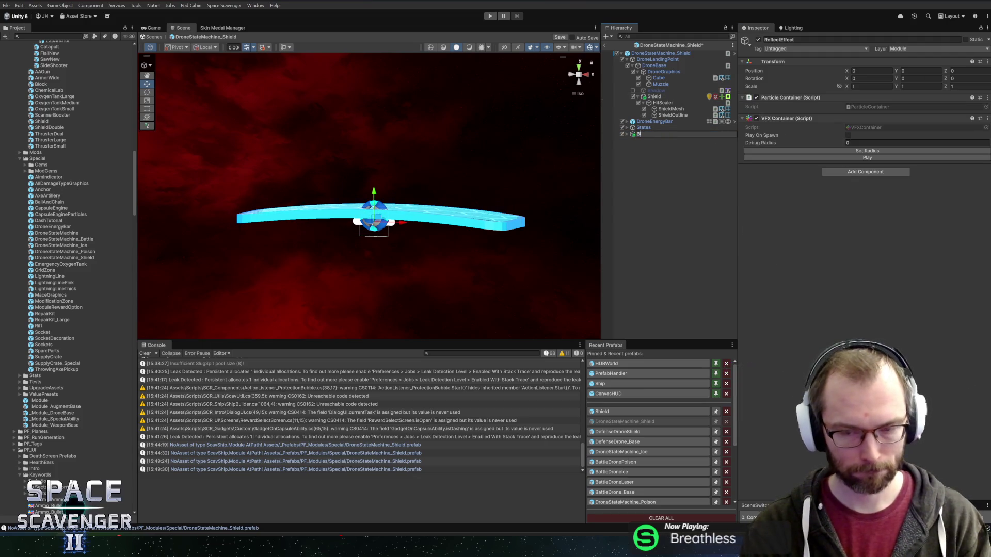
type("ockEffect")
key("Return")
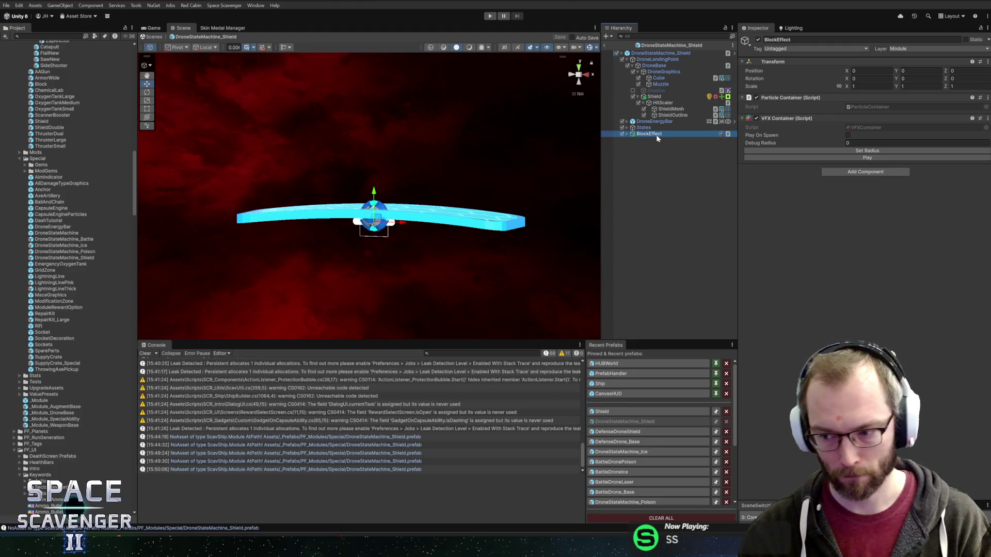
Make Shield the Shielding state's Blocker, then open DefenseDroneShield.
left_click(654, 97)
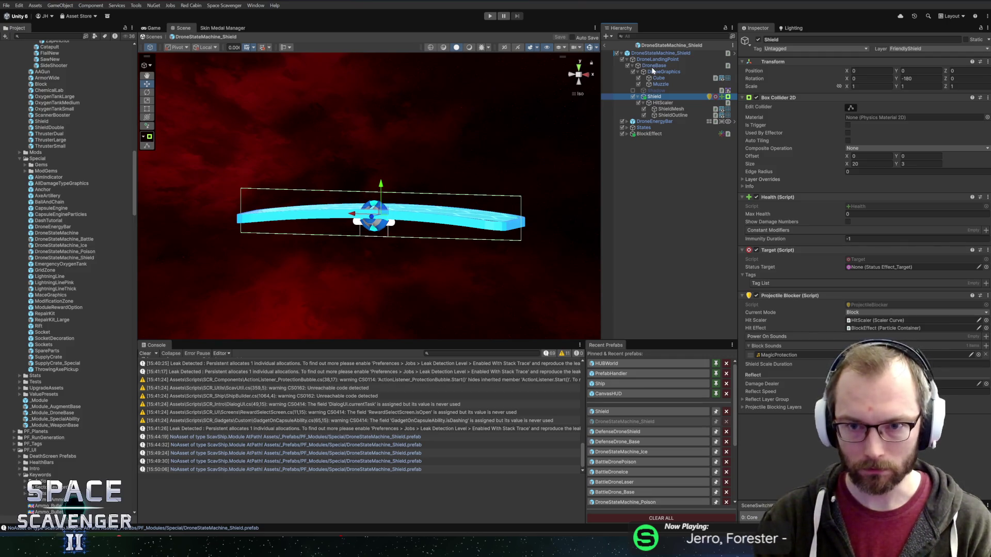
left_click(626, 128)
left_click(651, 159)
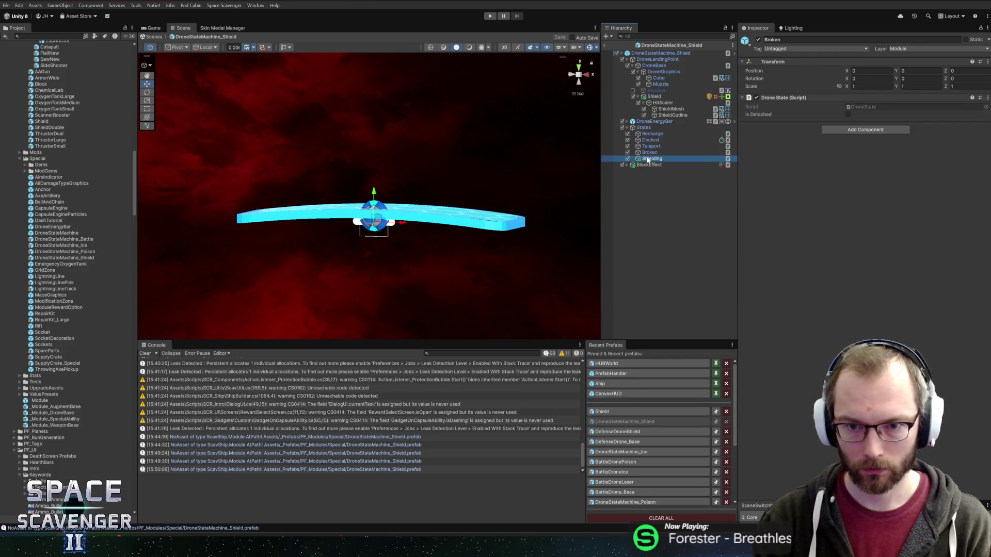
left_click_drag(650, 98, 887, 154)
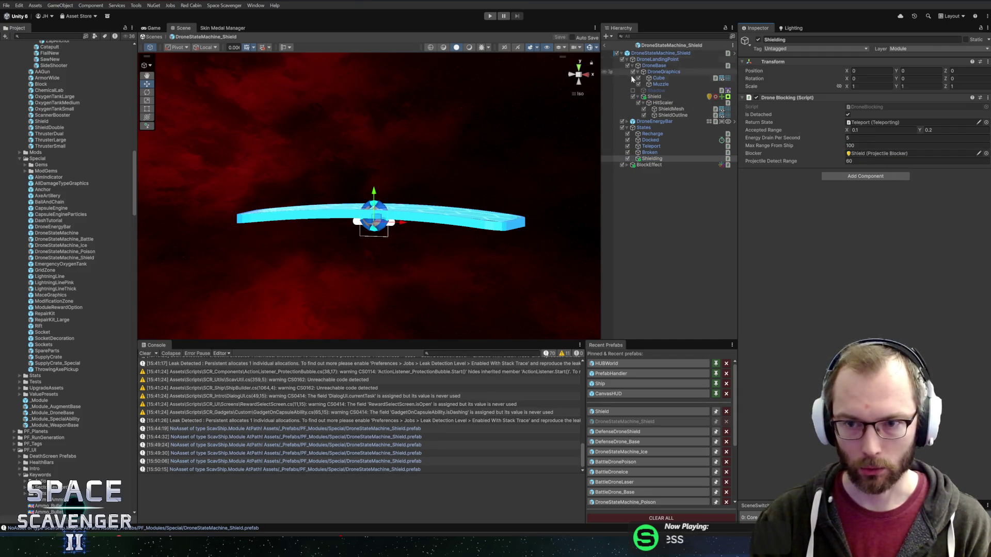
left_click(629, 431)
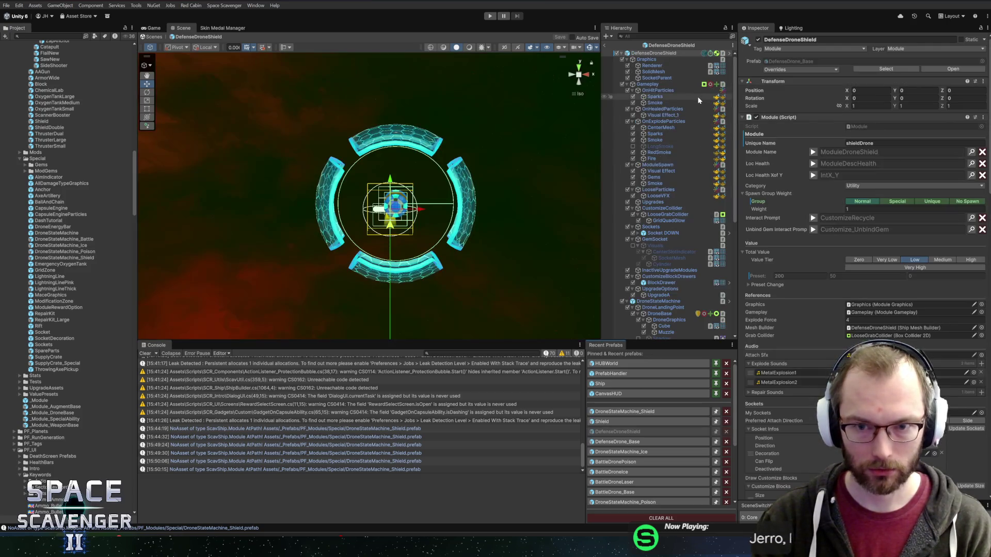
Add a DroneStateMachine_Shield drone to DefenseDroneShield and duplicate it.
left_click(622, 53, "alt")
left_click(621, 53)
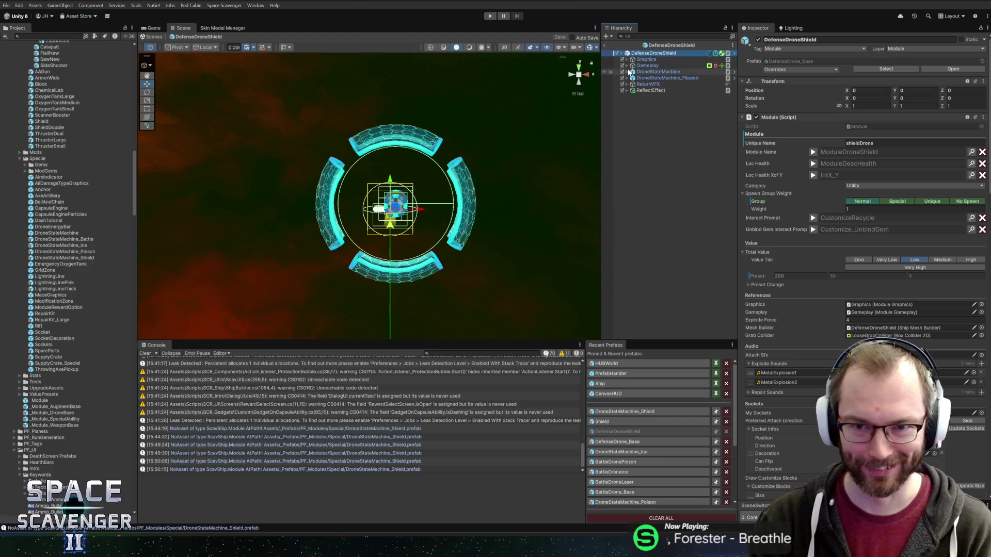
left_click(653, 72)
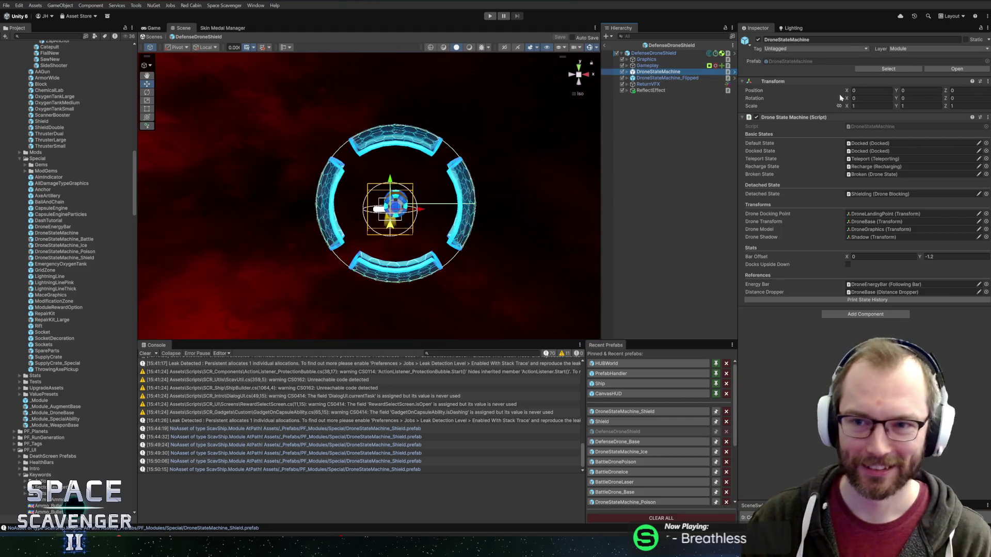
left_click(896, 68)
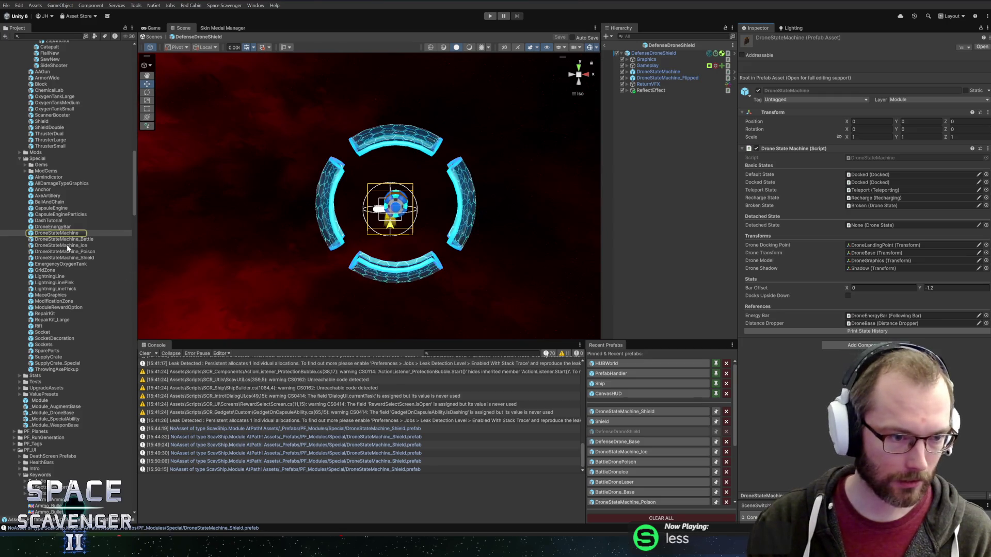
mouse_move(58, 255)
left_mouse_down()
mouse_move(320, 171)
mouse_move(675, 76)
mouse_move(663, 73)
left_mouse_up()
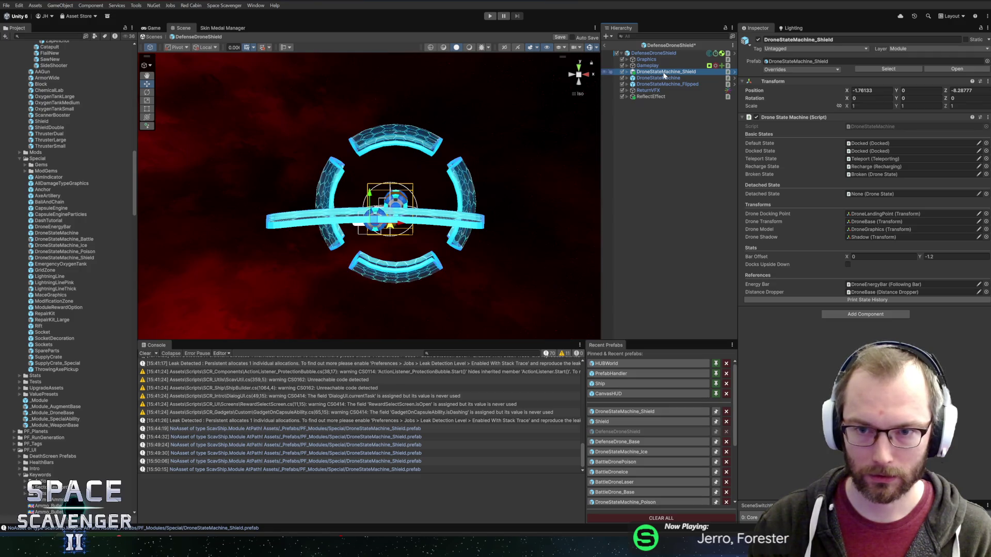
key("ctrl+d")
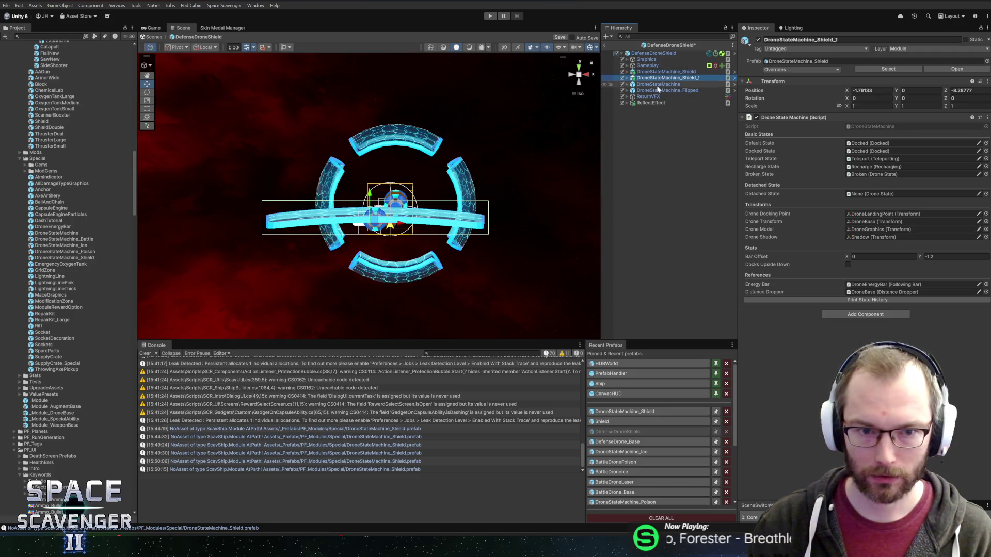
Zero both shield drones' positions to 0,0,0.
left_click(684, 73, "ctrl")
left_click(883, 90)
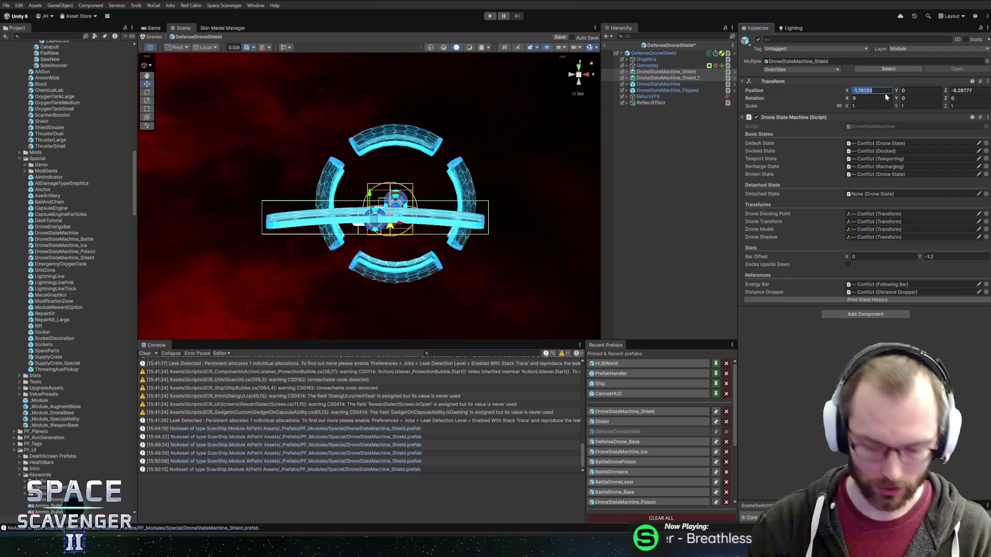
key("Tab")
type("0")
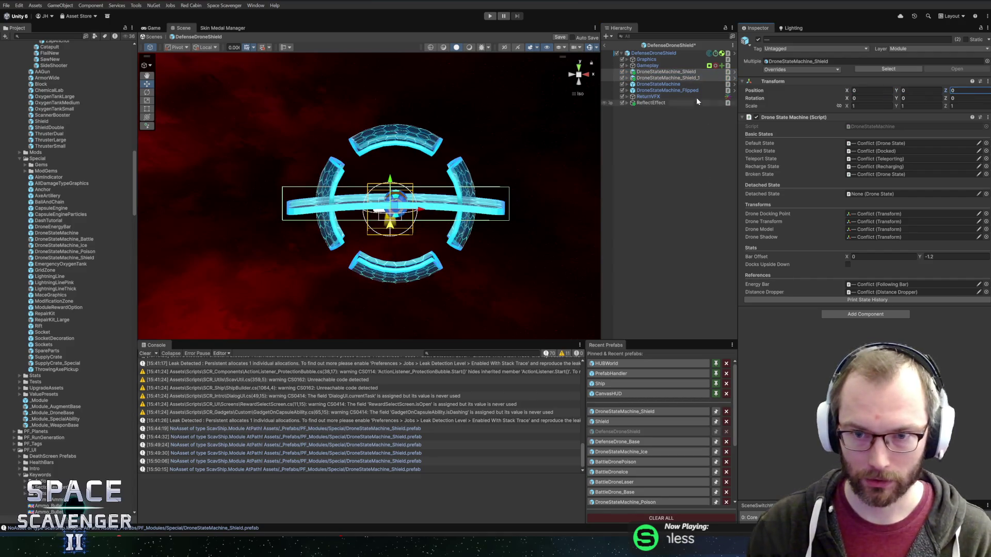
Review the module's drones, then open DroneStateMachine_Shield in context.
left_click(679, 86)
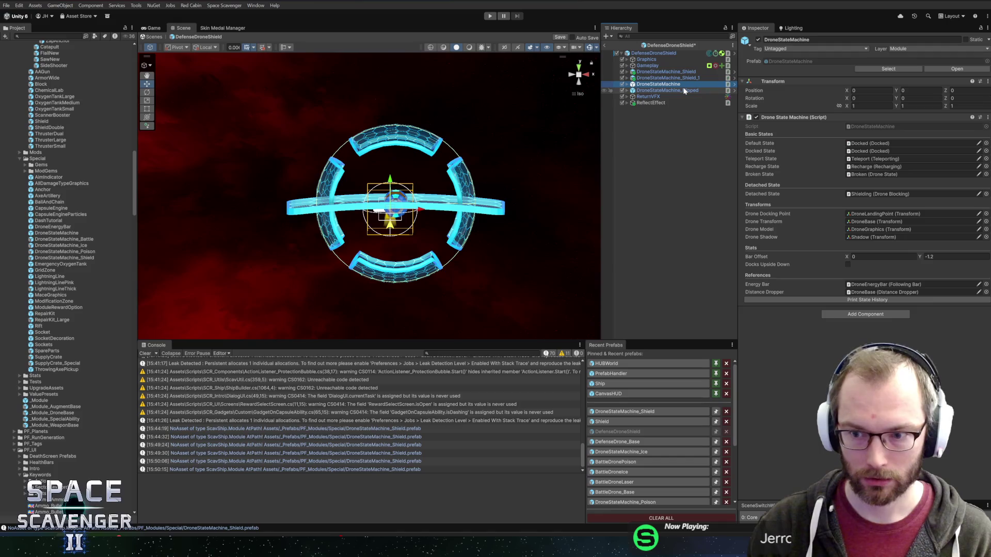
left_click(684, 91)
left_click(677, 79)
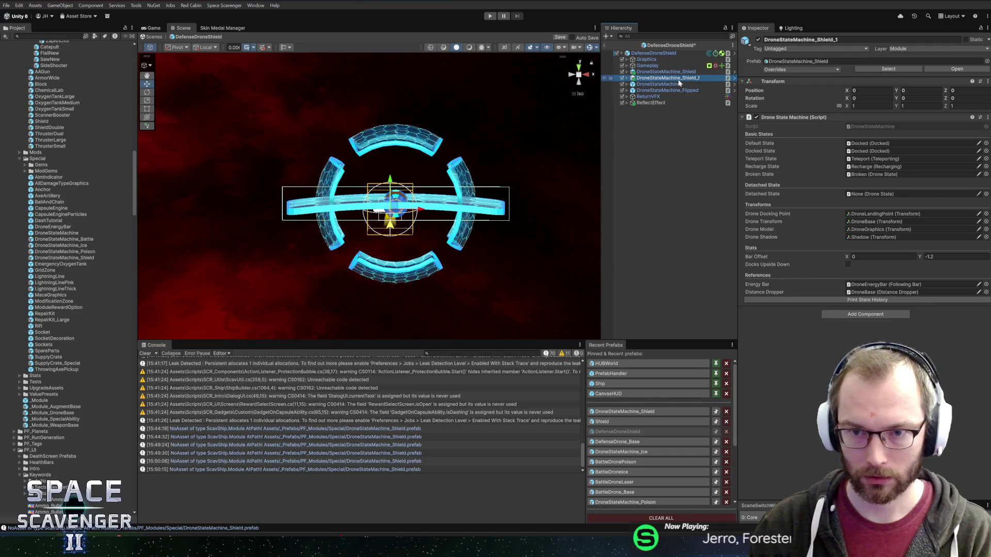
key("Right")
key("Left")
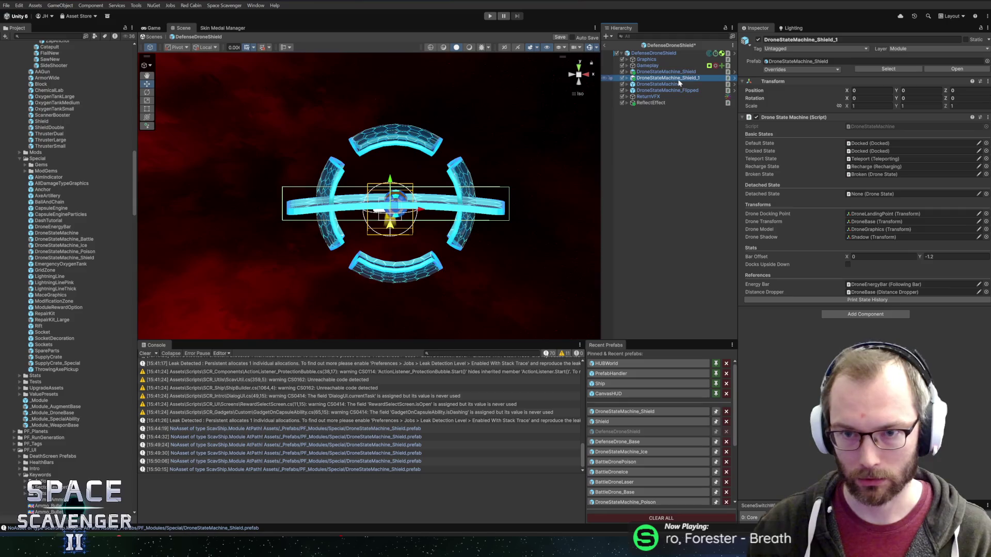
left_click(733, 72)
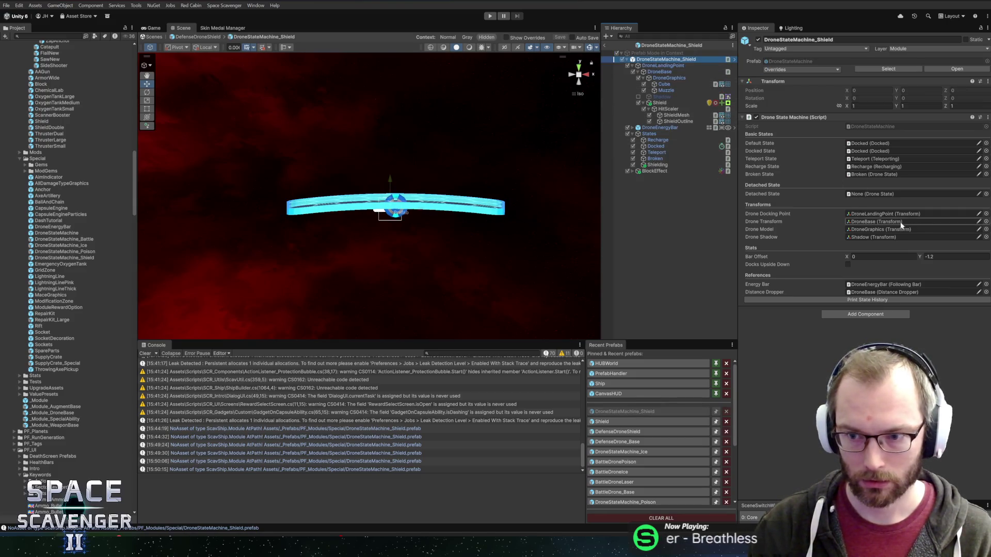
Set Shielding (Drone Blocking) as the Detached State, then open DroneStateMachine_Ice.
left_click_drag(655, 165, 865, 198)
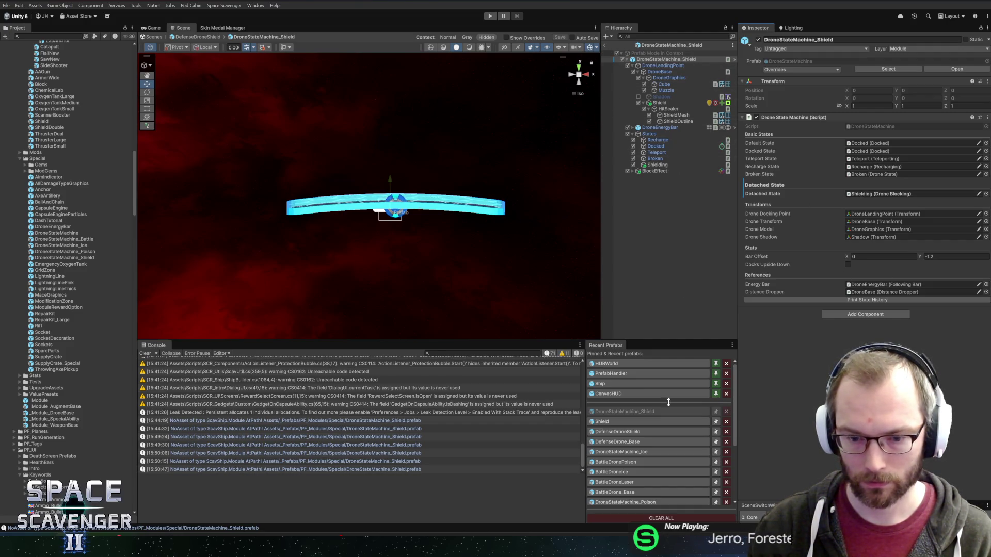
left_click(626, 452)
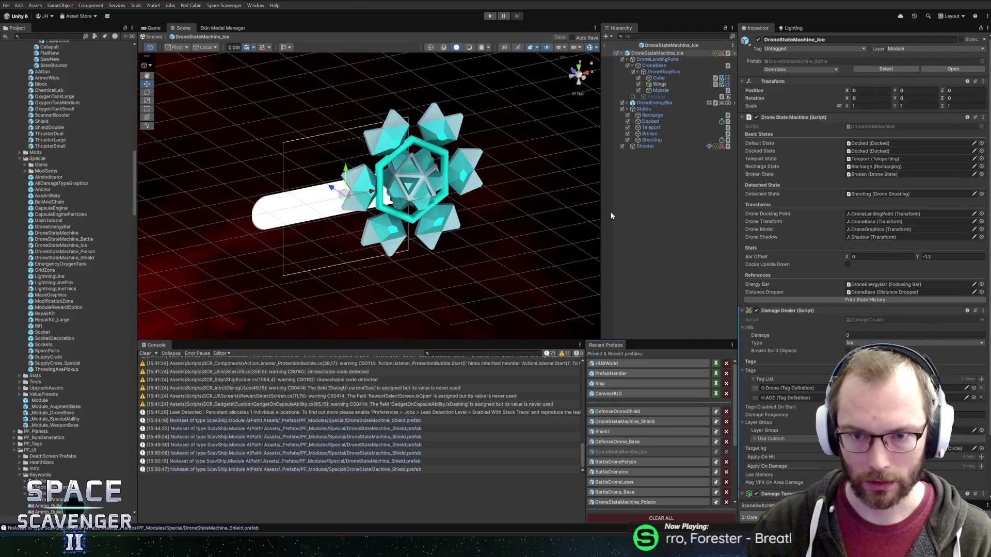
Give the ice drone's UISegmentedBar a water material, then return to the Core scene.
left_click(627, 103)
left_click(654, 103)
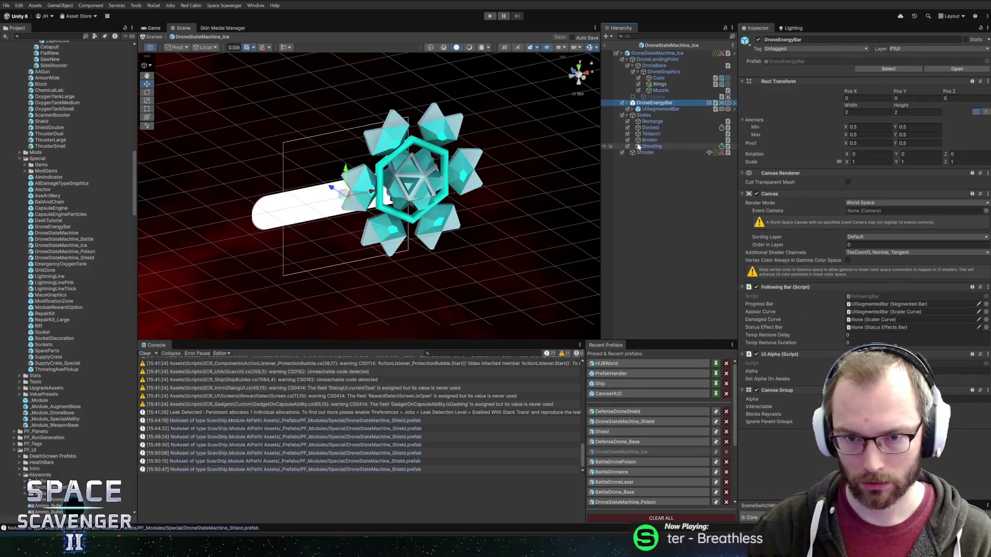
key("Down")
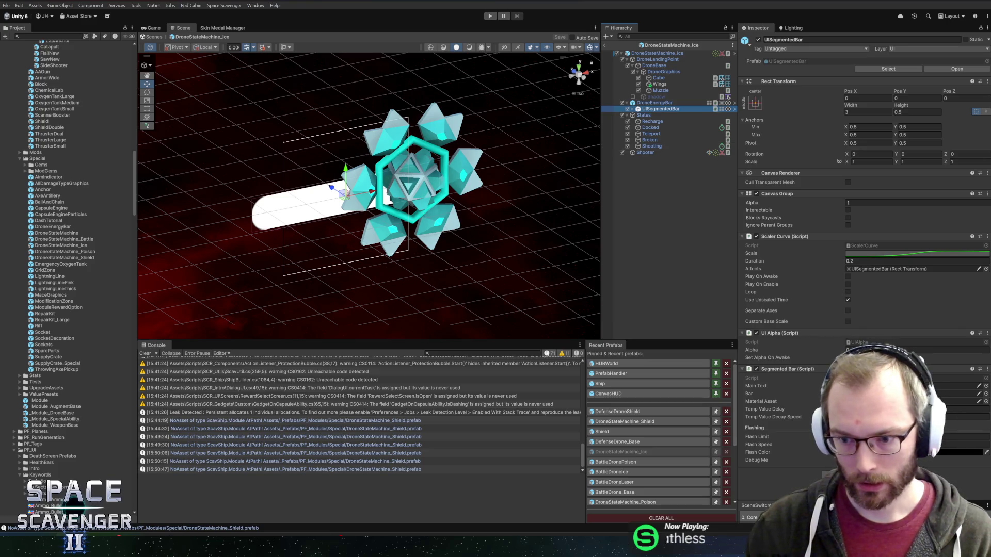
left_click(985, 402)
type("water")
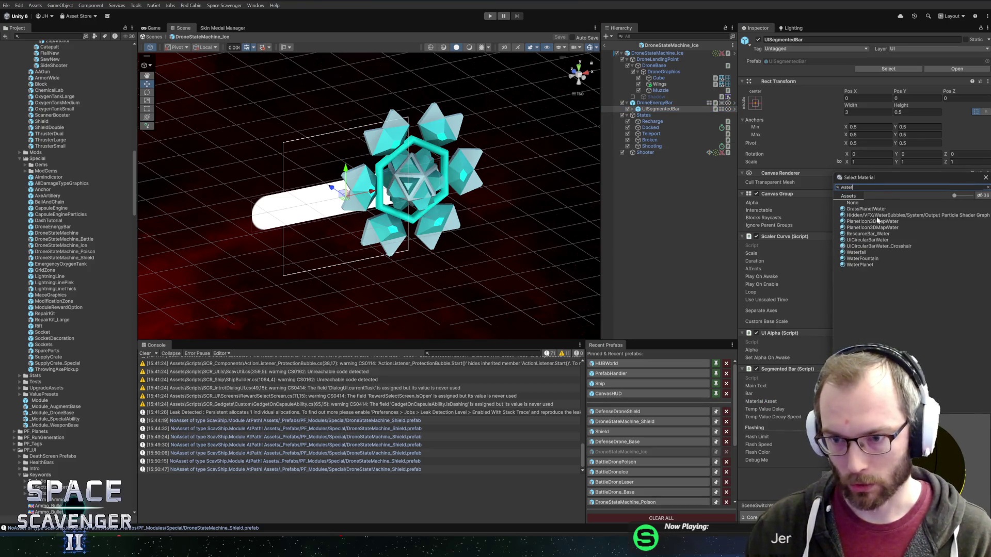
double_click(855, 239)
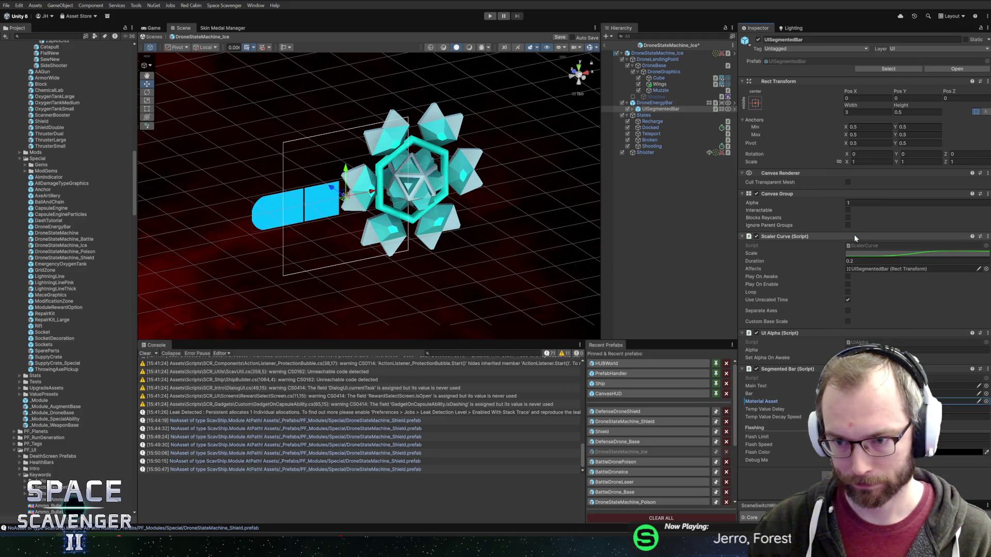
left_click(605, 47)
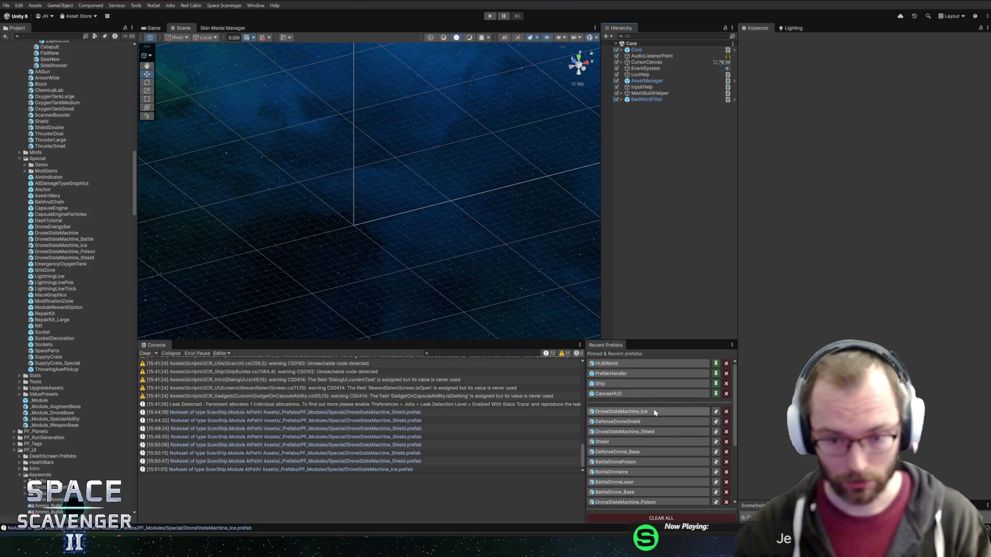
Open the DefenseDroneShield prefab and delete its ReflectEffect object.
left_click(626, 424)
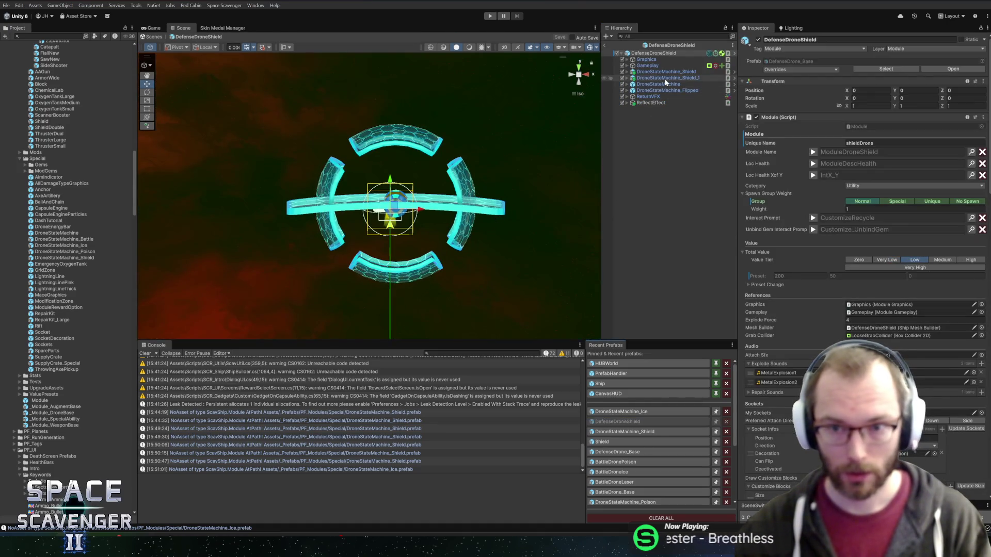
left_click(665, 83)
left_click(677, 90)
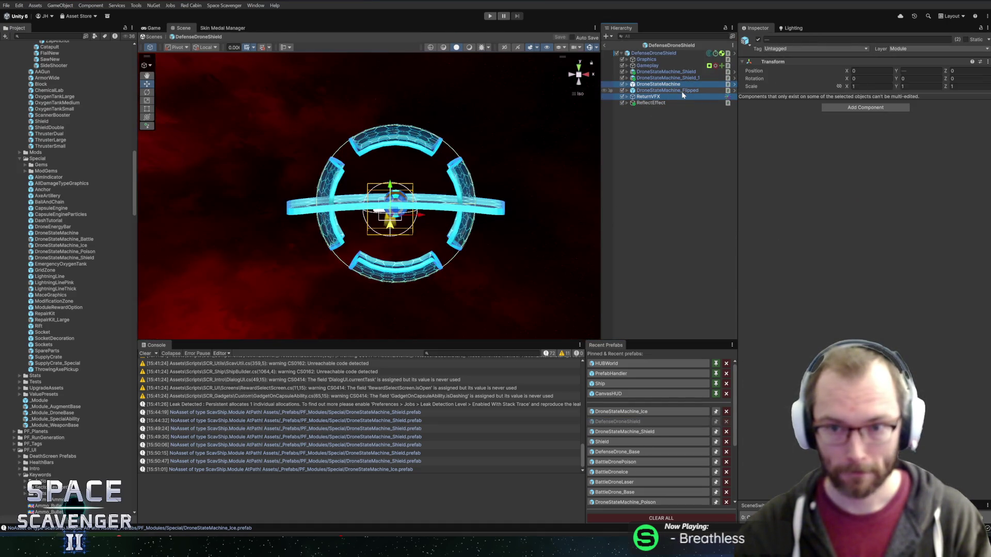
left_click(652, 97)
left_click(647, 103)
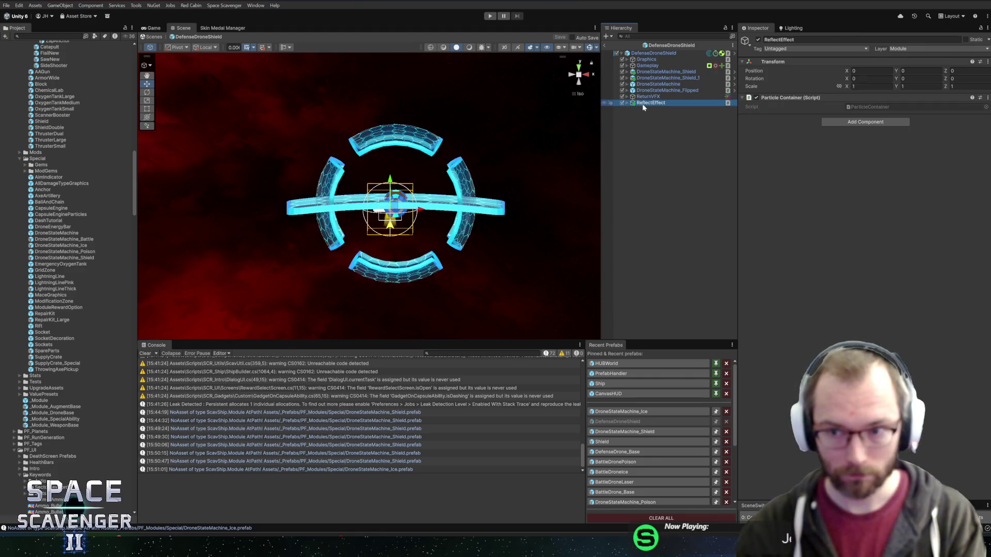
key("Delete")
Expand both old drone state machines to inspect the flipped drone's landing point and HitScaler.
left_click(658, 84)
left_click(666, 90, "shift")
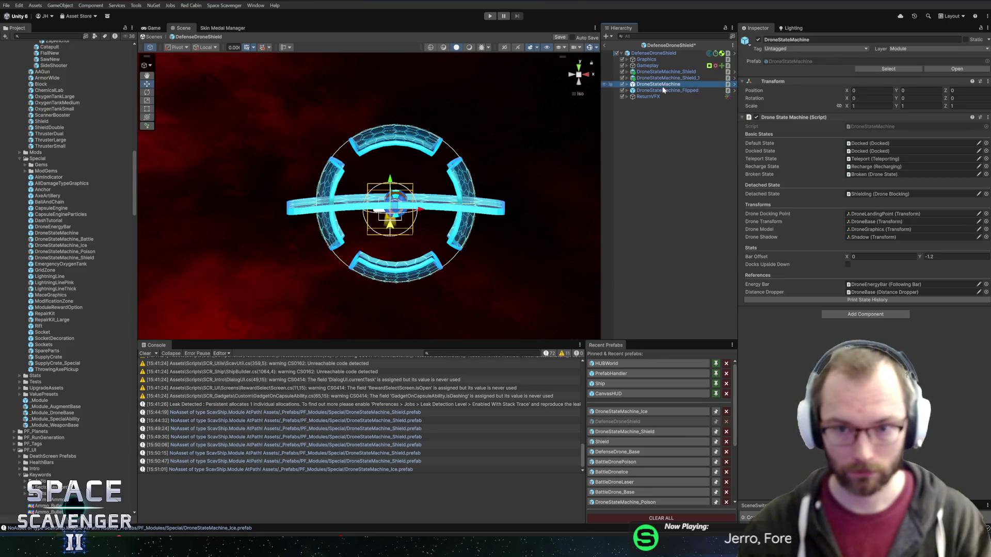
key("Right")
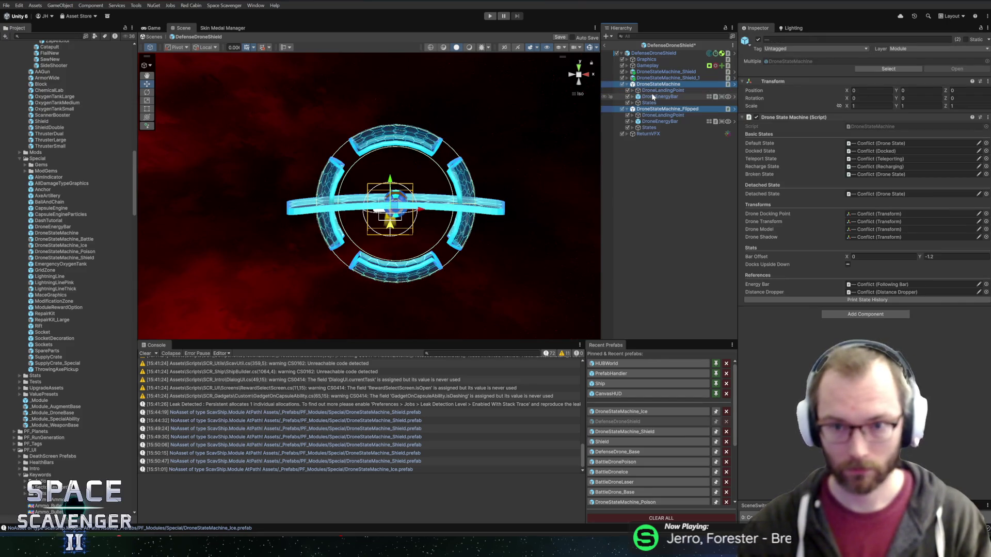
left_click(665, 115)
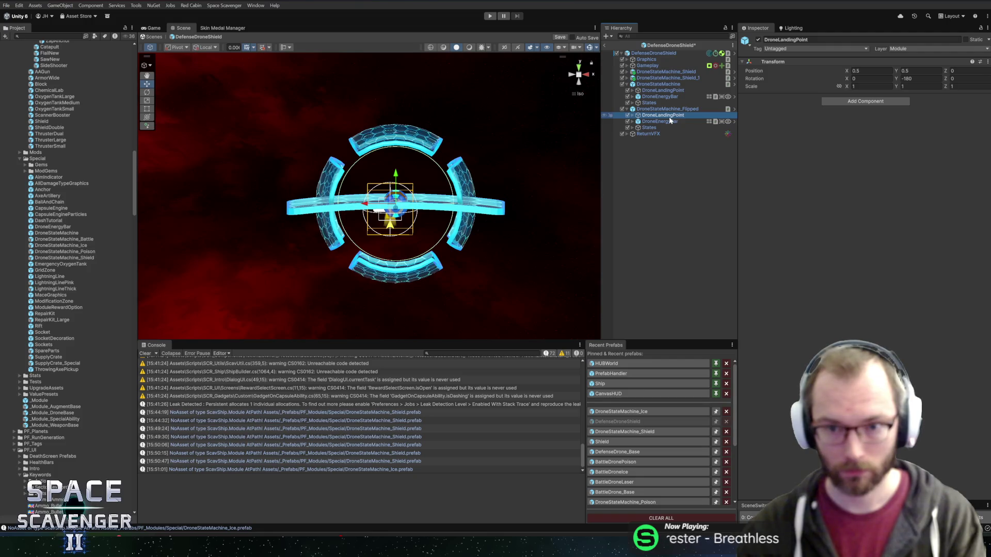
key("Right")
key("Down")
key("Down")
key("Down")
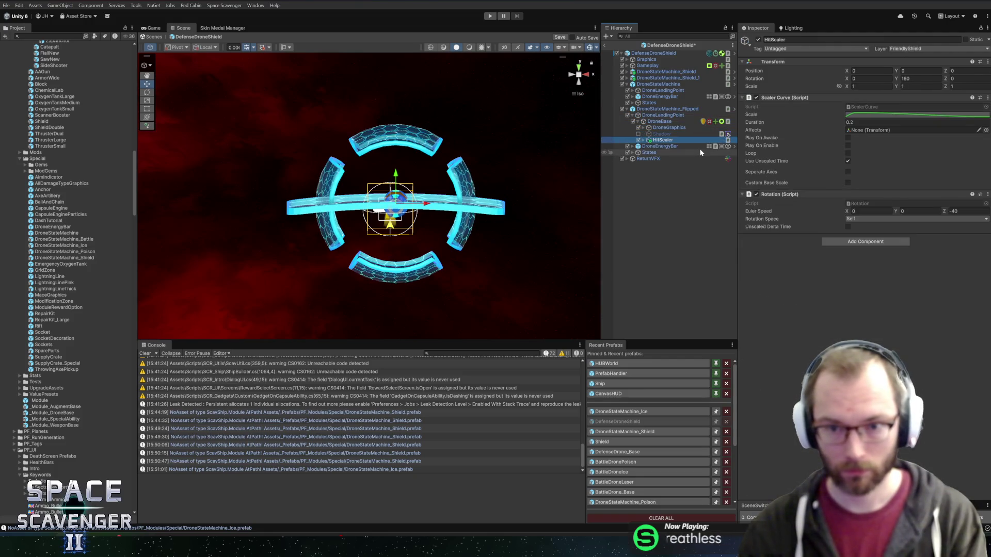
Inspect DroneStateMachine_Shield's children: landing point, drone base, graphics, Shadow, Shield and HitScaler.
left_click(665, 72)
key("Right")
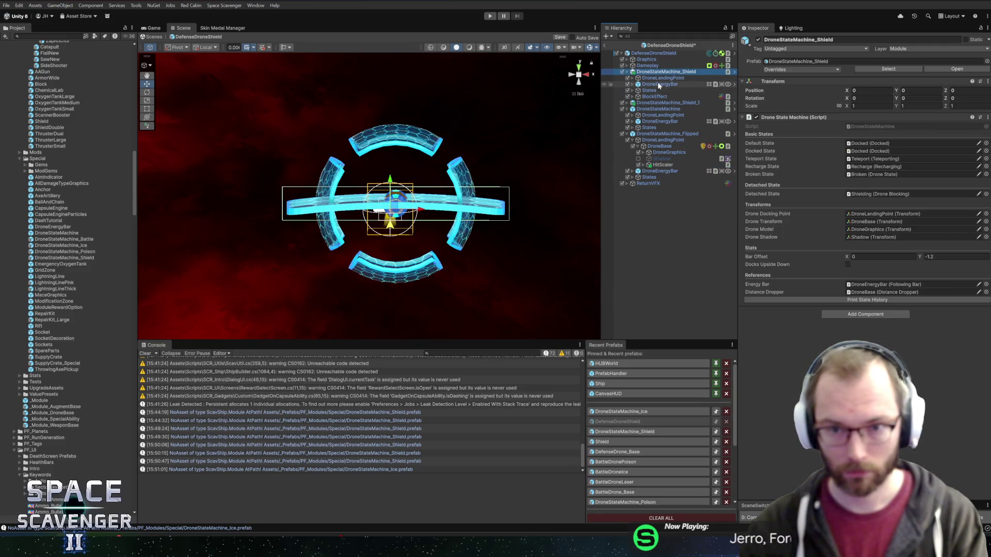
left_click(658, 79)
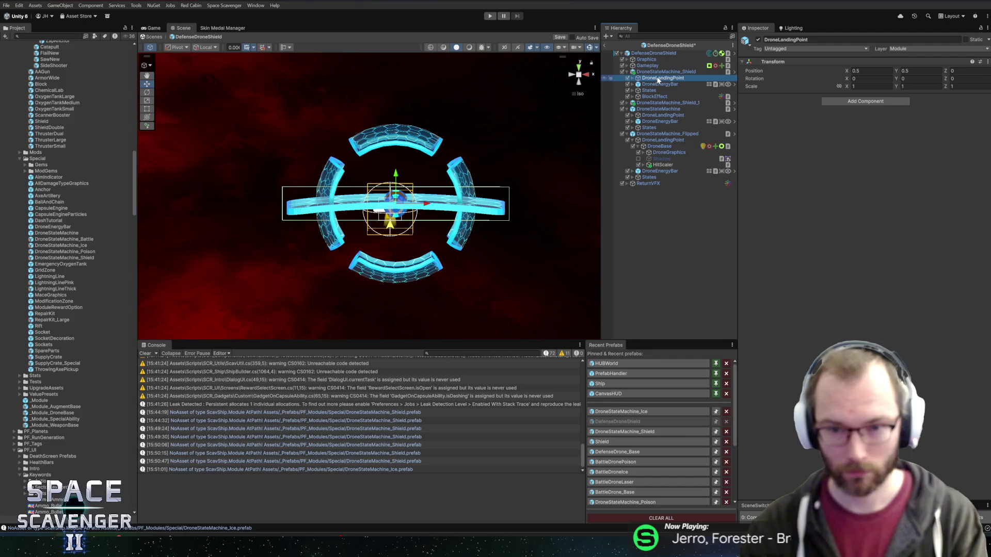
key("Right")
key("Down")
key("Right")
key("Down")
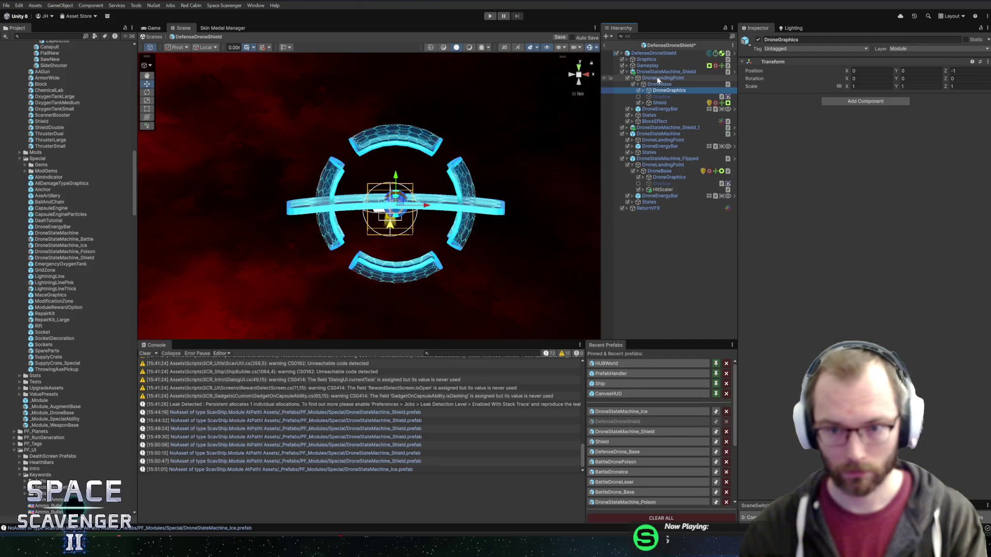
key("Down")
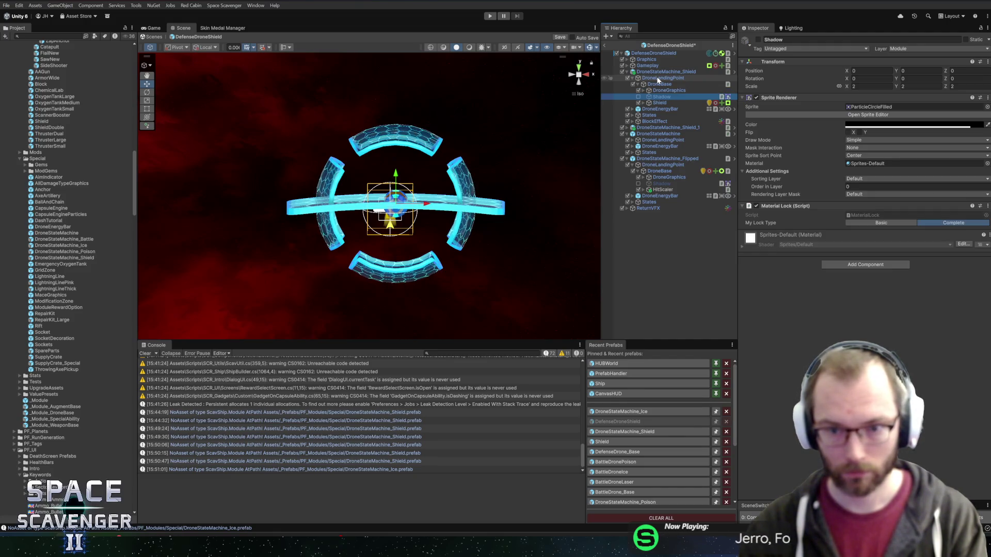
key("Down")
key("Right")
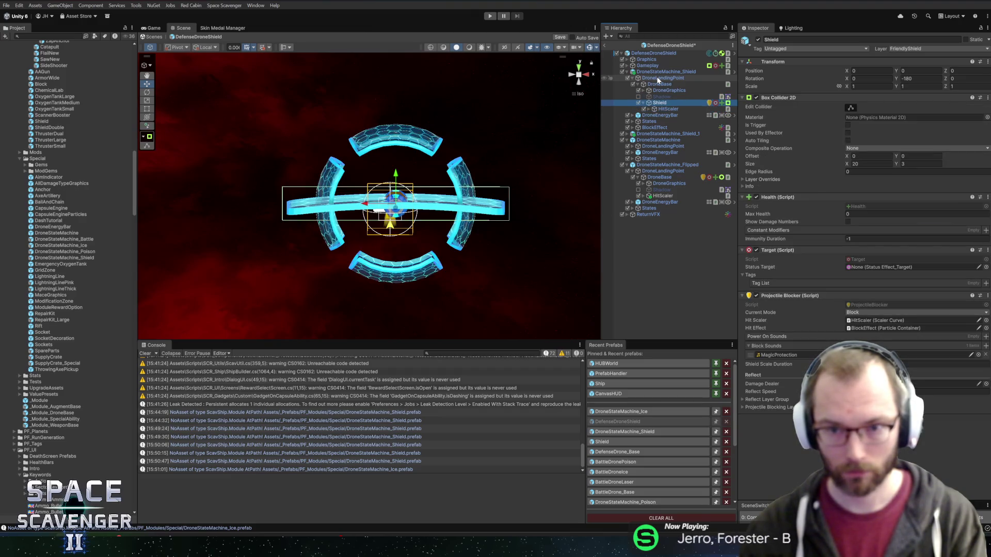
key("Left")
key("Left")
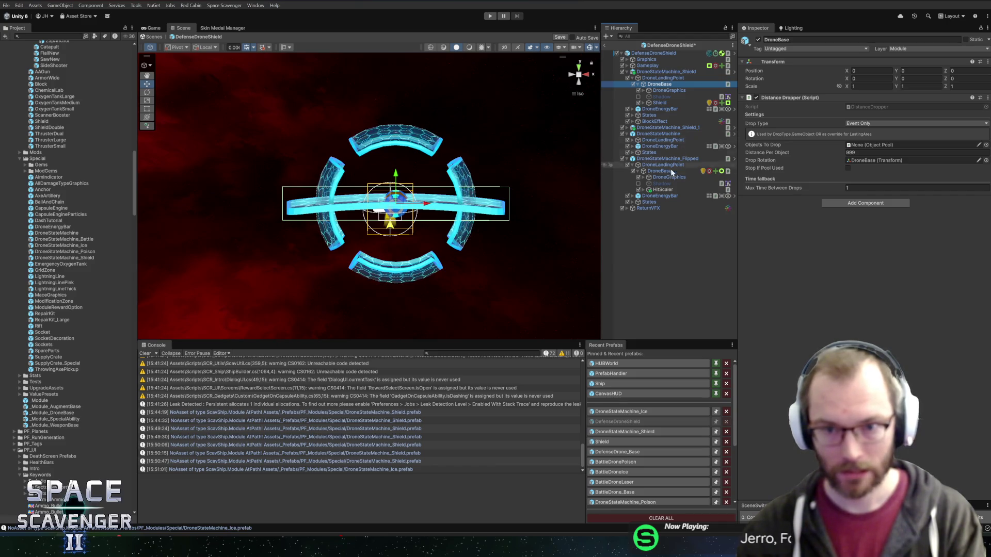
Delete the old DroneStateMachine and DroneStateMachine_Flipped ring drones.
left_click(661, 158)
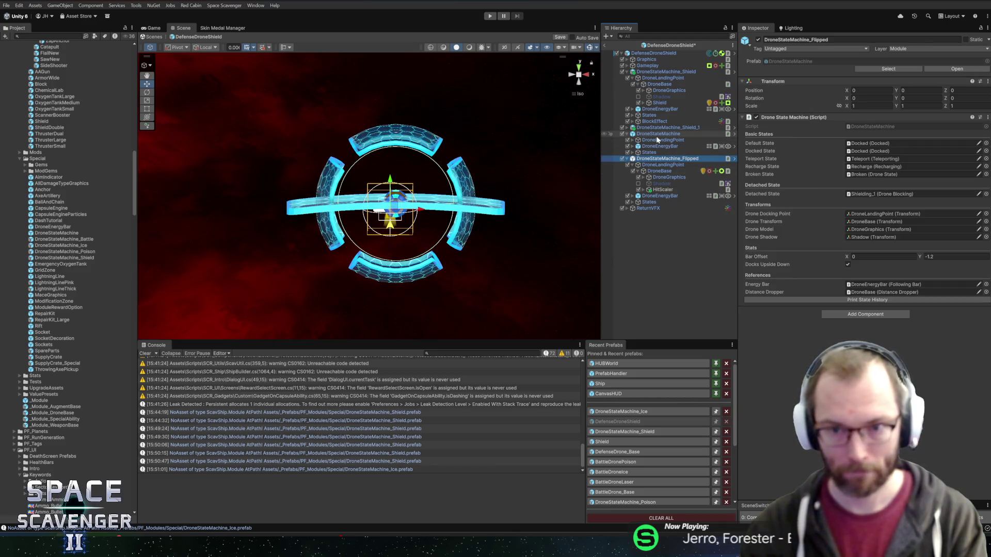
left_click(658, 134, "ctrl")
key("Delete")
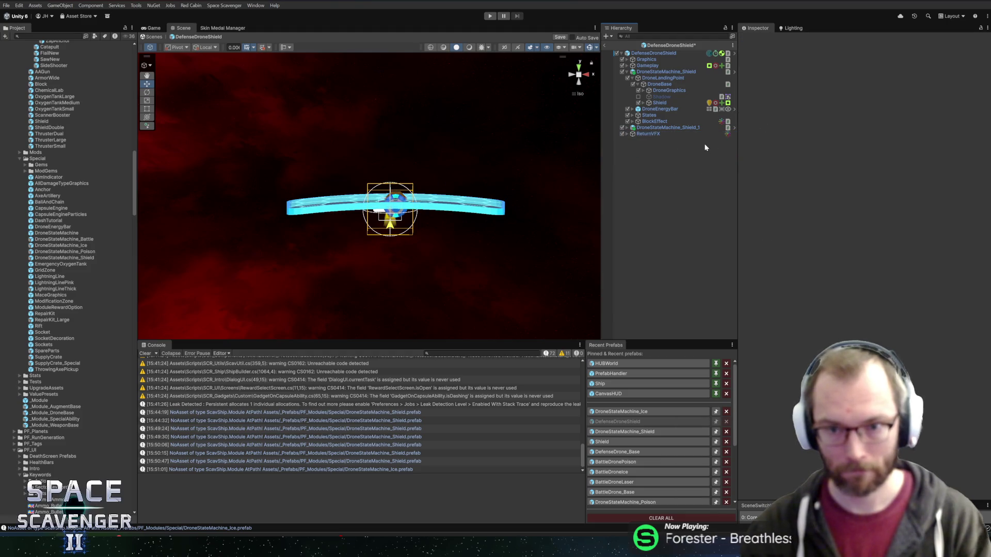
Reopen DefenseDroneShield to check the Gameplay object's components, then return to the scene and play.
left_click(606, 47)
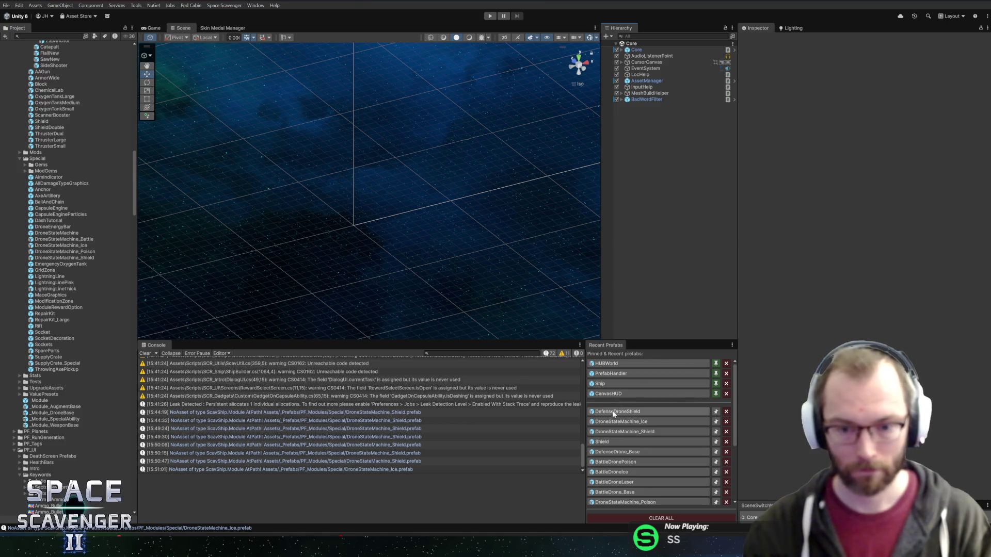
left_click(617, 411)
scroll(788, 222, "down", 20)
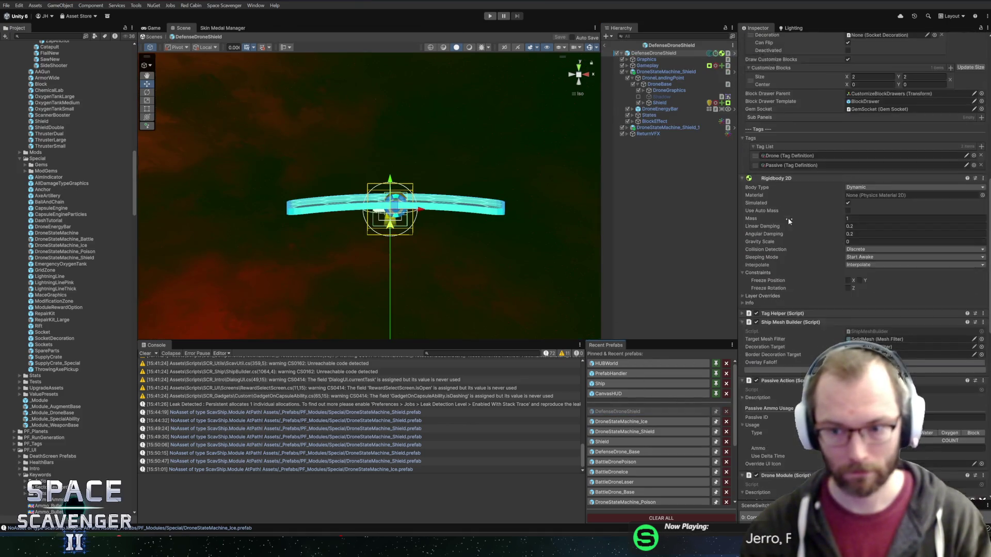
scroll(788, 249, "down", 2)
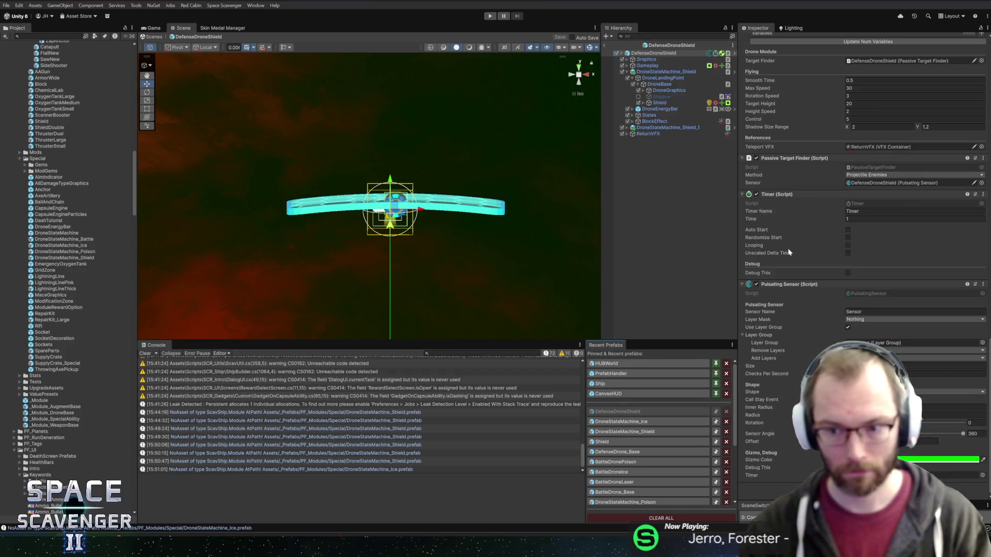
scroll(799, 240, "up", 5)
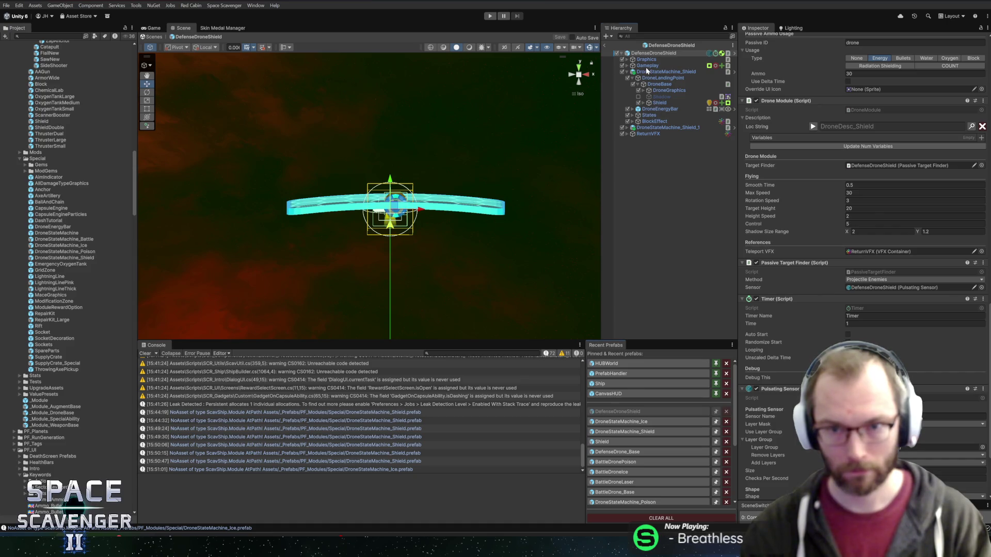
left_click(647, 66)
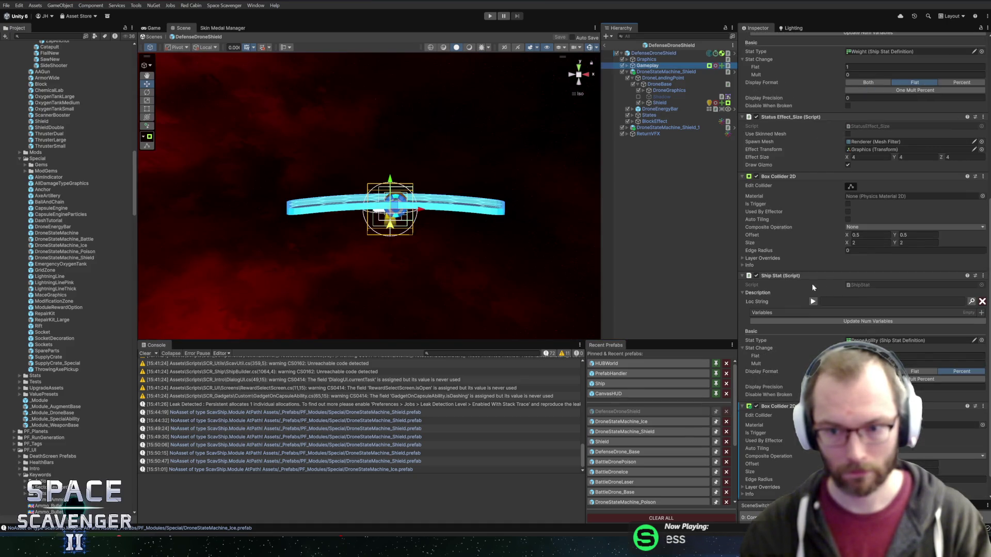
left_click(604, 45)
left_click(492, 19)
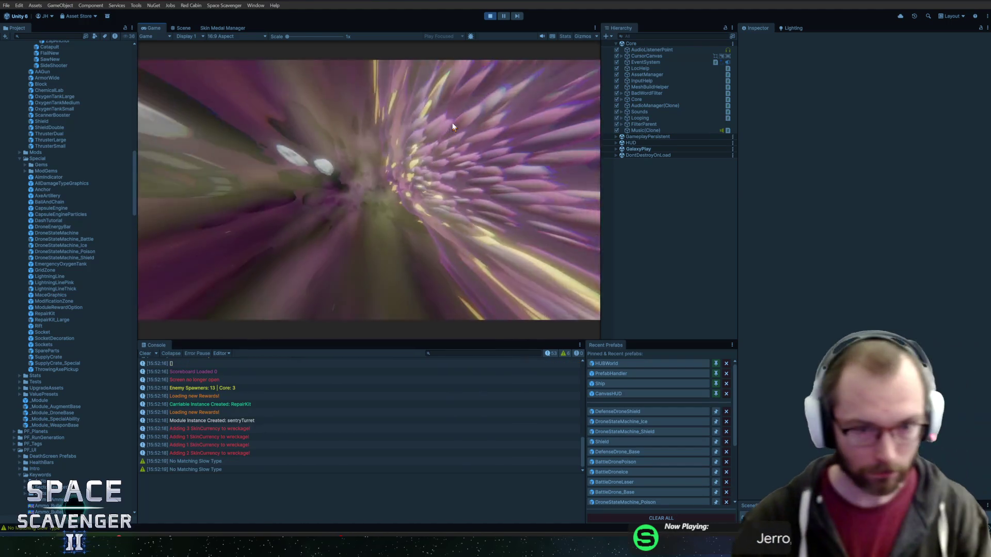
Socket the Shield Drone module from cargo onto the ship.
double_click(153, 29)
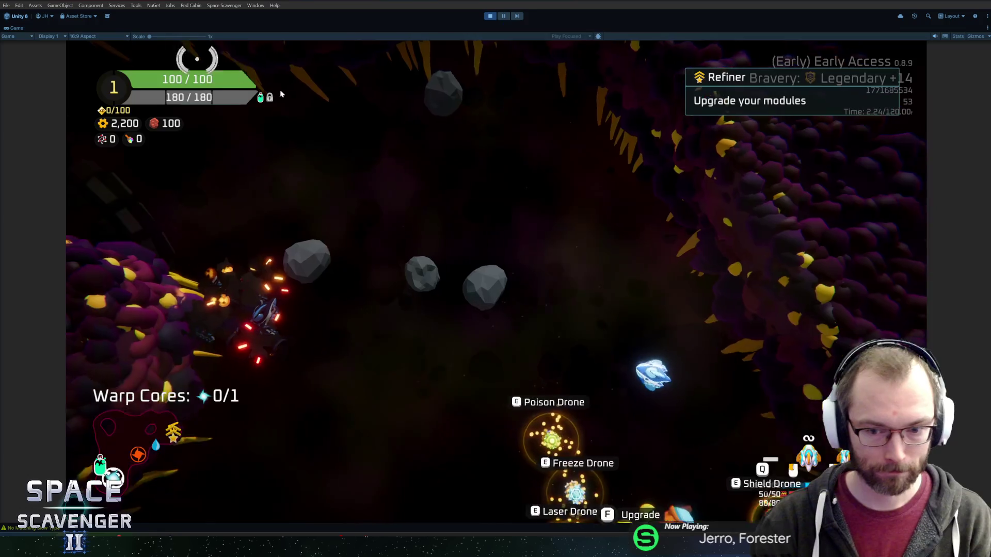
key("shift+space")
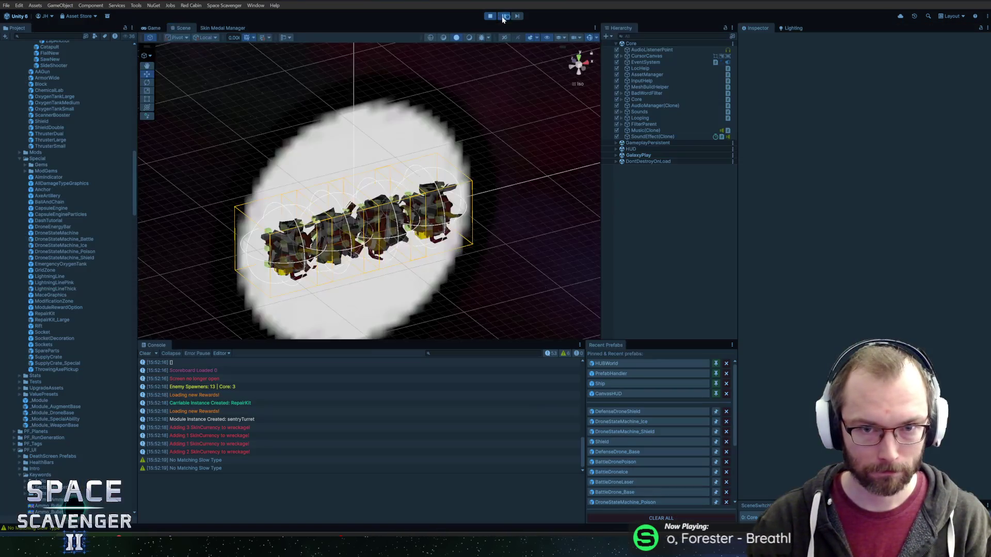
mouse_move(239, 174)
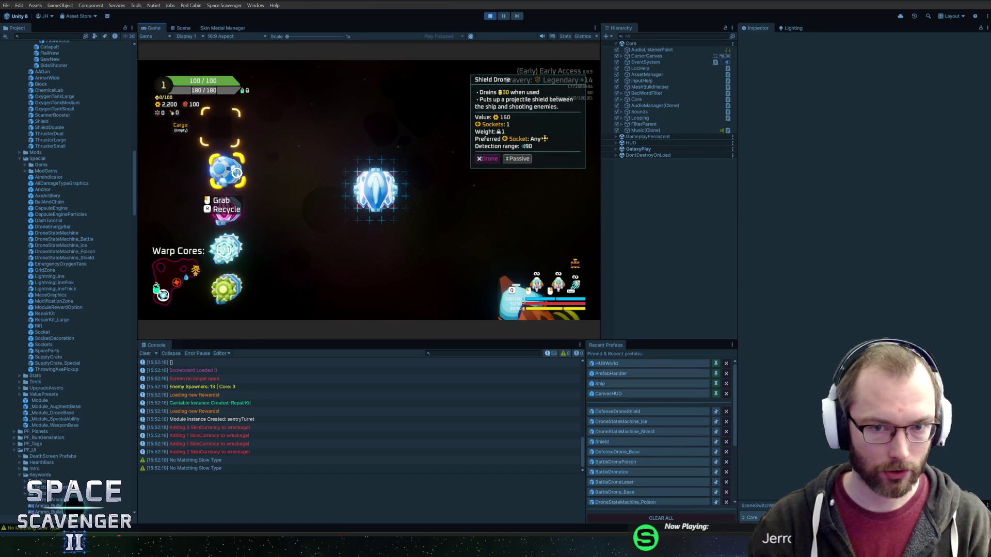
left_click_drag(238, 173, 399, 197)
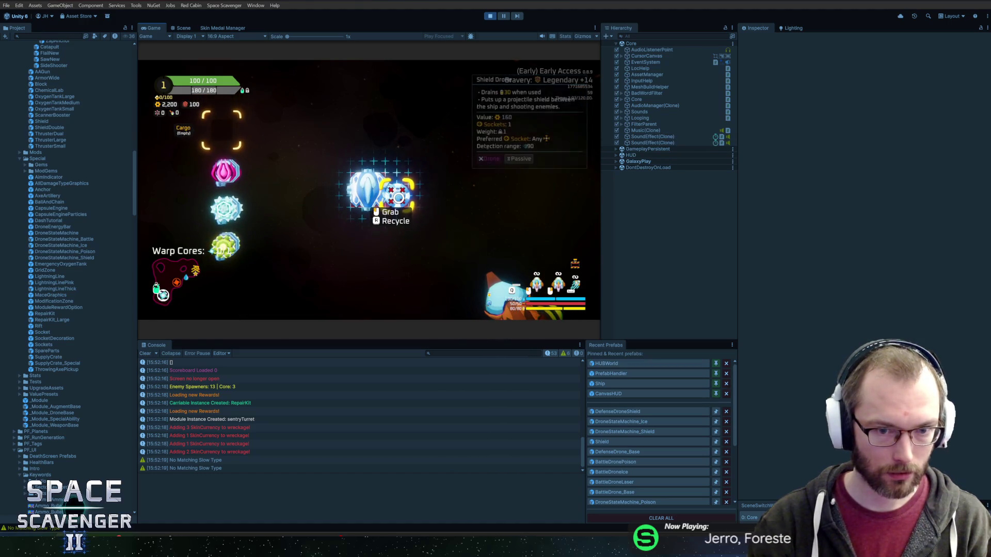
Close the module inventory and start typing a 'sting' spawn command in the debug console.
key("Tab")
key("grave")
type("sting")
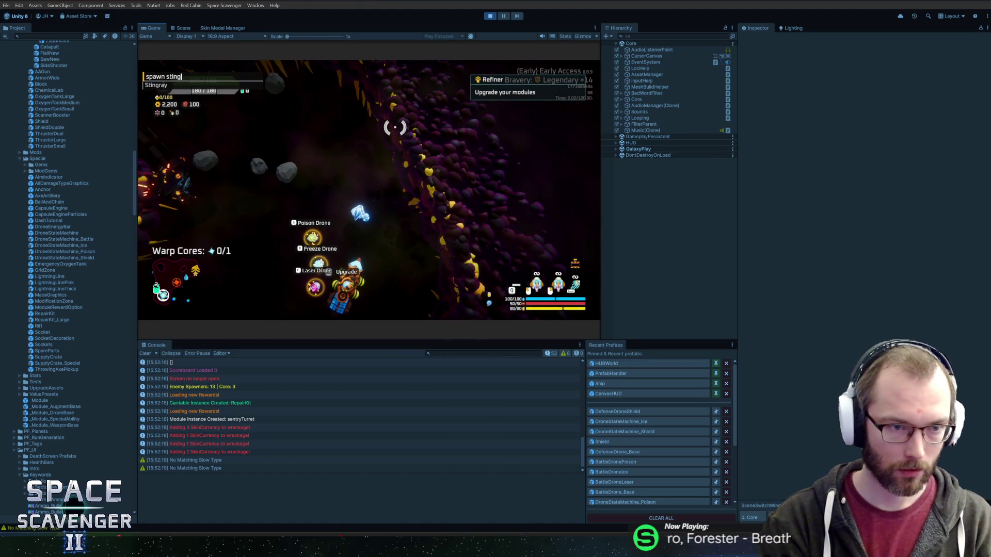
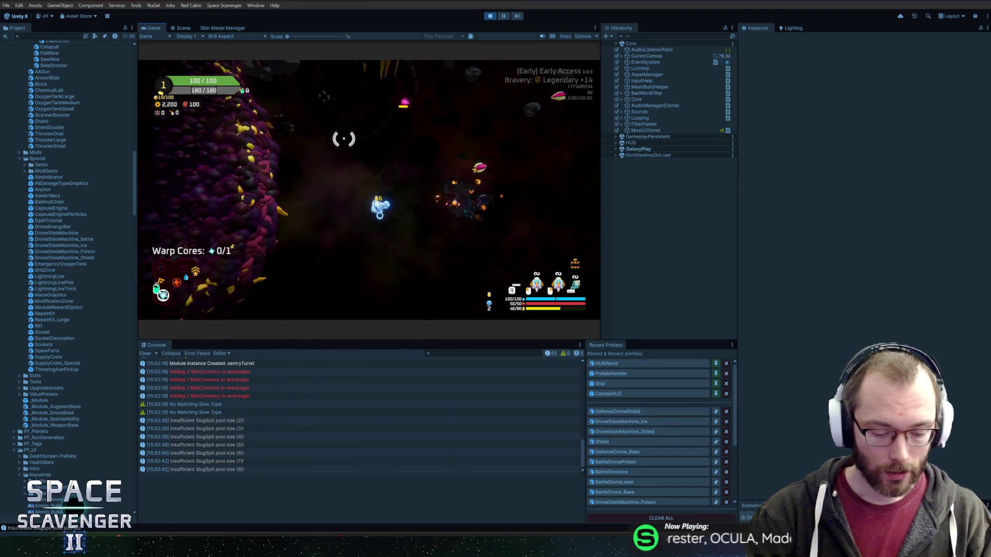
Stop Unity's Play mode and switch back to Rider's DroneStateMachine.cs.
key("ctrl+p")
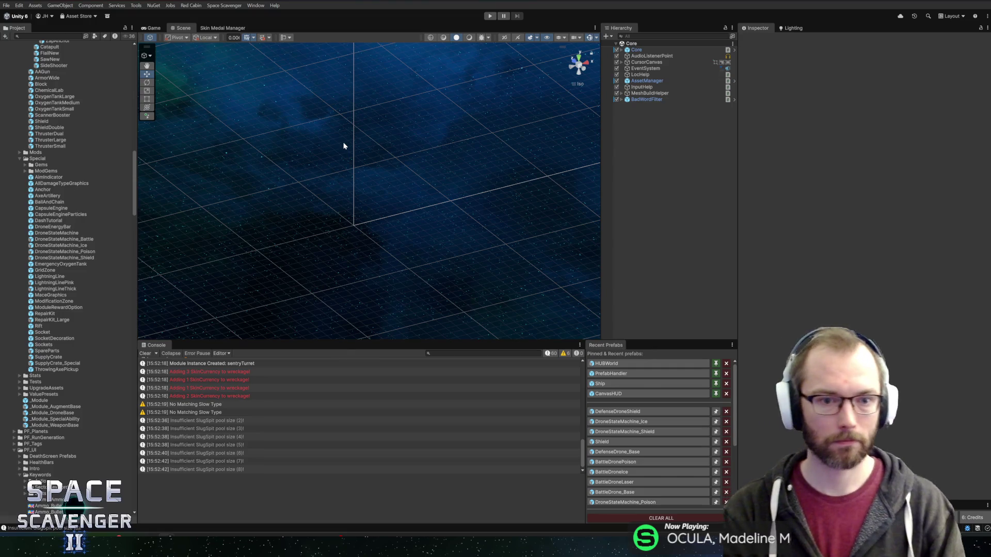
key("alt+Tab")
key("alt+Tab")
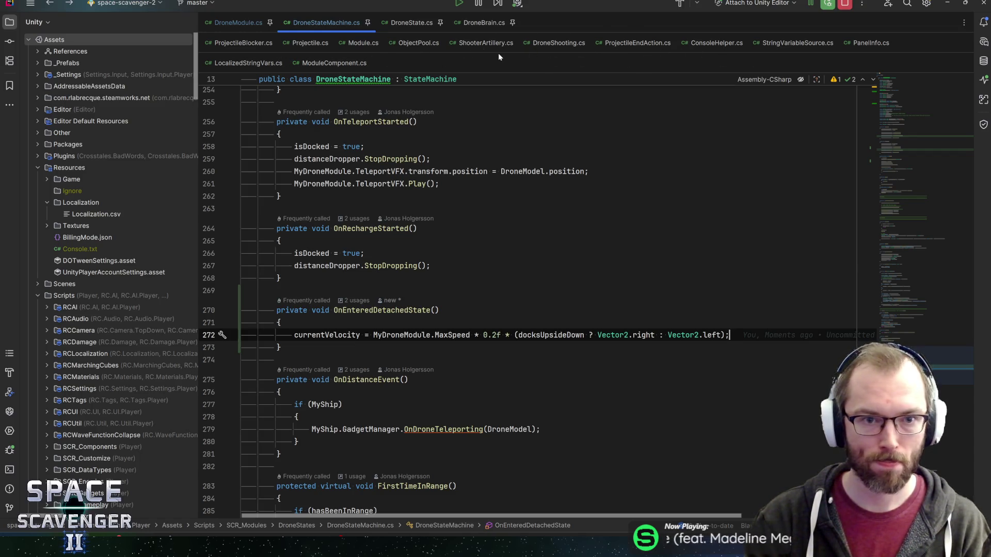
Open the DroneBlocking class and scroll down to its OnUpdate method.
key("ctrl+n")
type("drone")
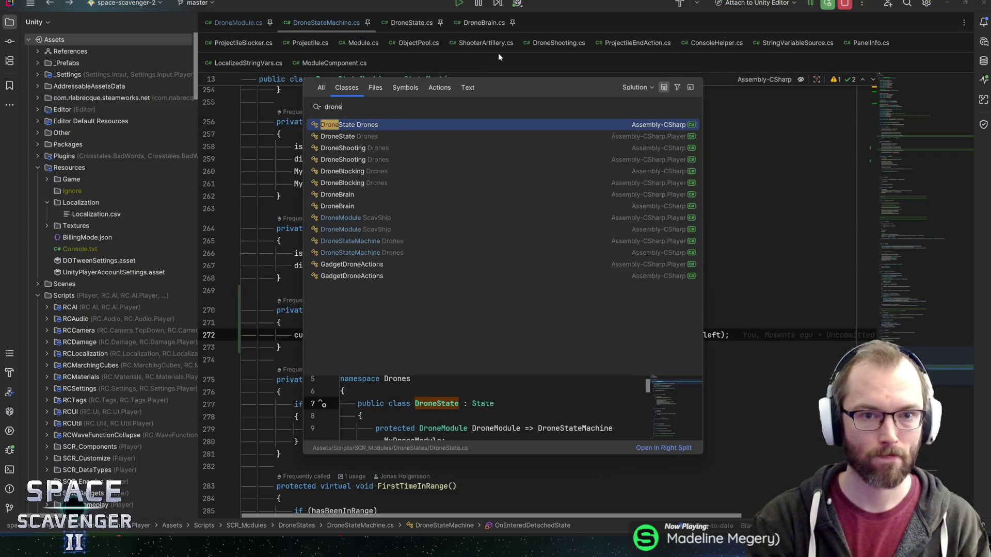
type("statema")
key("BackSpace")
key("Escape")
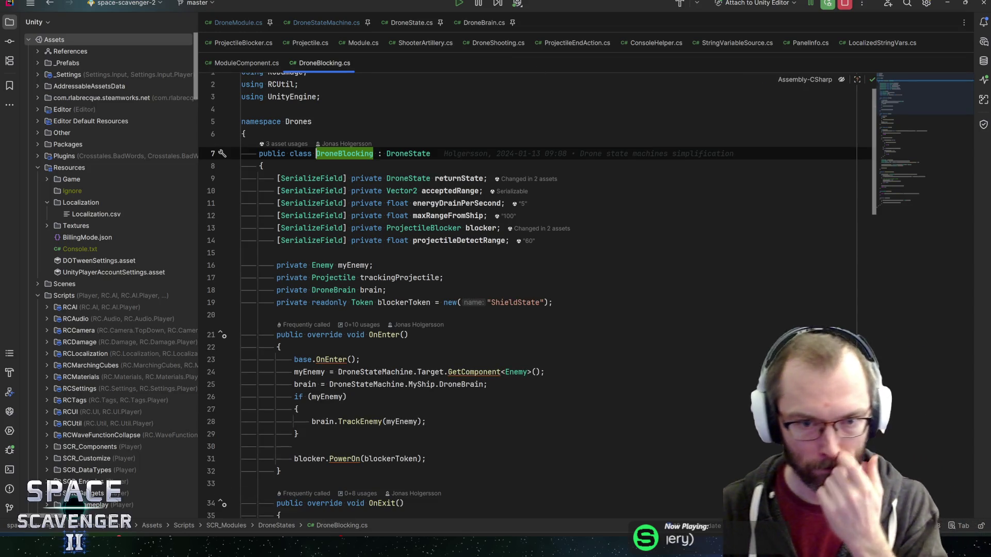
mouse_move(913, 93)
left_mouse_down()
mouse_move(914, 166)
mouse_move(917, 147)
left_mouse_up()
Inspect the toTarget, sPos and Vector3.back usages in the blocker rotation code.
left_click(336, 241)
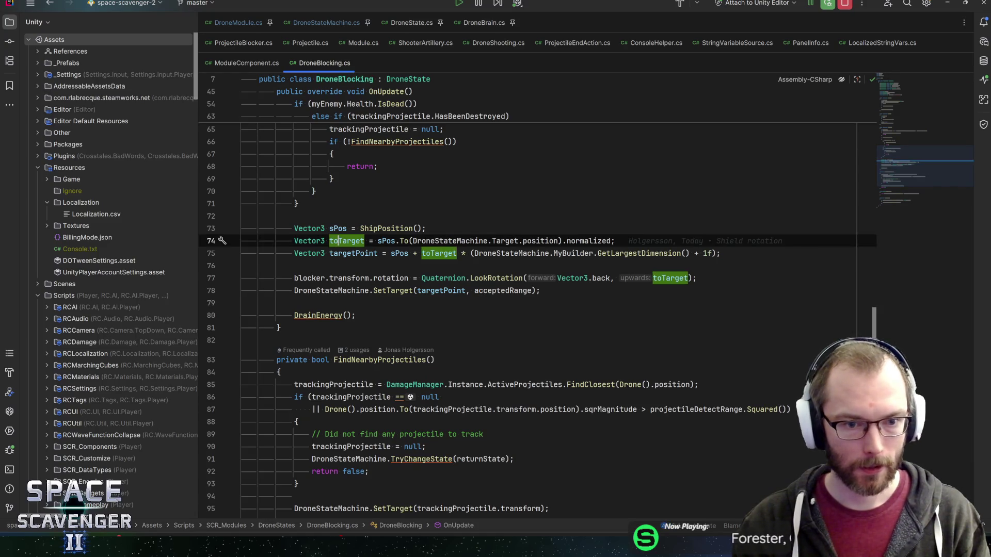
left_click(593, 278)
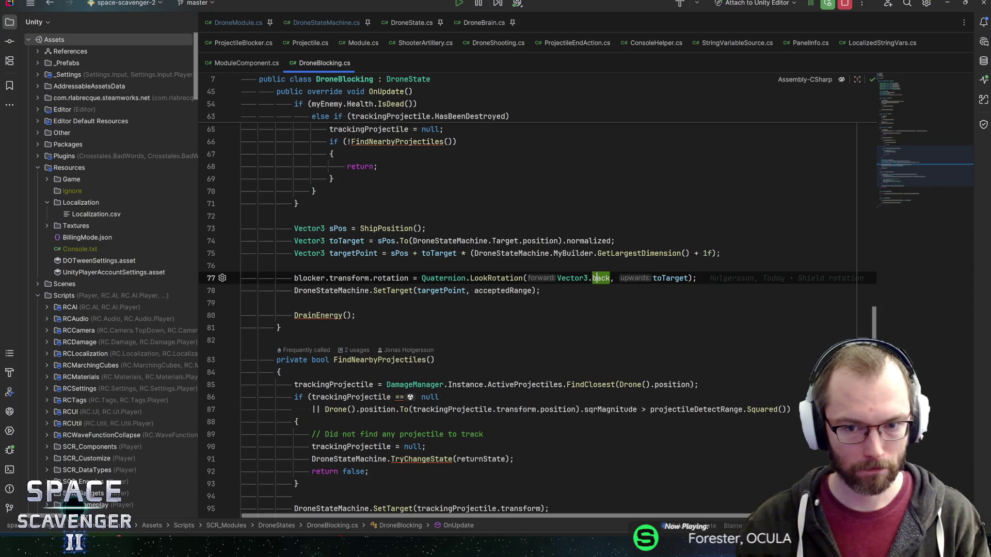
left_click(670, 278)
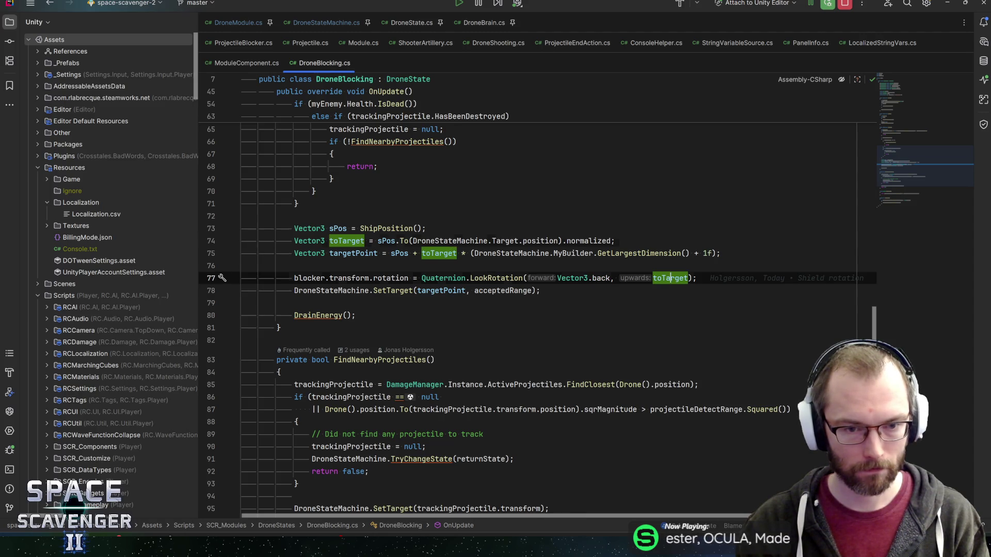
left_click(386, 241)
scroll(386, 241, "up", 2)
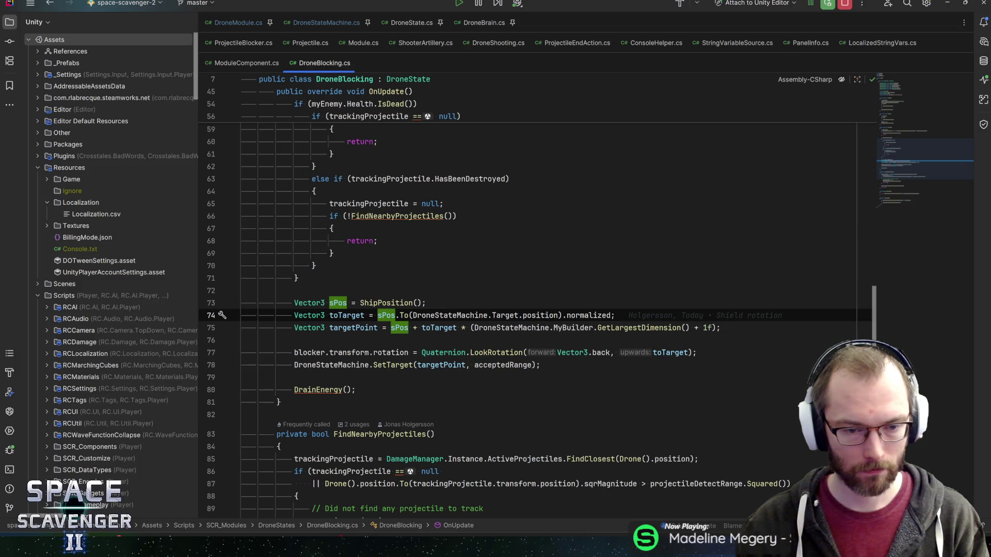
key("Down")
key("Down")
key("Down")
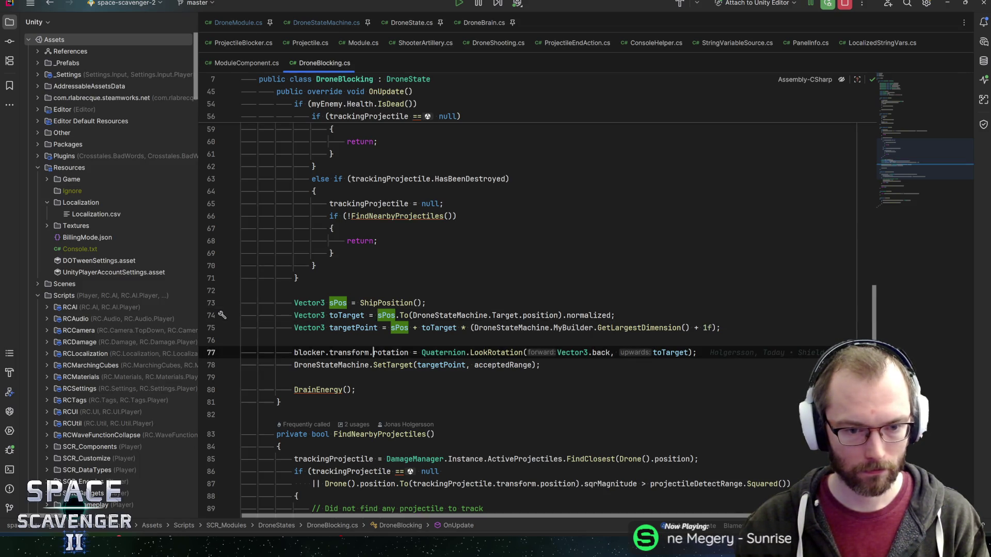
Copy blocker.transform from line 77 and select the toTarget argument in LookRotation.
key("ctrl+Left")
key("ctrl+a")
key("ctrl+alt+Left")
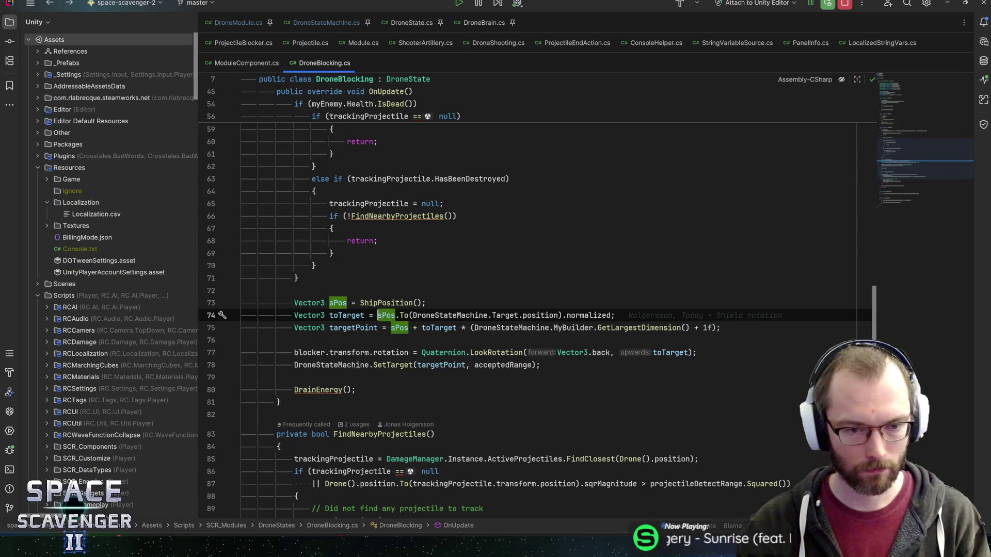
key("ctrl+alt+Right")
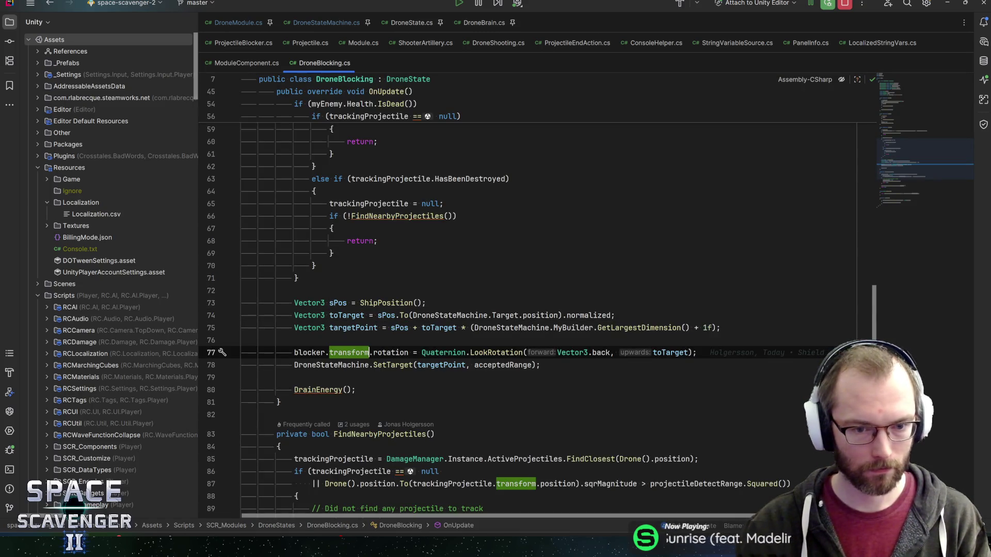
key("shift+Home")
key("ctrl+c")
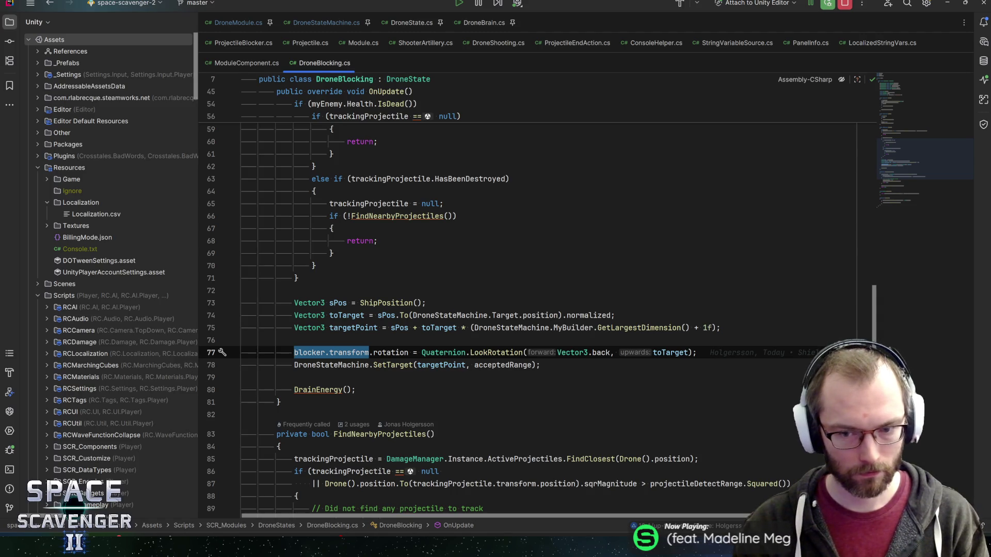
left_click(653, 353)
key("ctrl+w")
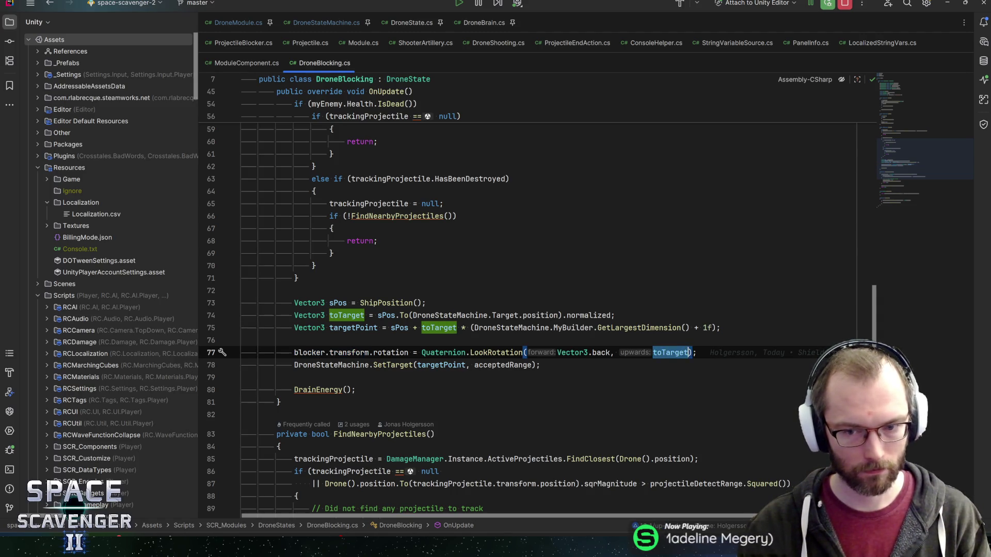
Replace the toTarget argument with blocker.transform.To.
key("ctrl+v")
type(".To")
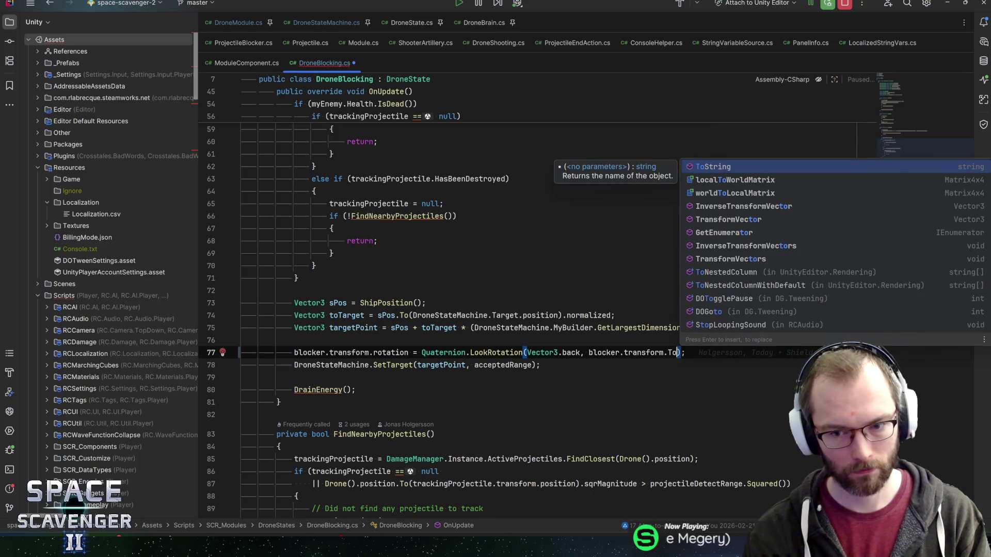
key("Escape")
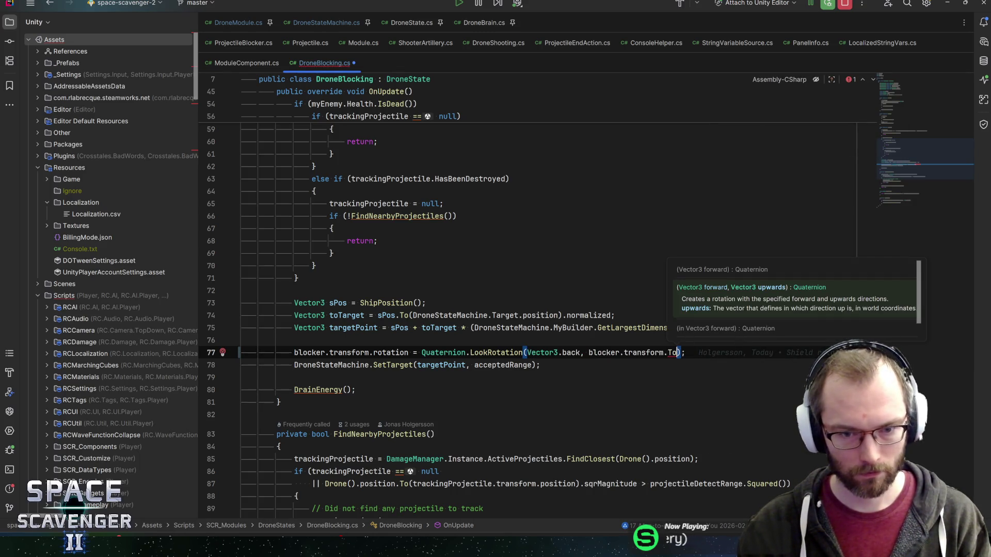
Extract DroneStateMachine.Target.position into a Vector3 variable named targetPos.
left_click(549, 316)
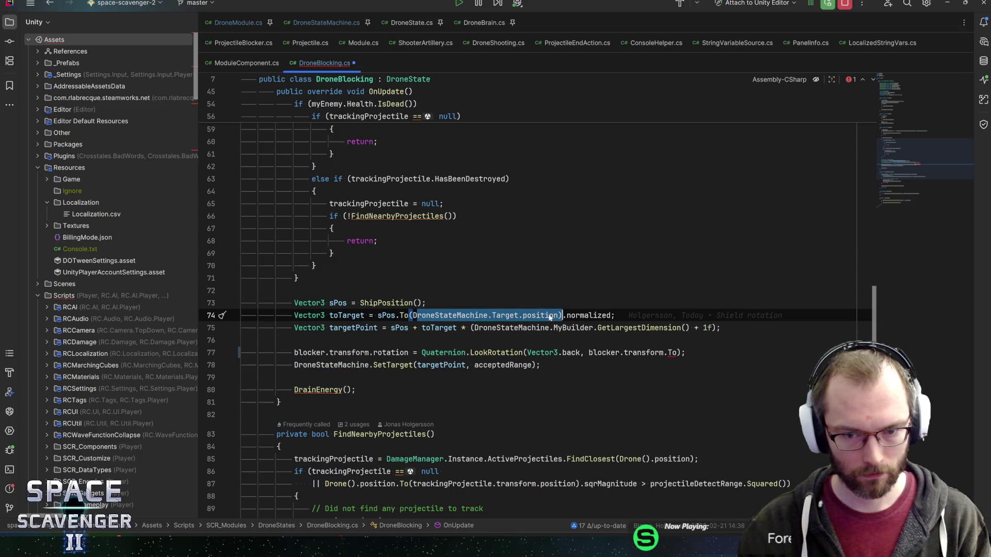
key("ctrl+w")
key("ctrl+w")
key("ctrl+w")
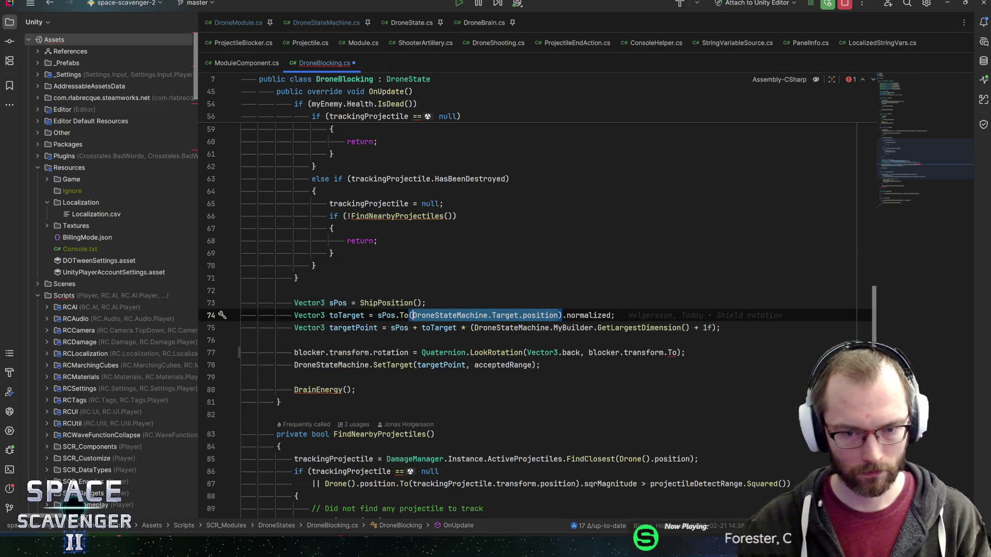
key("ctrl+shift+w")
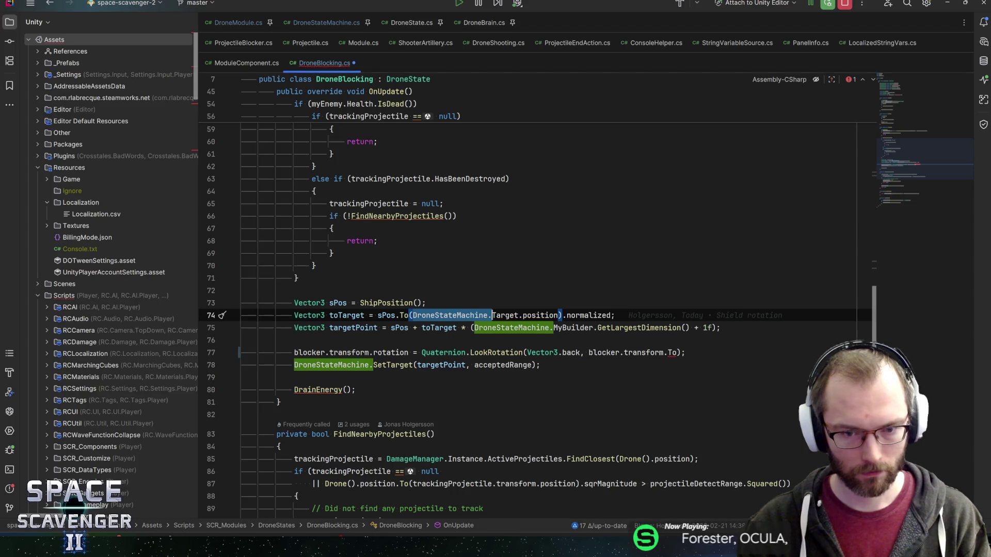
key("ctrl+w")
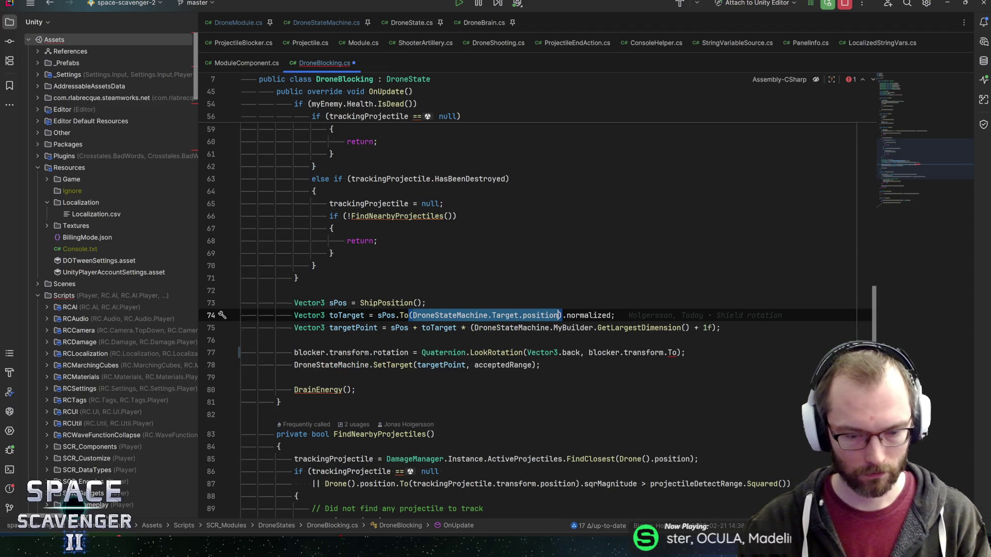
key("ctrl+shift+r")
key("Return")
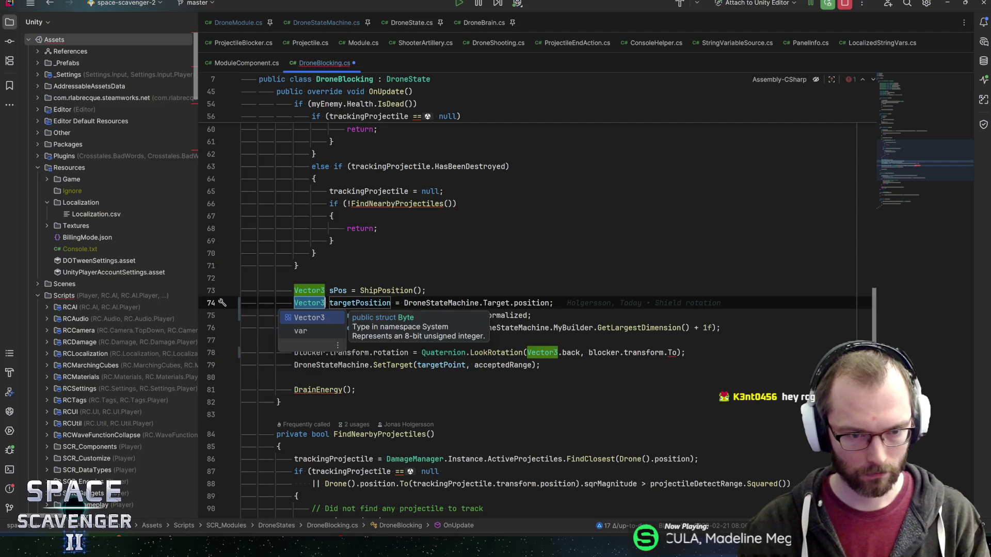
key("Return")
key("BackSpace")
key("BackSpace")
key("BackSpace")
type("Pos")
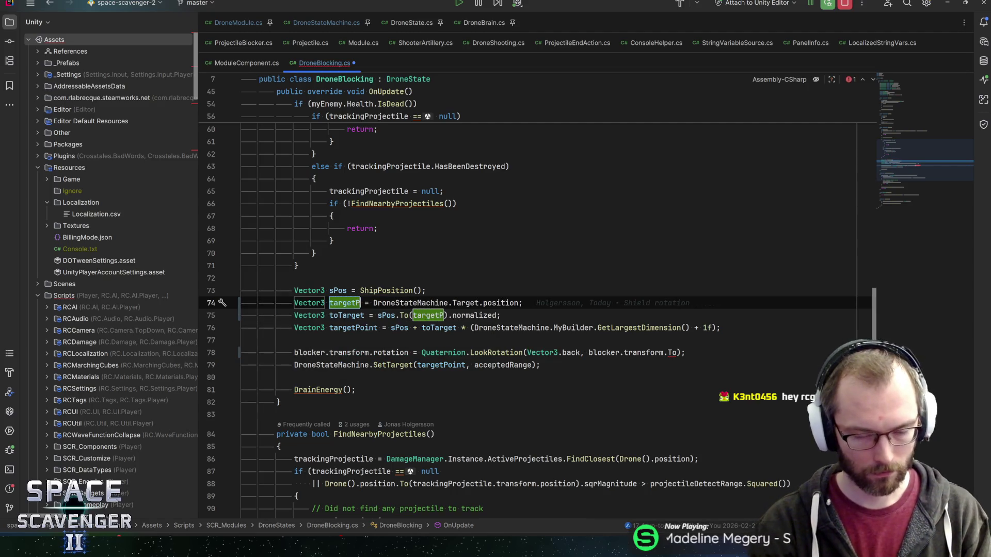
key("Return")
key("End")
Complete the rotation's up argument as blocker.transform.position.To(targetPos).
left_click(677, 352)
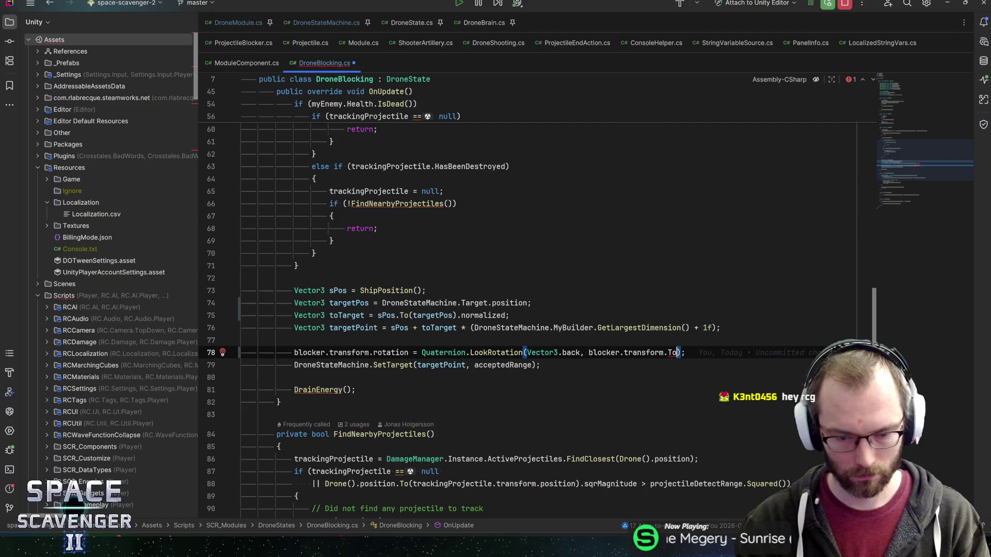
type("(targetP")
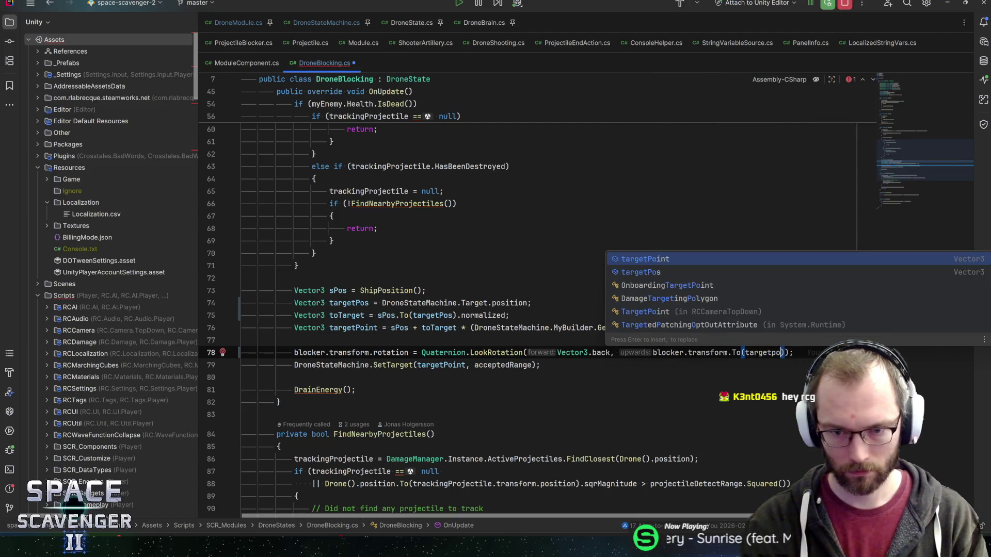
key("Down")
key("Return")
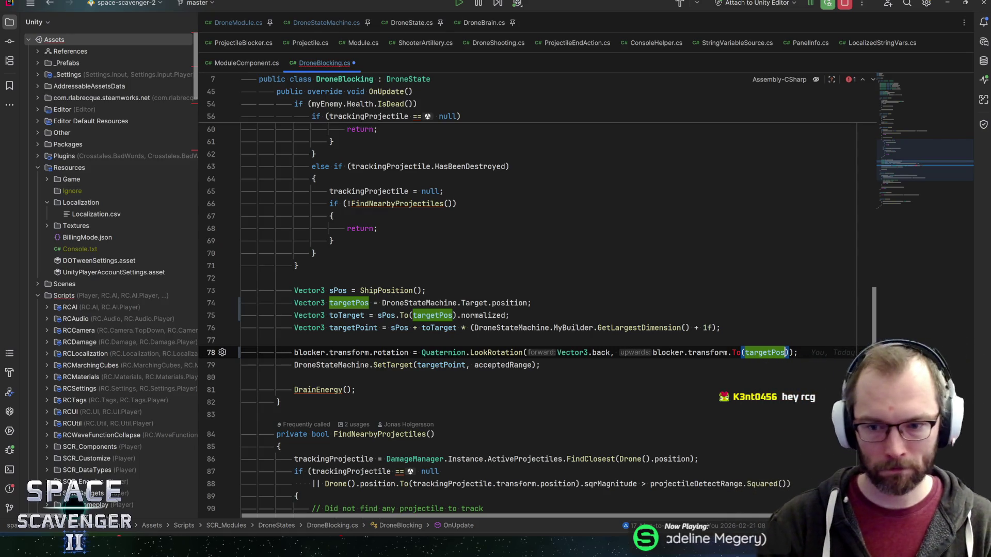
left_click(732, 353)
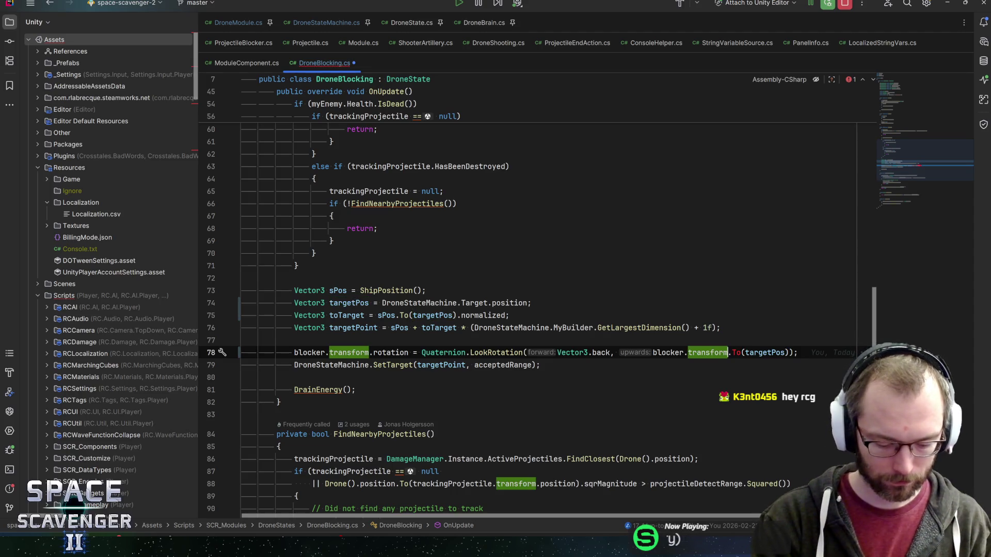
type(".posi.")
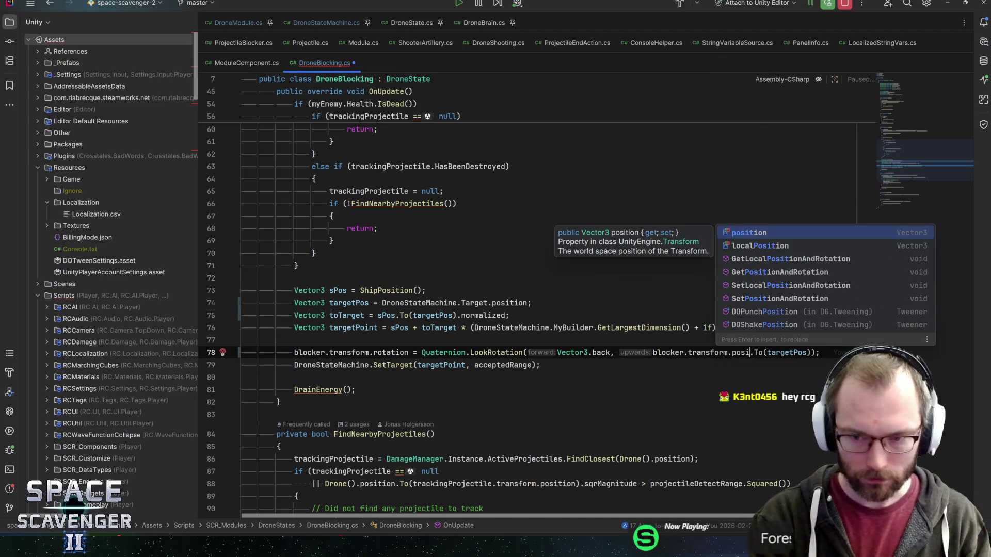
key("Return")
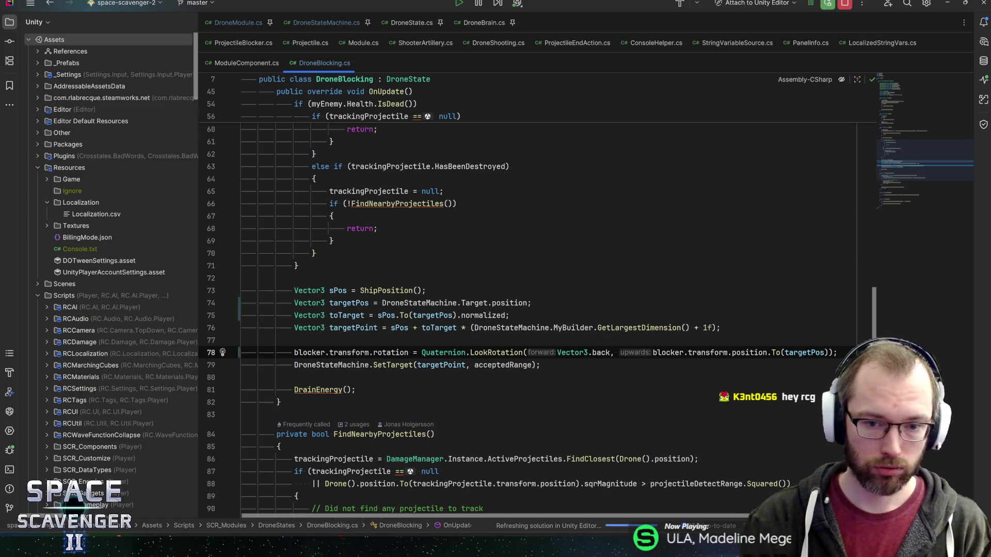
mouse_move(541, 352)
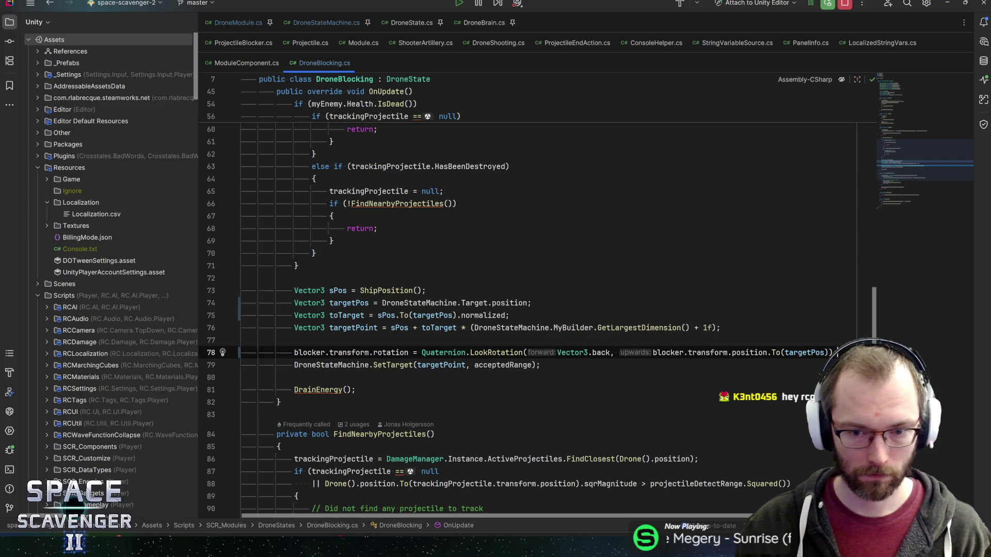
left_click(540, 365)
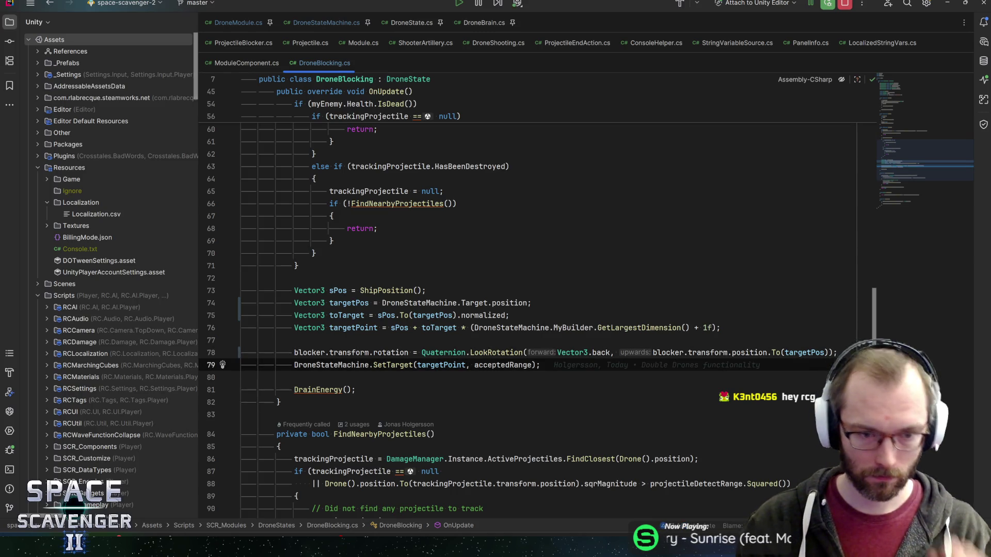
key("alt+Tab")
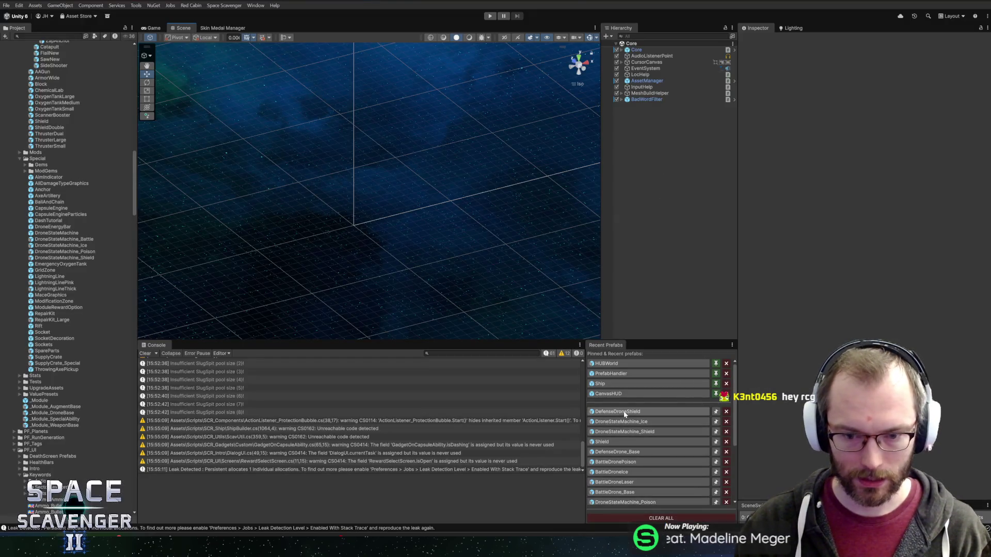
Set DefenseDroneShield's Drone Module Smooth Time to 0.2, save, and open DroneModule.cs for editing.
left_click(619, 411)
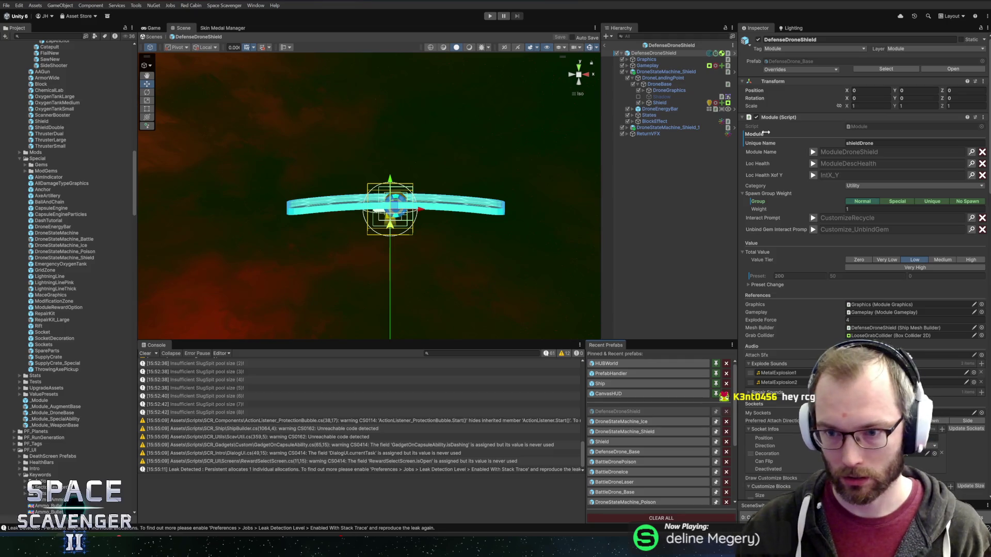
scroll(762, 258, "down", 15)
scroll(793, 265, "down", 3)
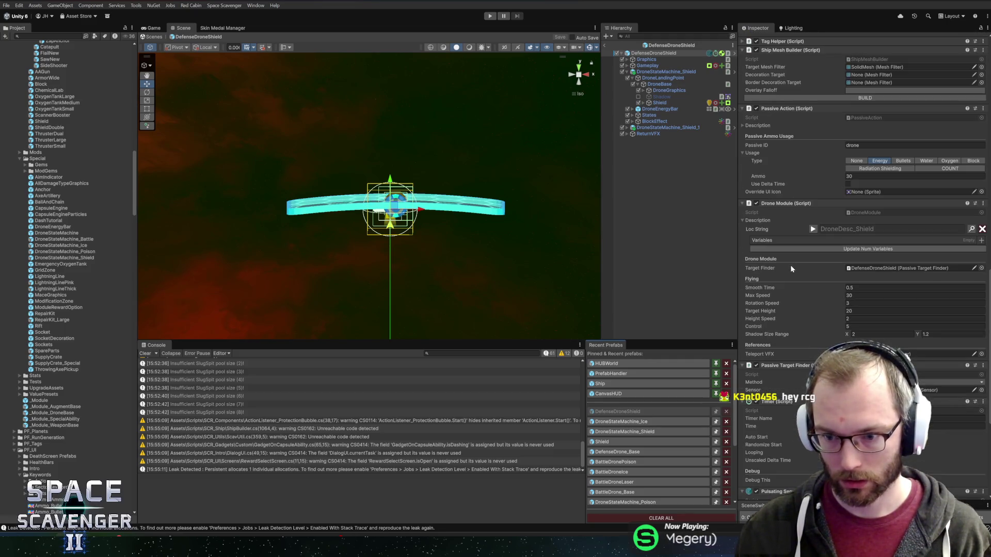
left_click(858, 290)
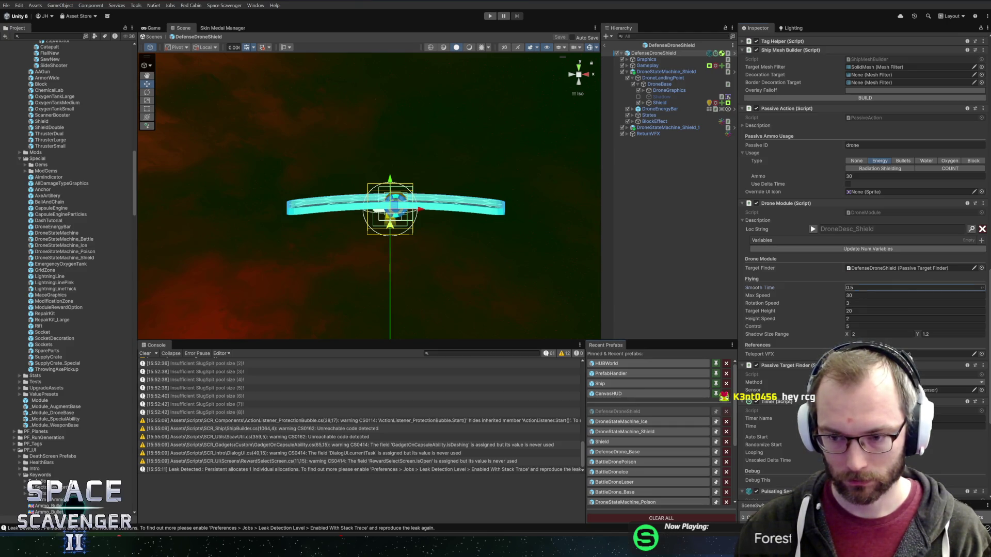
type("0.3")
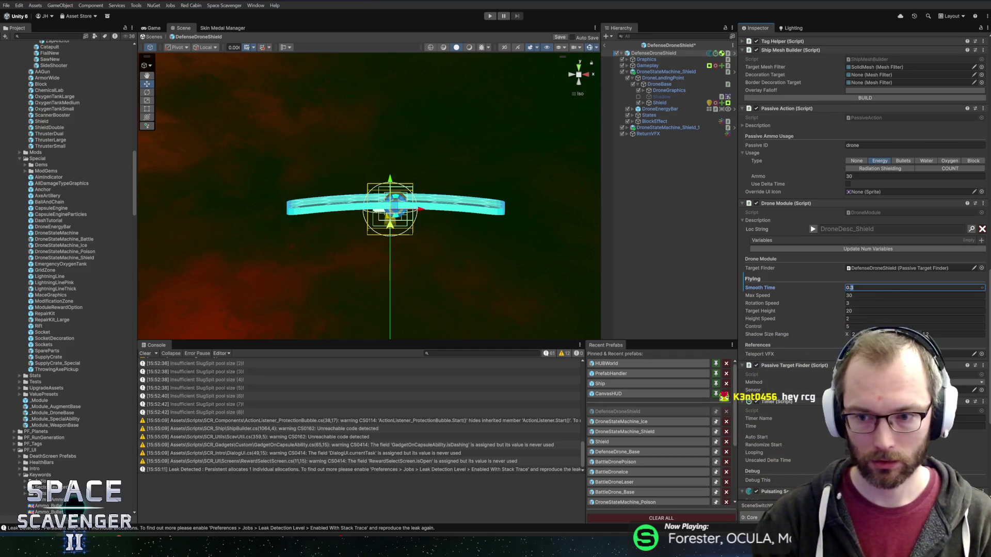
key("BackSpace")
type("2")
key("ctrl+s")
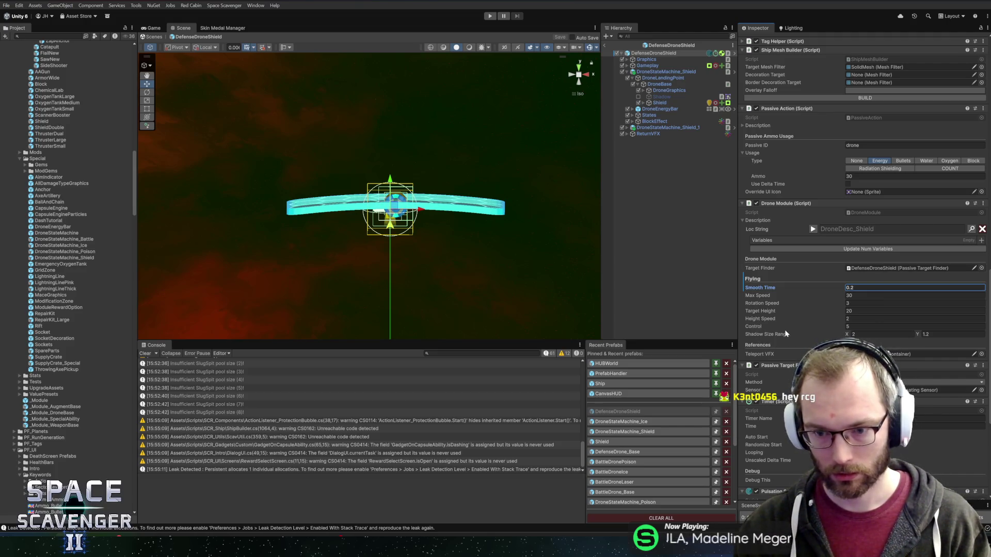
right_click(785, 206)
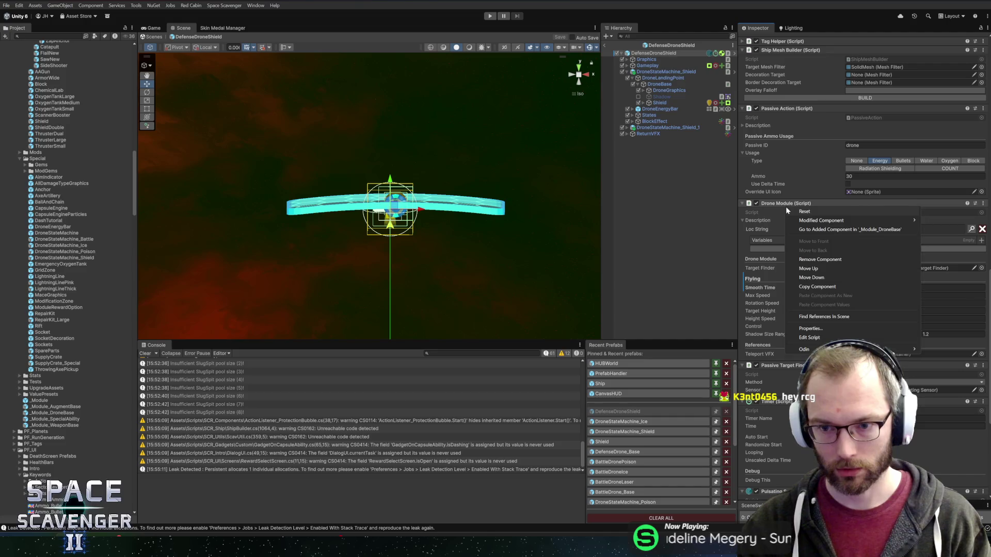
left_click(808, 337)
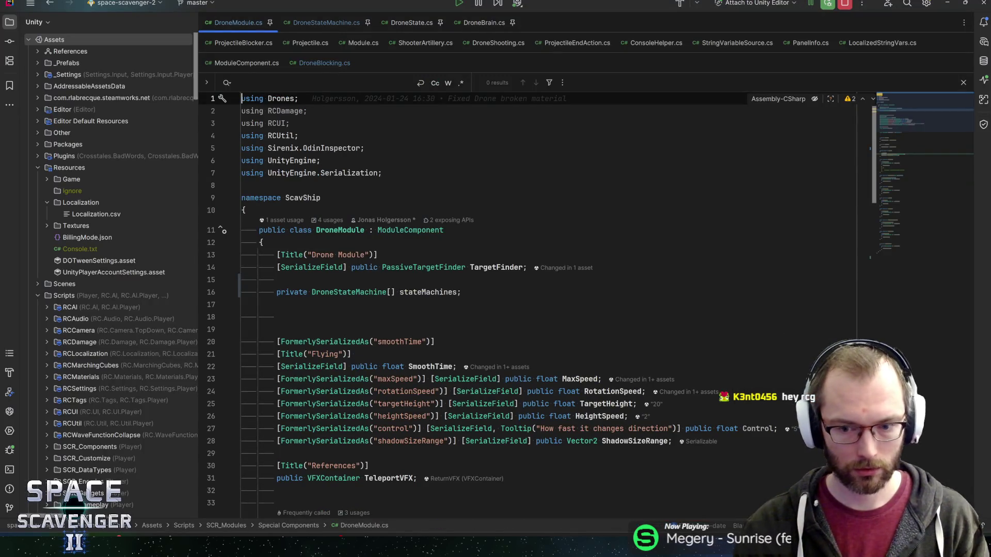
Check which assets and code lines use the Control field.
scroll(763, 319, "down", 3)
double_click(757, 317)
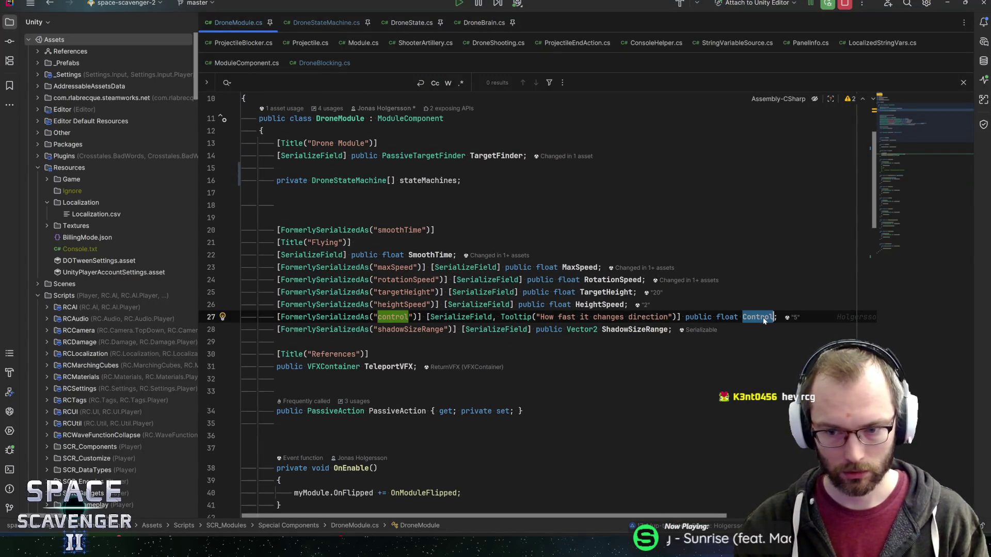
left_click(792, 317)
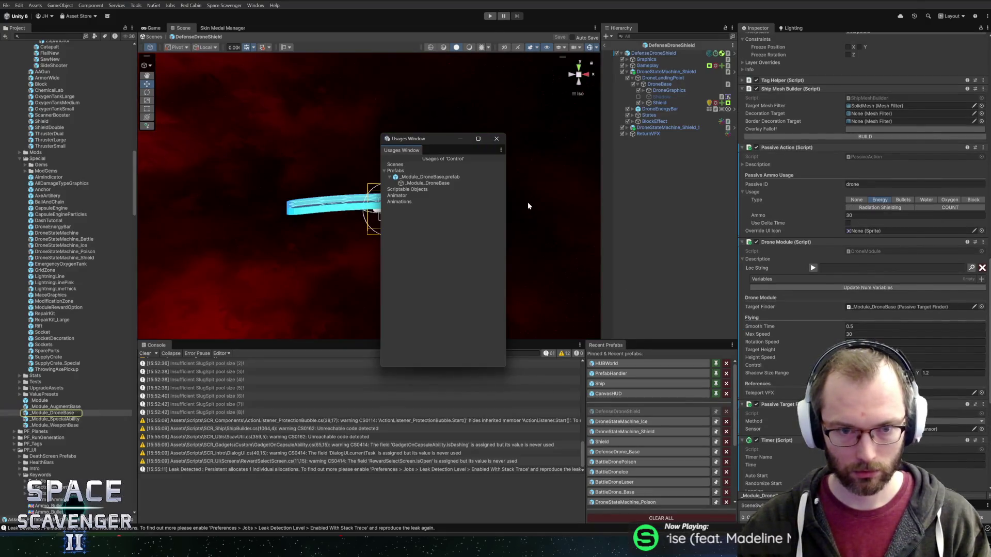
key("alt+Tab")
double_click(743, 317)
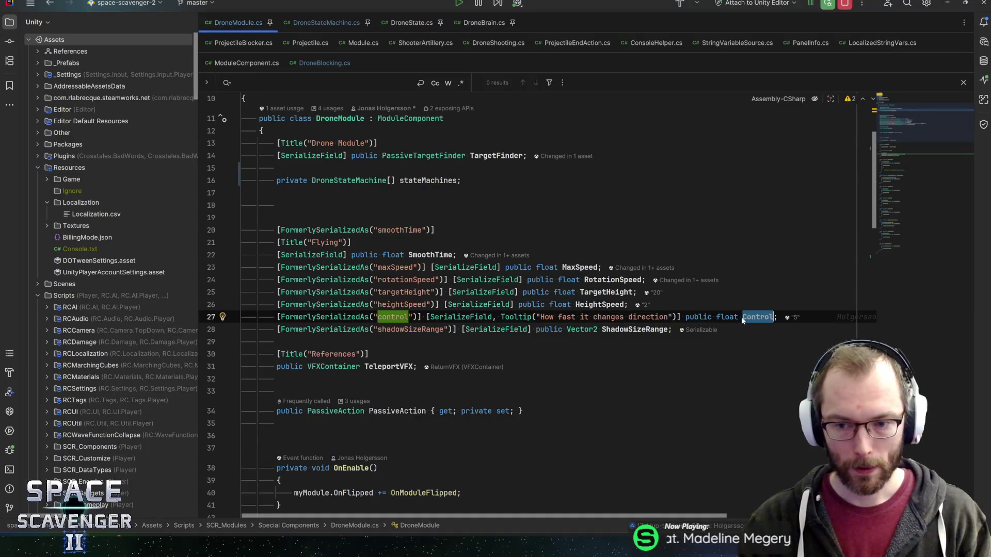
key("ctrl+f")
left_click(896, 168)
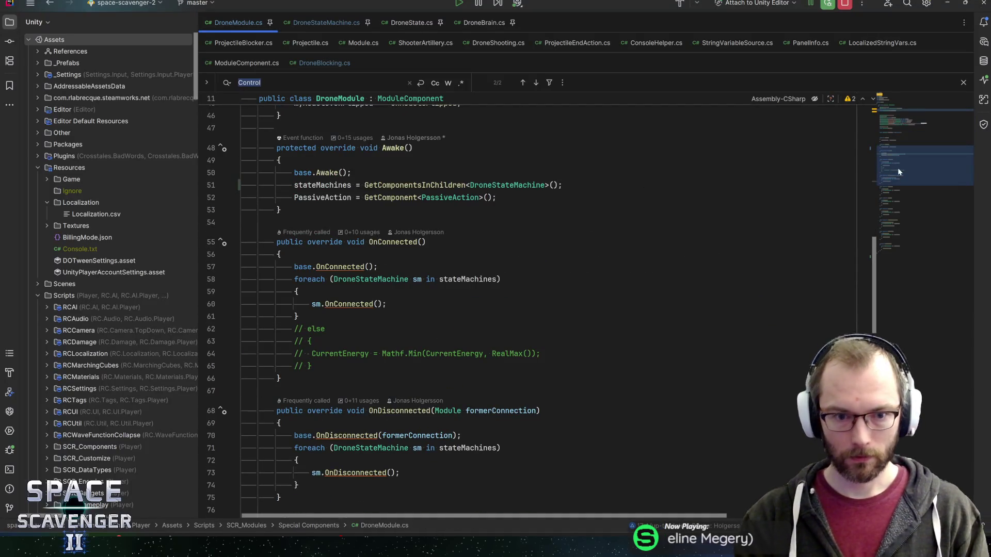
mouse_move(897, 168)
left_mouse_down()
mouse_move(905, 211)
mouse_move(883, 258)
mouse_move(880, 207)
mouse_move(895, 162)
mouse_move(886, 132)
left_mouse_up()
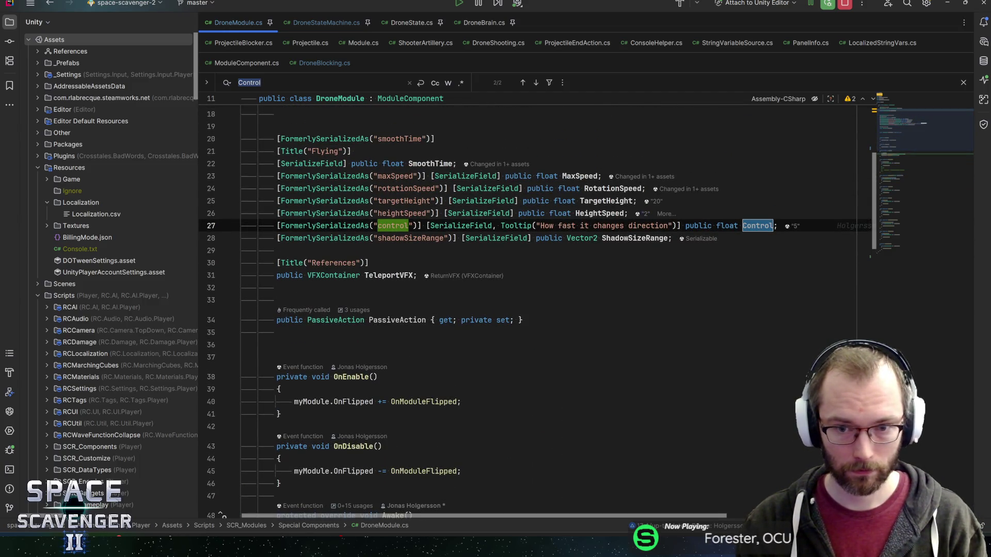
Find usages of MaxSpeed and open its usage in DroneStateMachine.cs.
left_click(617, 213)
left_click(579, 176)
key("alt+F7")
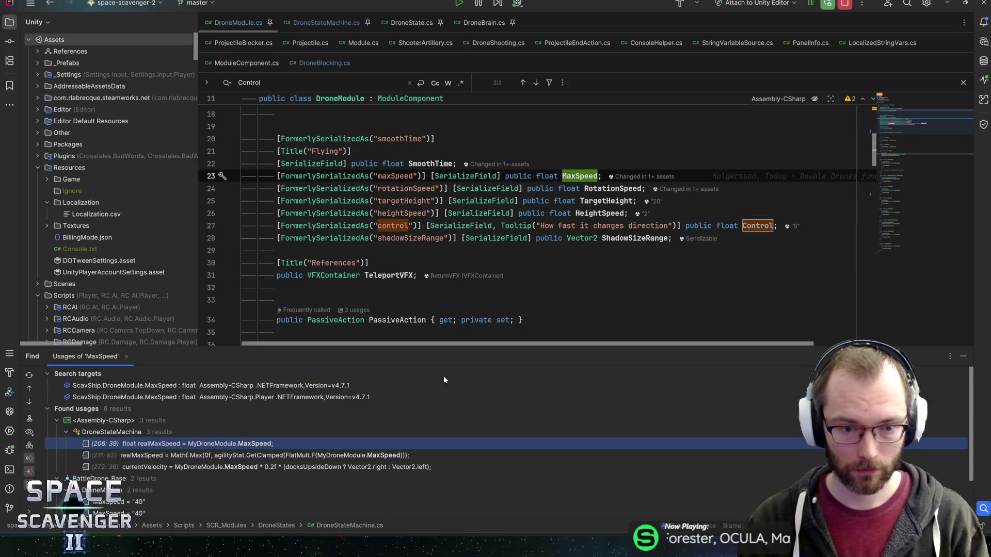
key("Down")
key("Return")
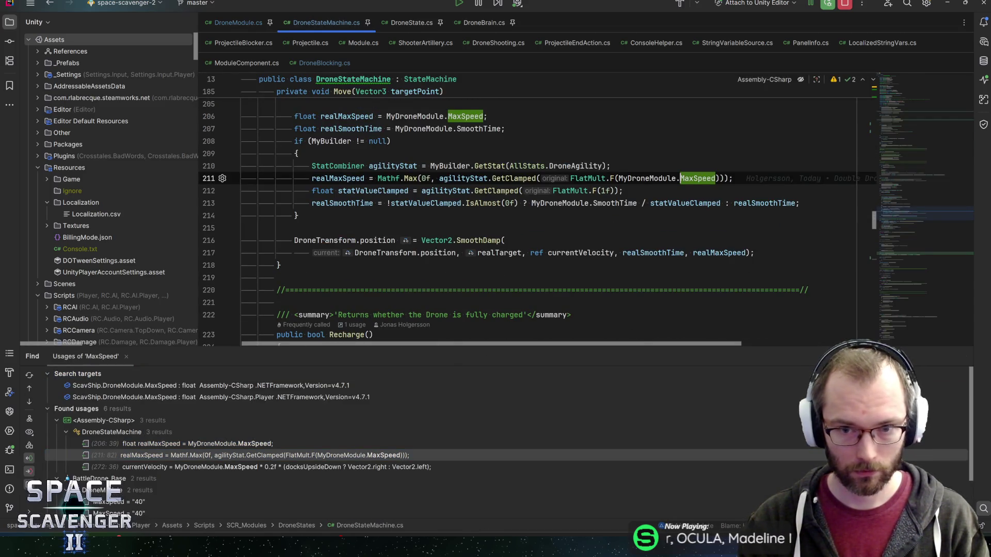
left_click(602, 191)
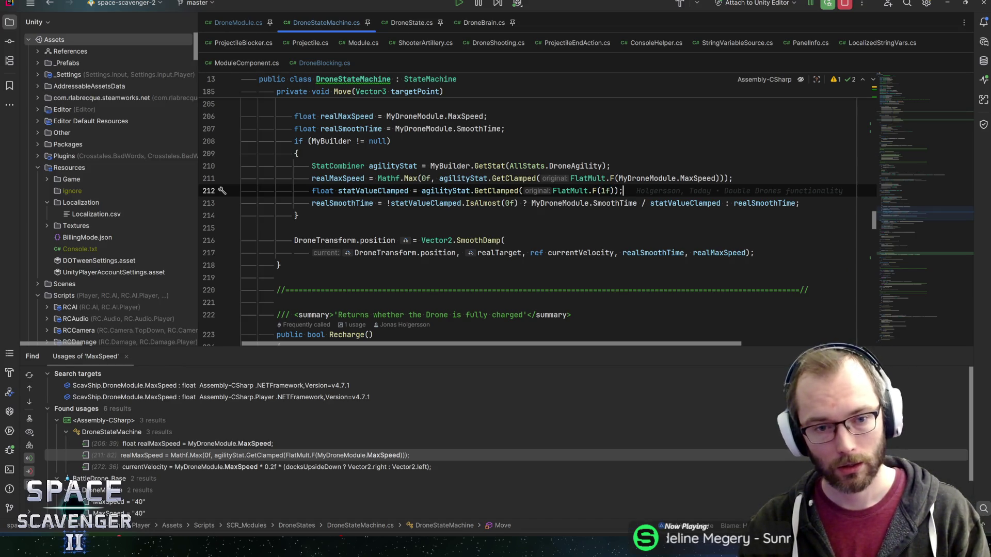
Jump back to the MaxSpeed declaration and delete the Control field line.
left_click(686, 178)
key("ctrl+b")
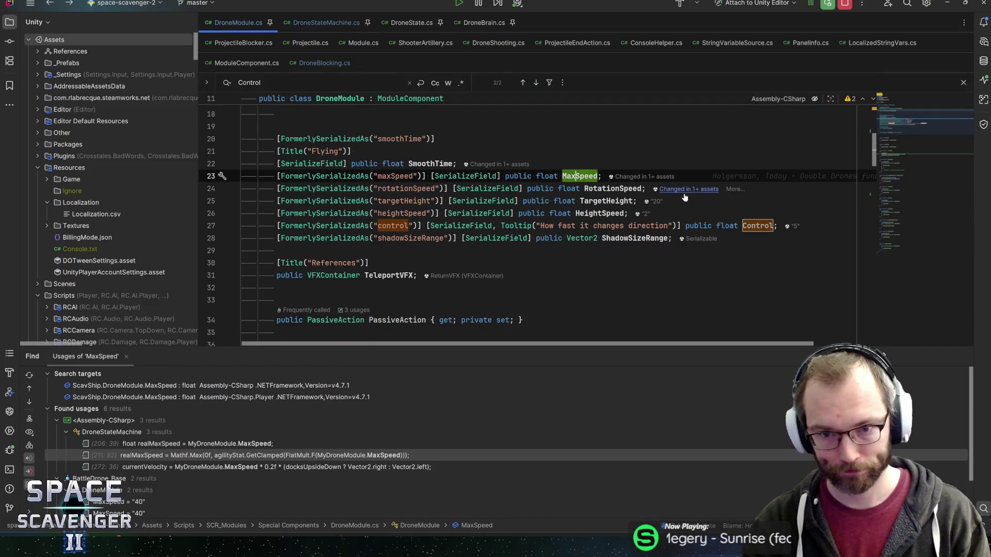
left_click(777, 226)
key("shift+Up")
key("BackSpace")
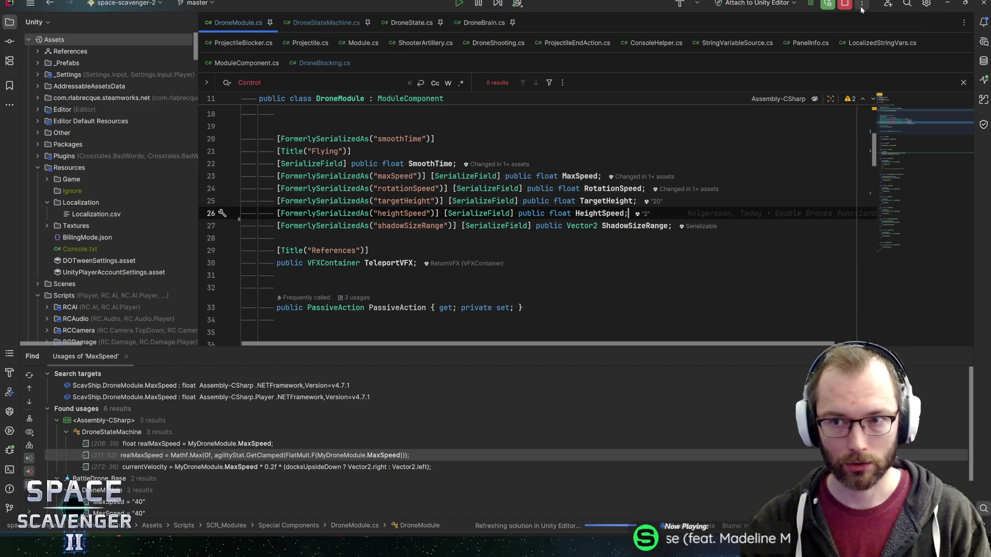
Open _Module_DroneBase.prefab from the Usages window, close it, and scroll through its Inspector.
key("alt+Tab")
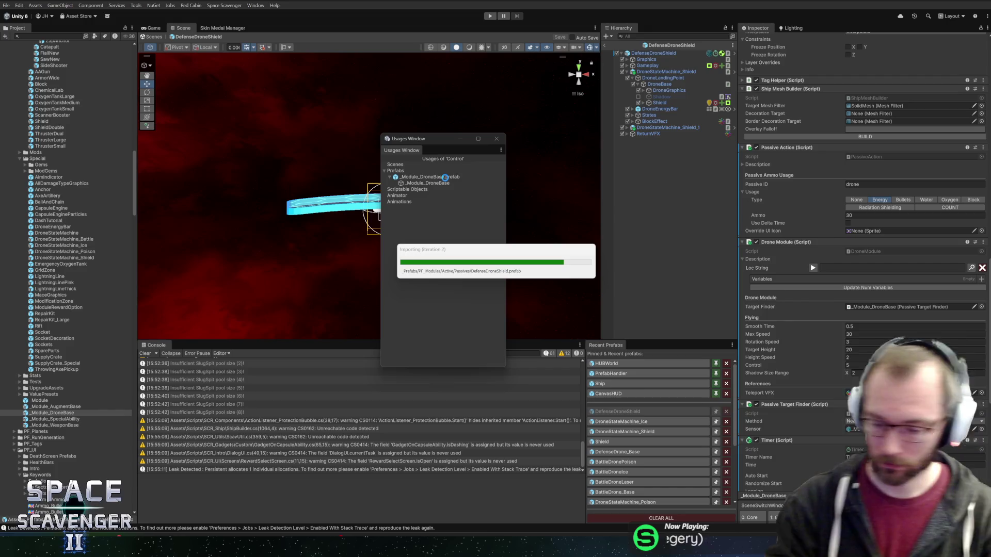
left_click(447, 179)
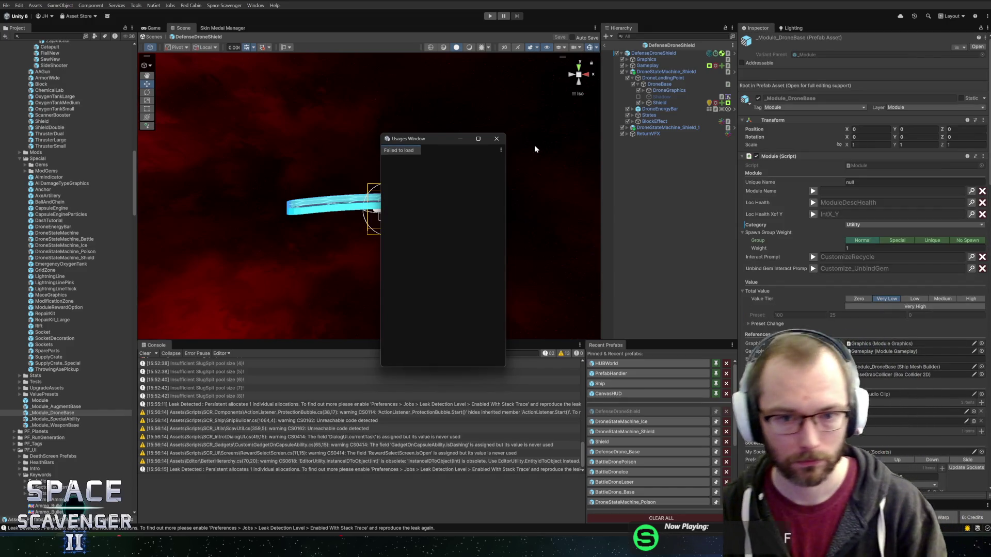
left_click(497, 138)
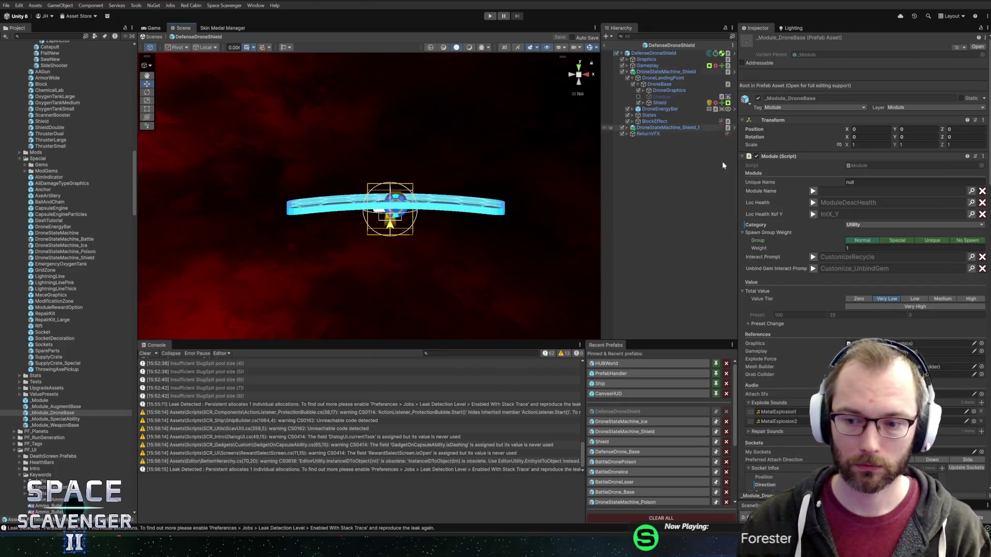
scroll(861, 206, "down", 5)
scroll(862, 232, "down", 15)
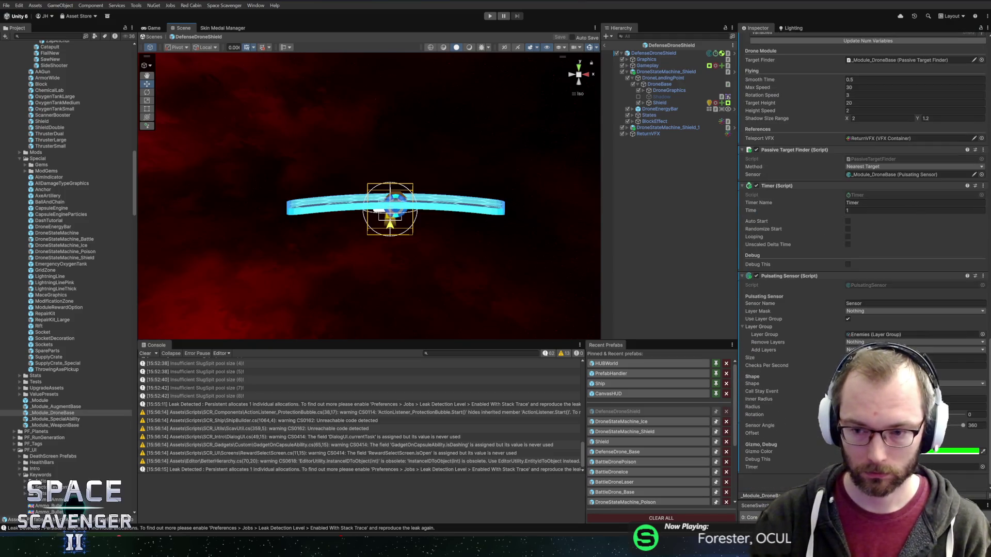
key("alt+Tab")
key("alt+Tab")
key("alt+Tab")
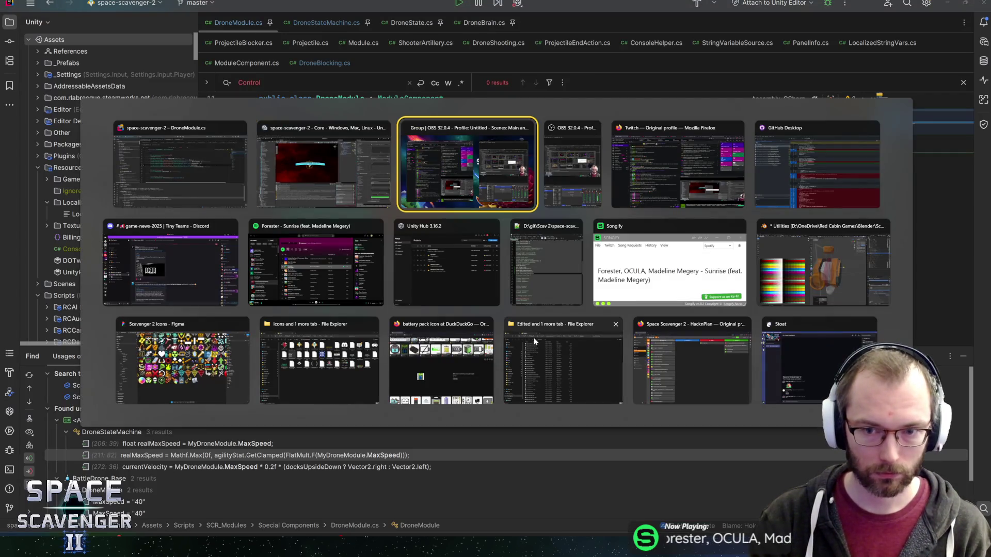
Leave DefenseDroneShield prefab mode, play-test the Freeze, Shield and Laser drones, then stop.
left_click(299, 196)
key("alt+Tab")
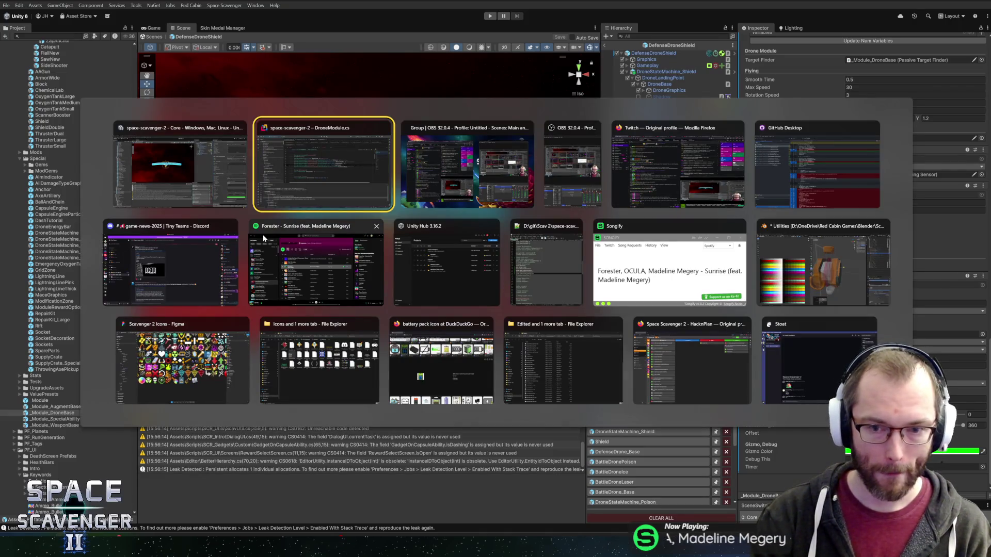
left_click(232, 175)
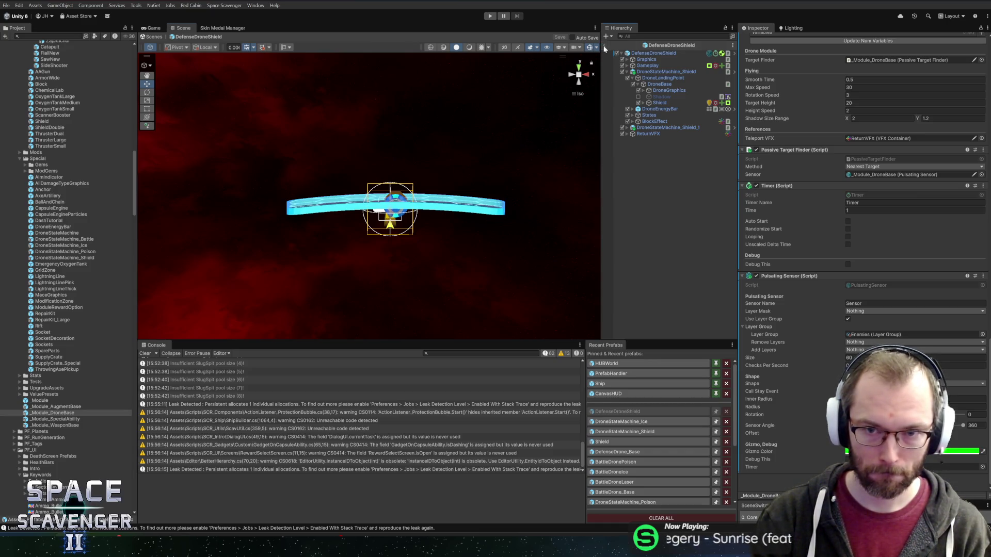
left_click(605, 47)
left_click(489, 19)
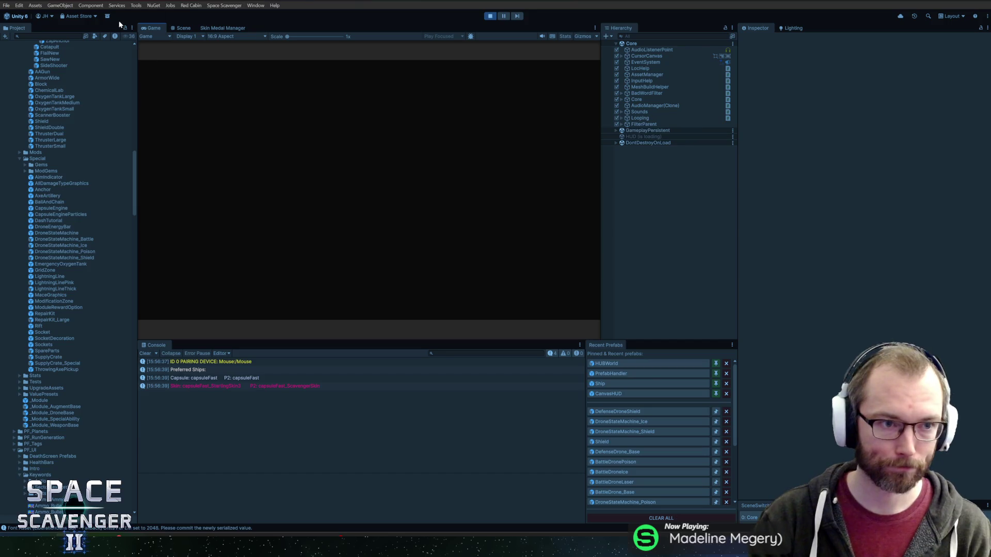
left_click(490, 19)
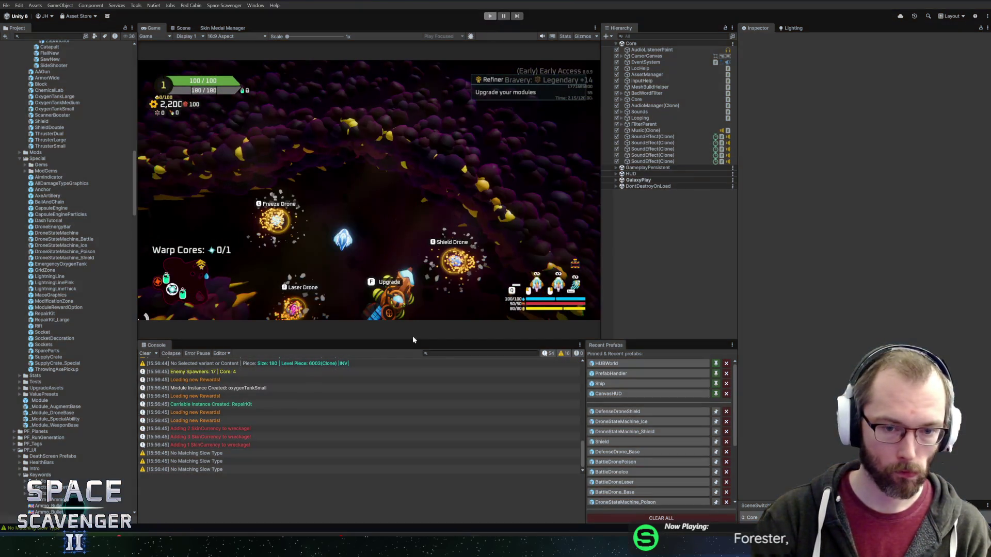
key("alt+Tab")
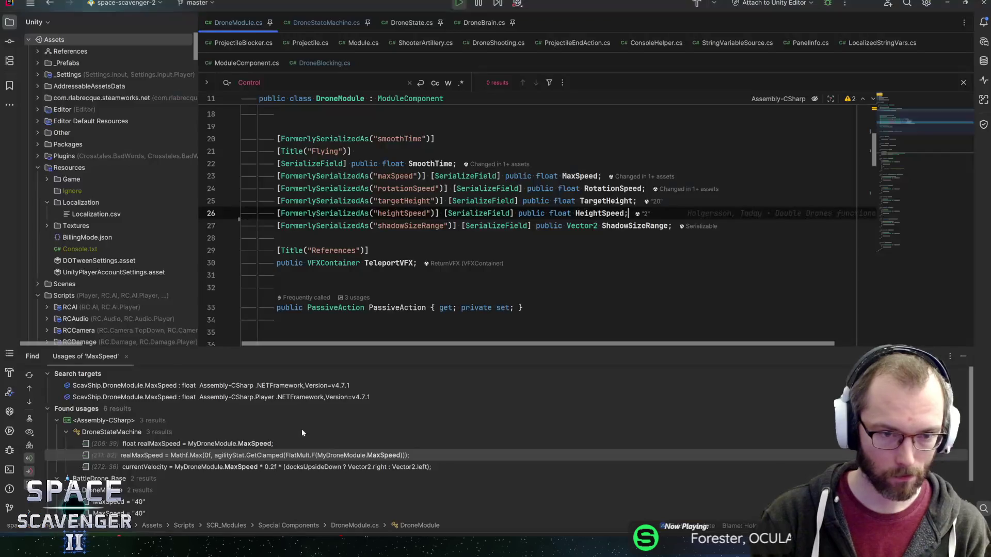
Search DroneStateMachine.cs for currentVelocity and step through its matches.
left_click(323, 27)
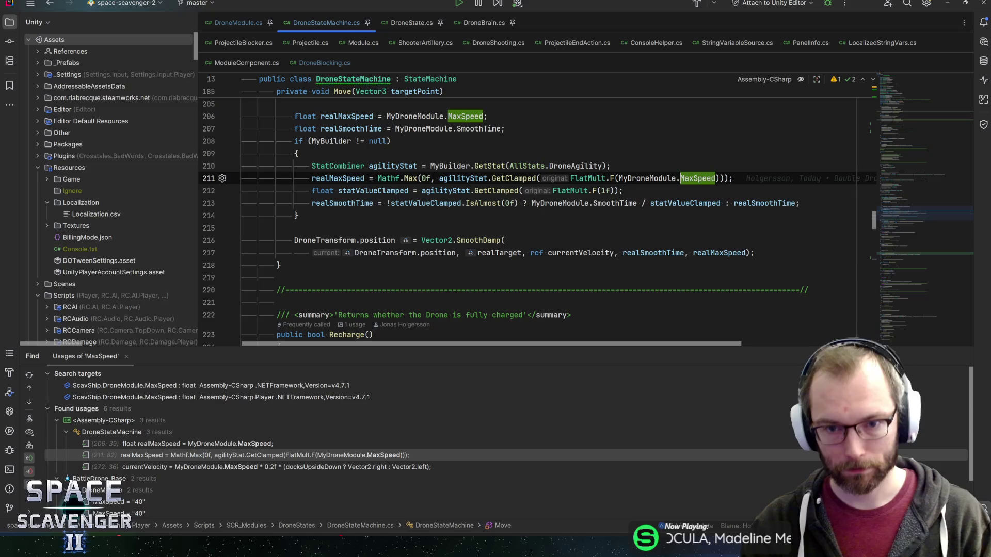
key("ctrl+f")
type("curren")
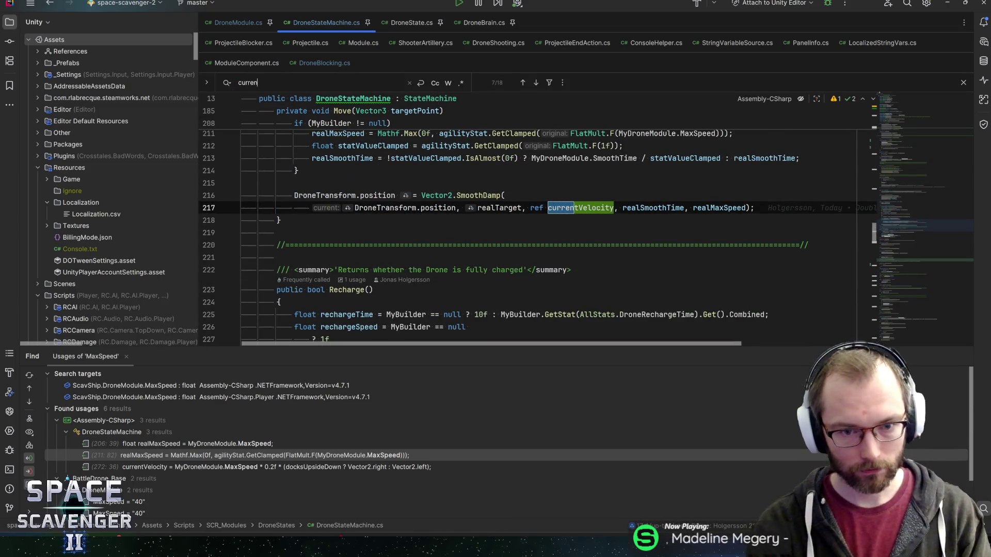
type("tvelocity")
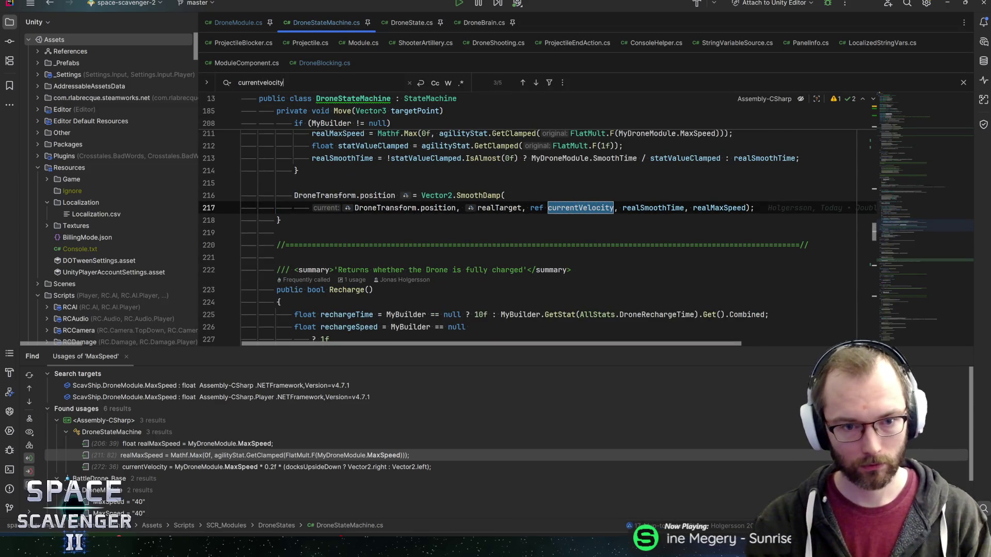
scroll(537, 233, "up", 3)
scroll(537, 232, "up", 10)
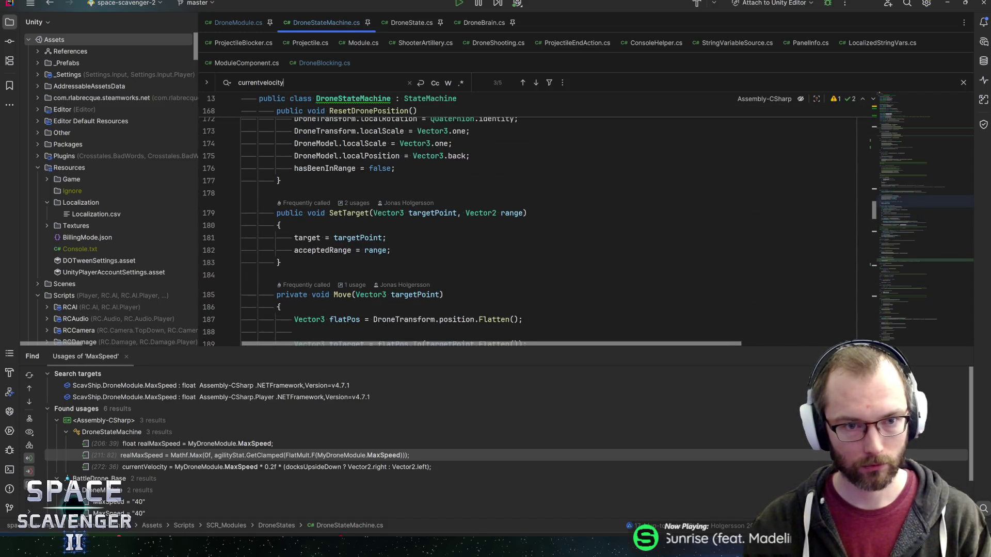
key("Return")
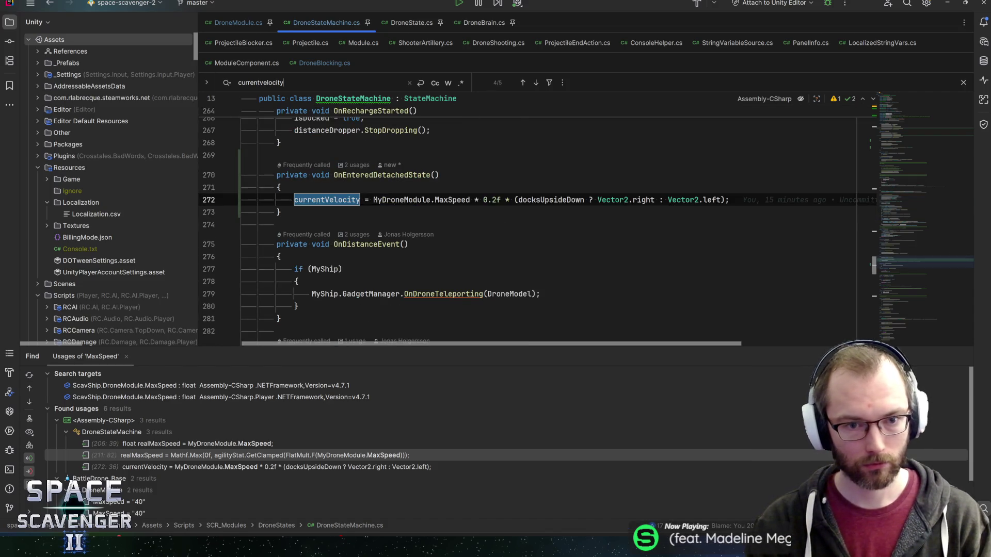
key("Return")
key("Return")
key("Return")
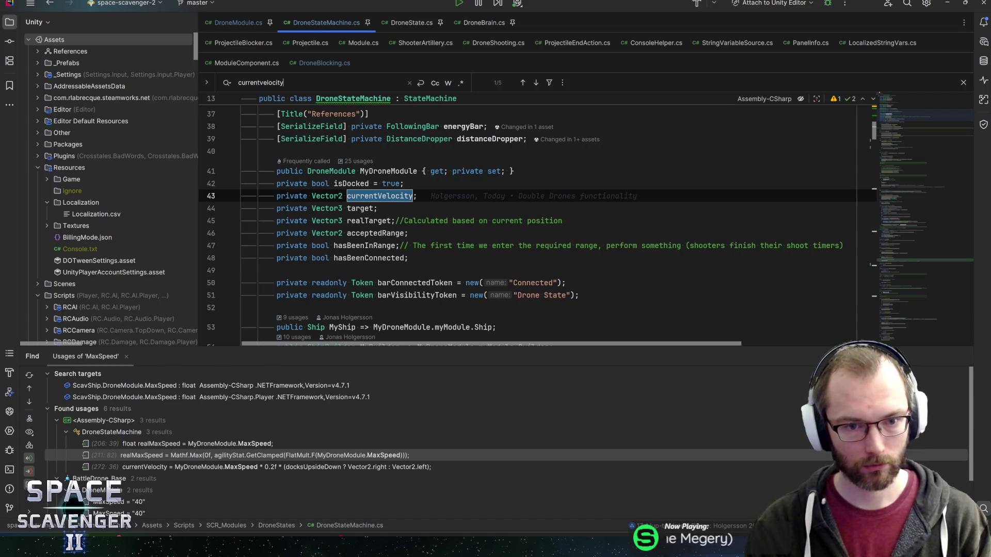
key("Return")
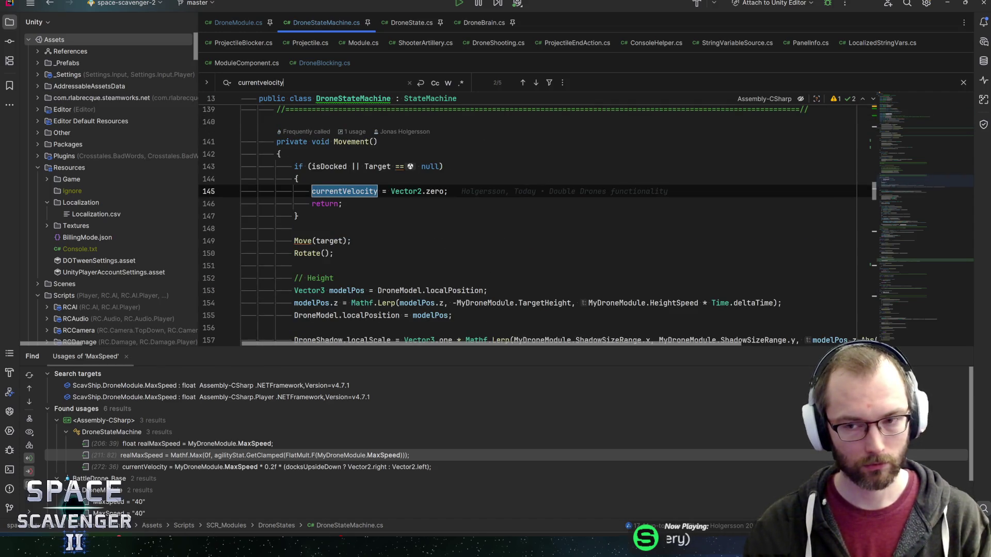
mouse_move(906, 185)
left_mouse_down()
mouse_move(895, 117)
mouse_move(904, 133)
left_mouse_up()
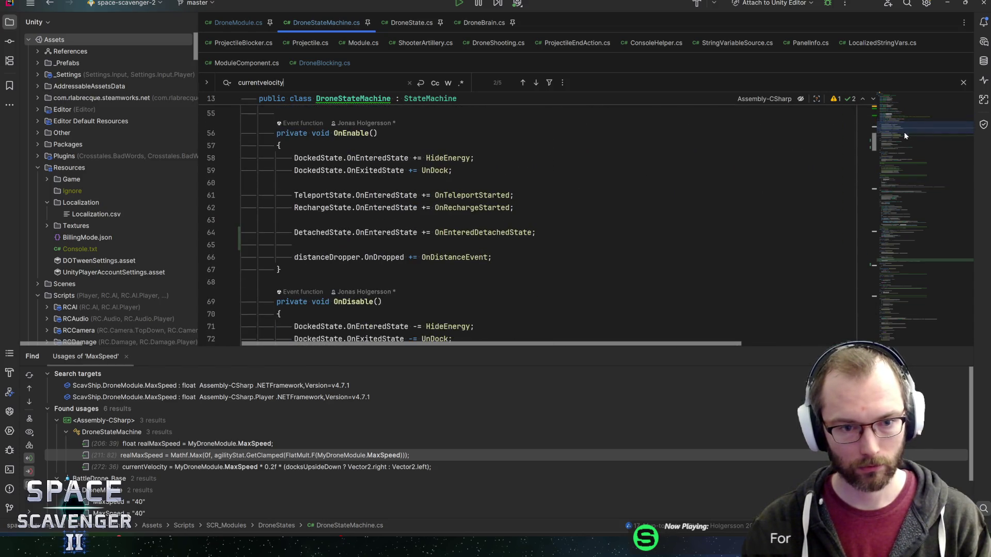
List all currentVelocity usages and open the line 321 usage in MatchShipVelocity.
left_click(485, 232, "ctrl")
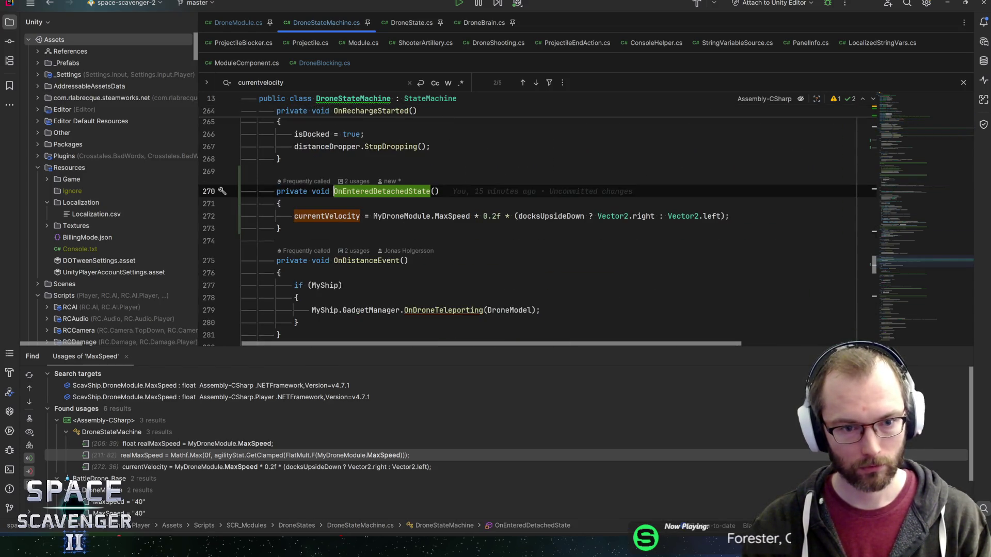
left_click(452, 216)
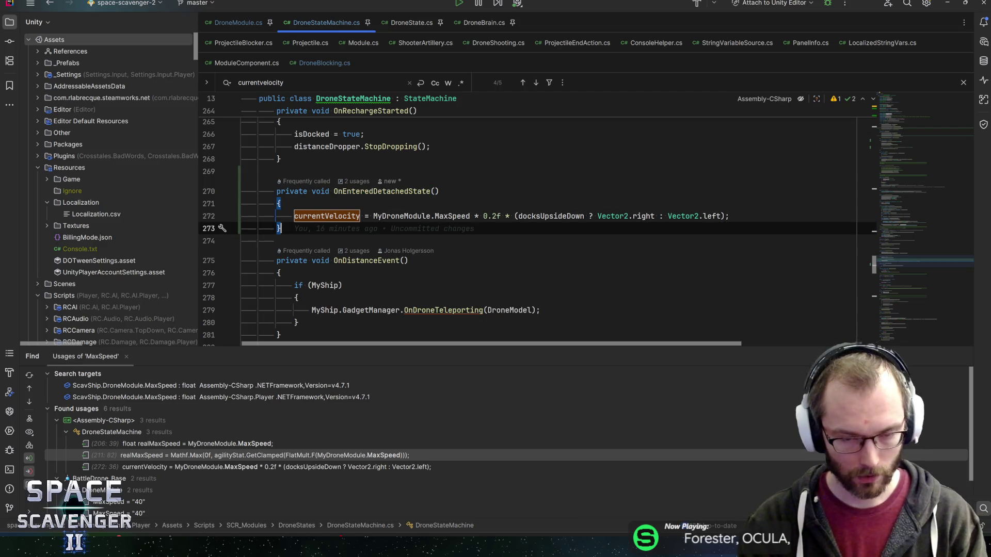
key("Escape")
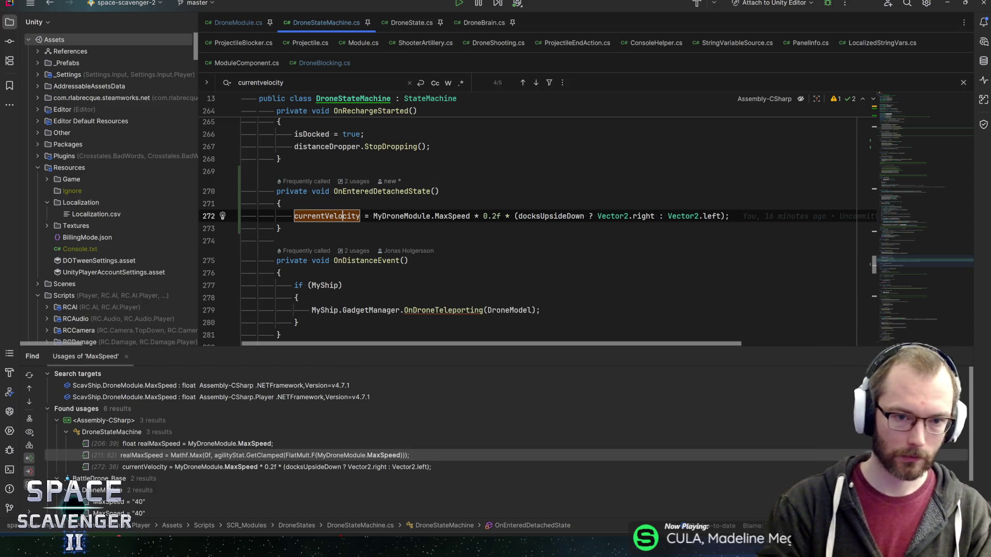
key("alt+F7")
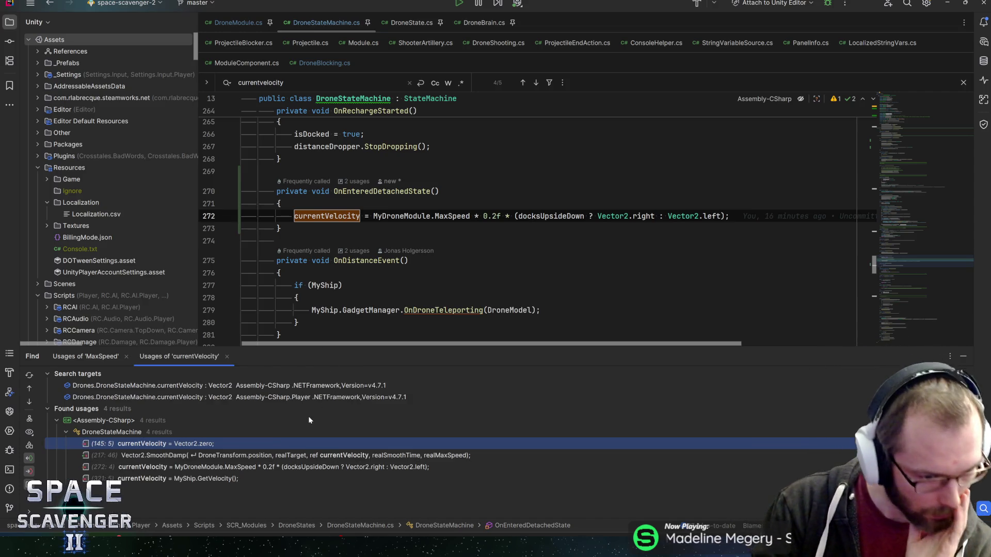
left_click(311, 385)
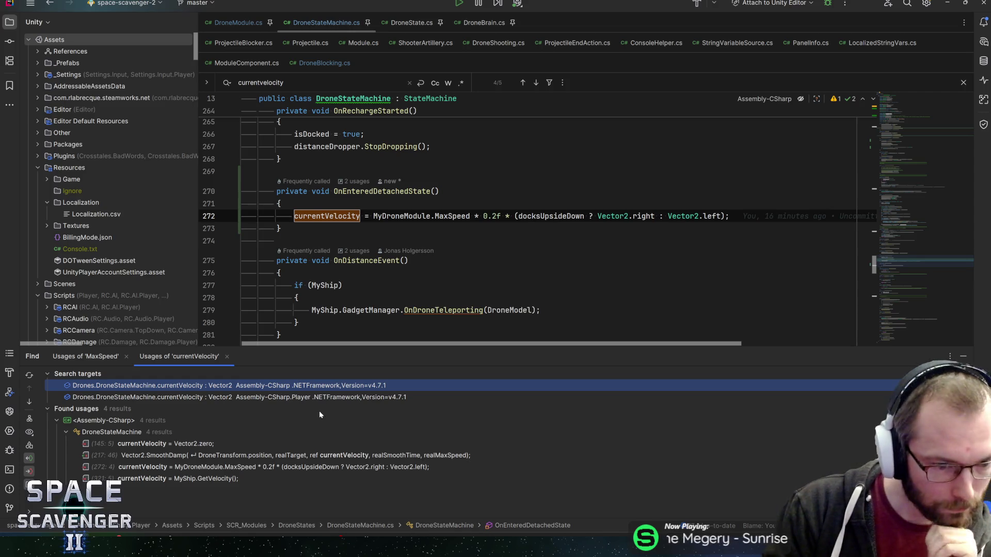
double_click(209, 479)
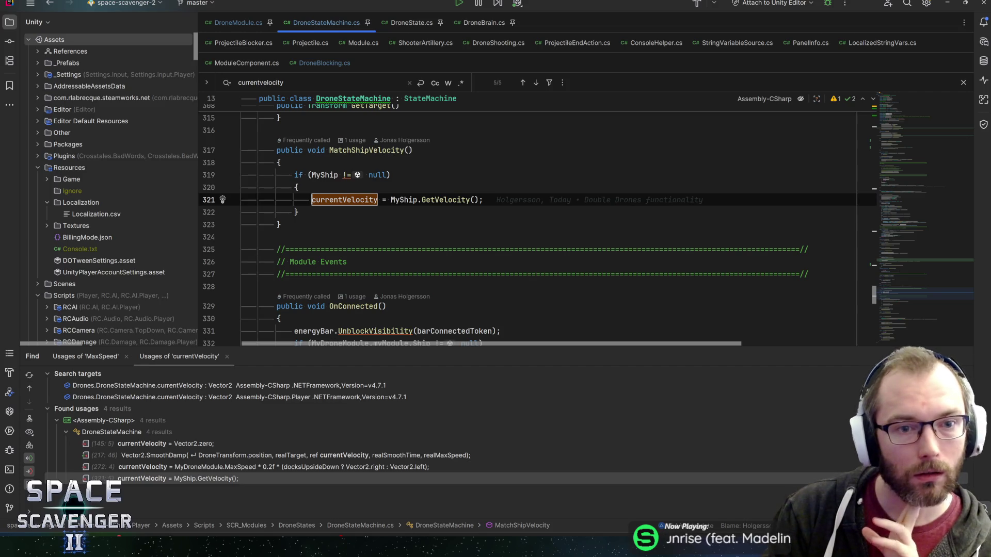
left_click(366, 150)
Go to the MatchShipVelocity call in DroneState's OnEnter and review the isDetached check.
key("ctrl+b")
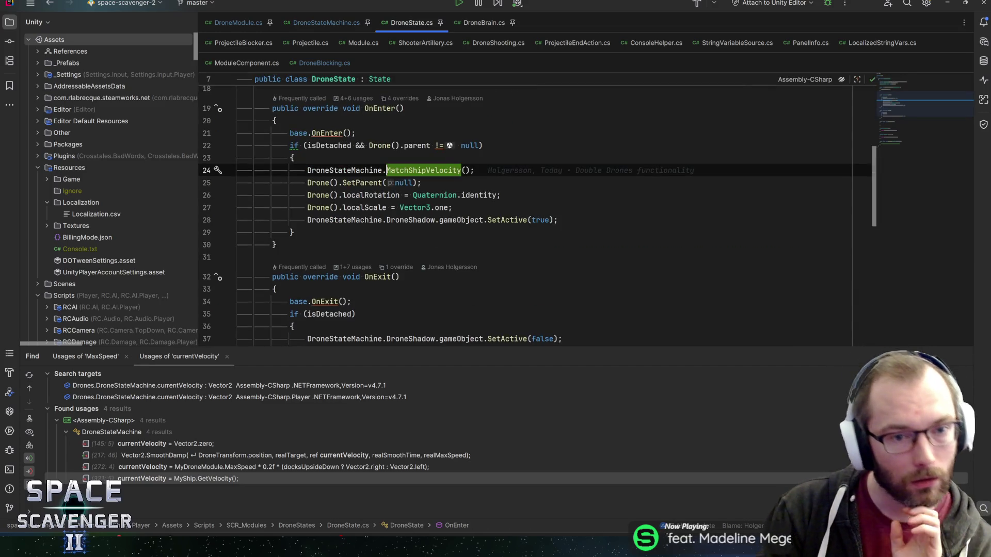
scroll(584, 215, "up", 1)
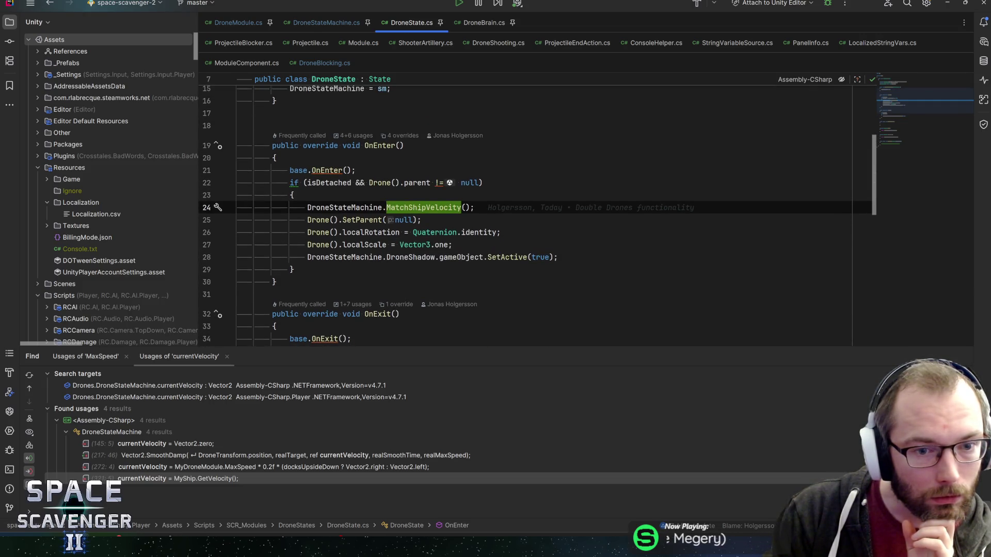
left_click(331, 182)
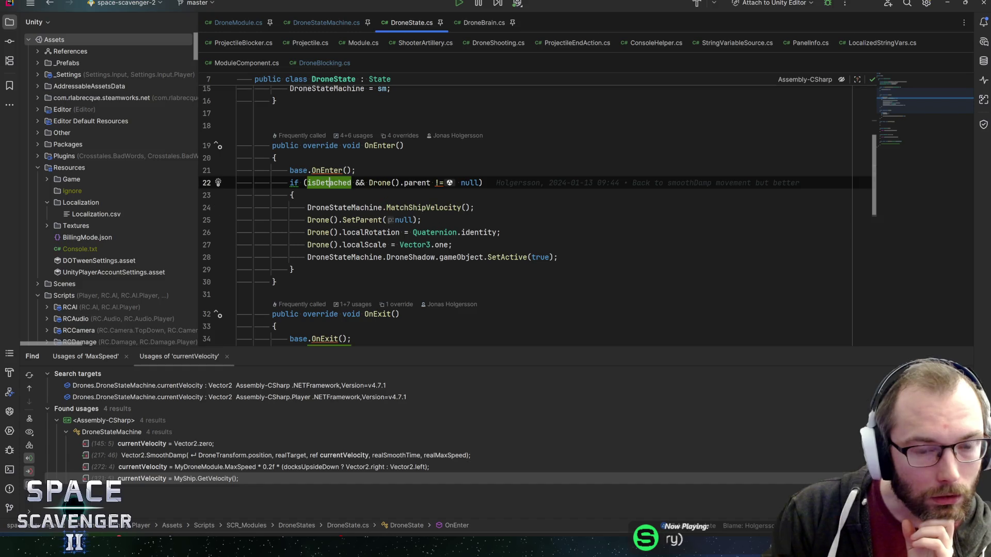
left_click(383, 183)
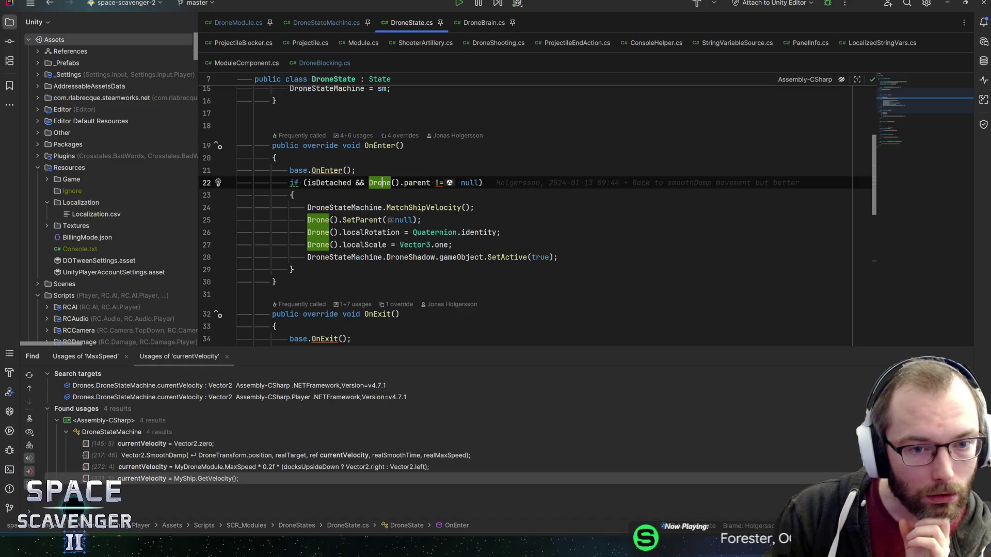
mouse_move(383, 182)
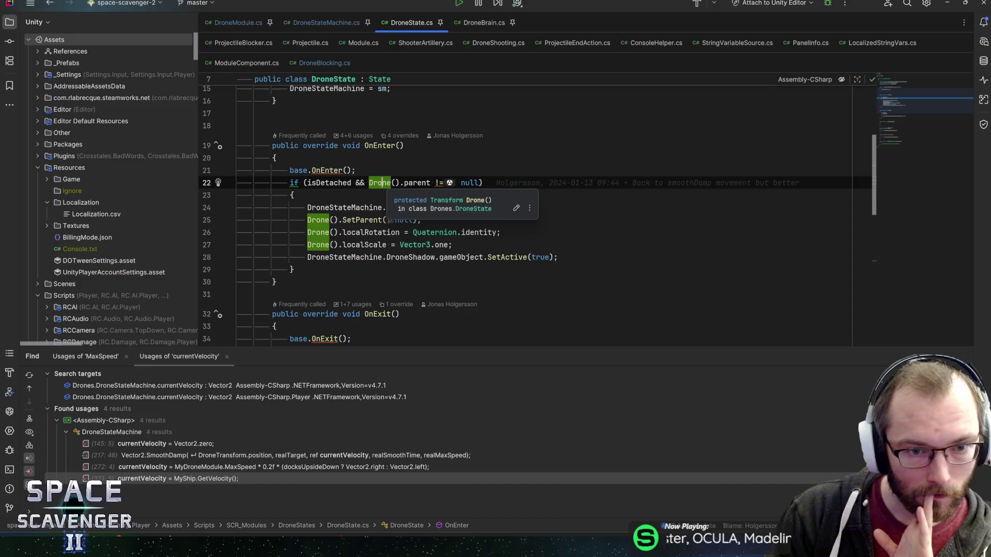
left_click(375, 207)
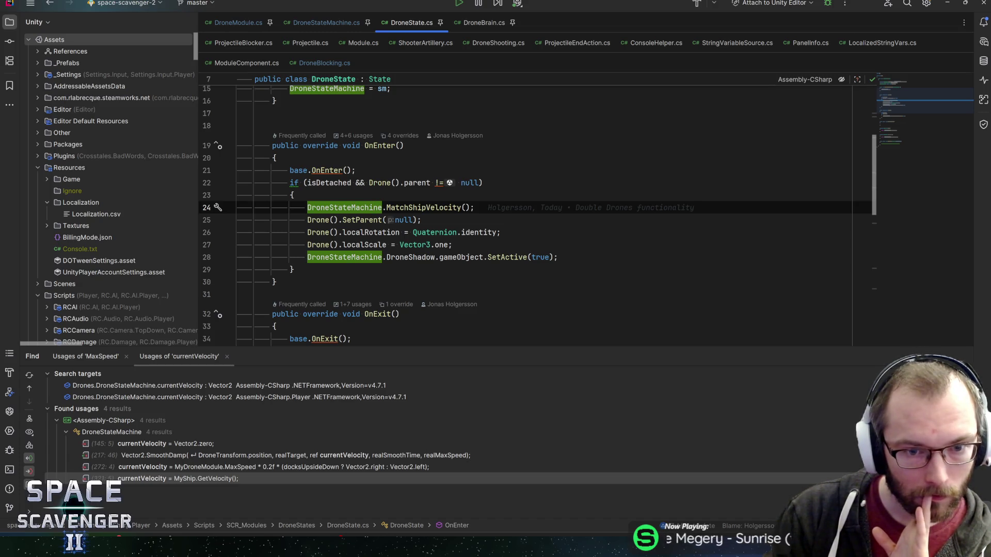
Insert an empty line after line 24, then return to DroneStateMachine.cs.
left_click(478, 209)
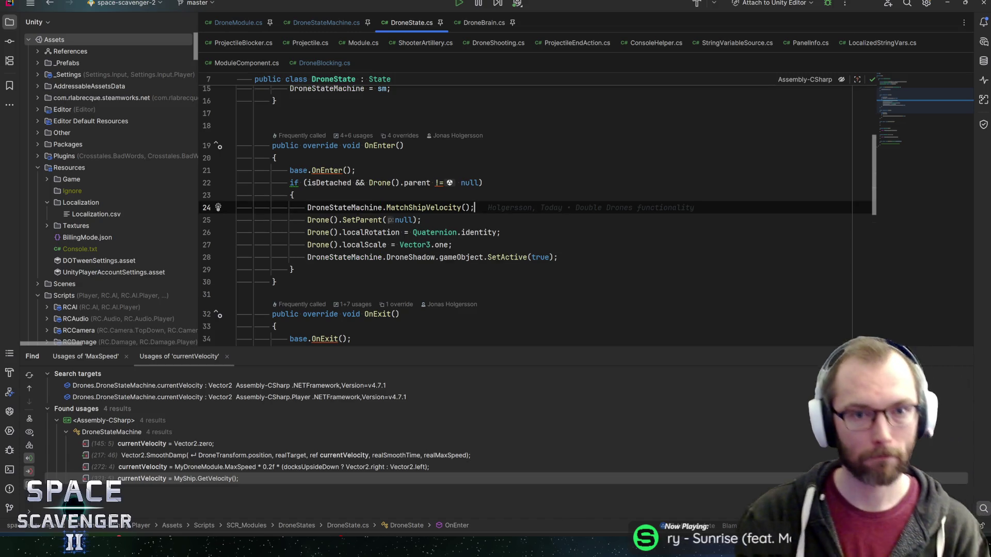
key("Return")
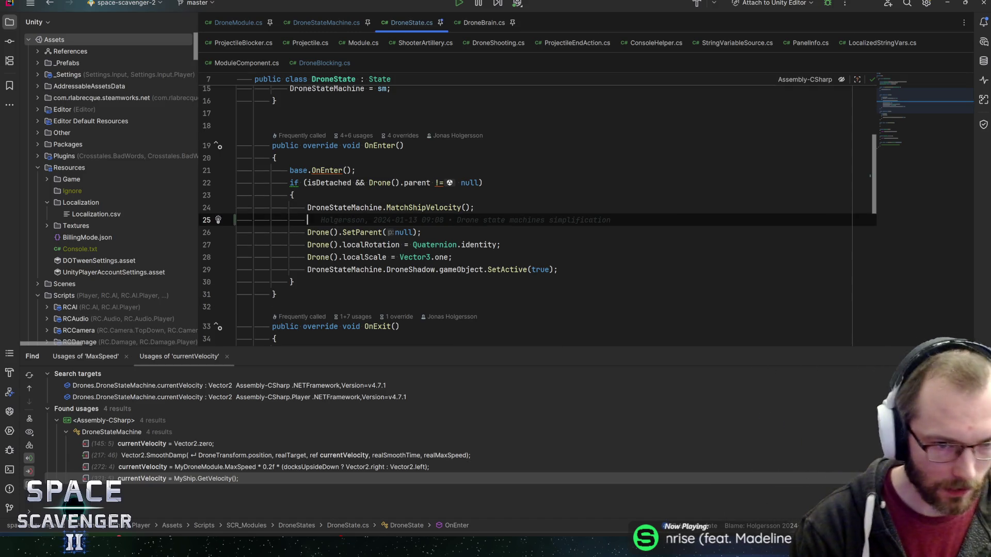
type("if (")
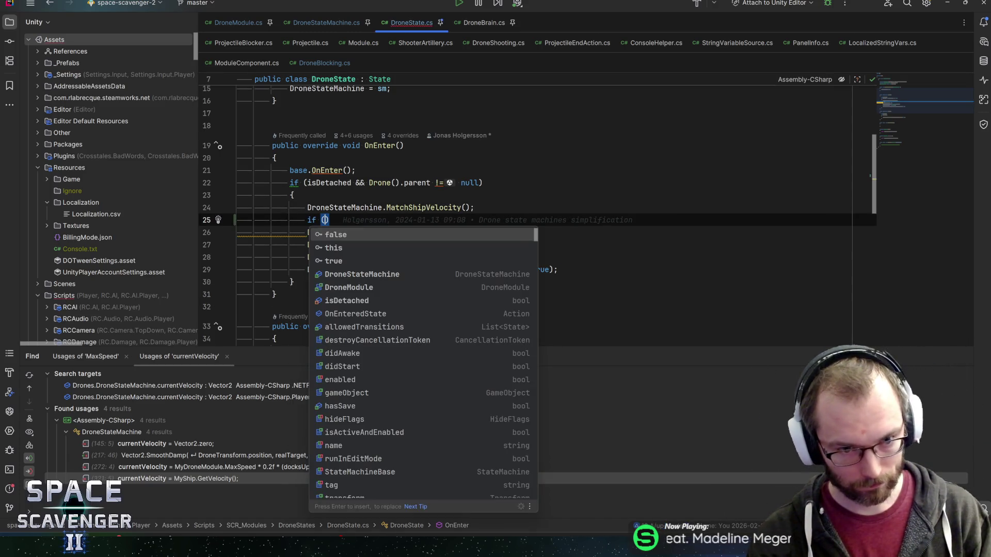
key("Escape")
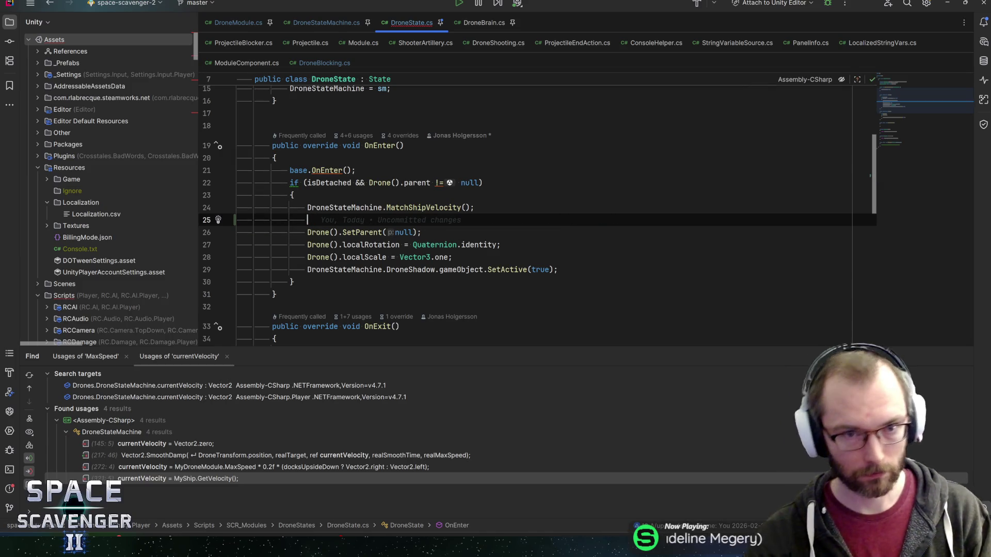
left_click(326, 27)
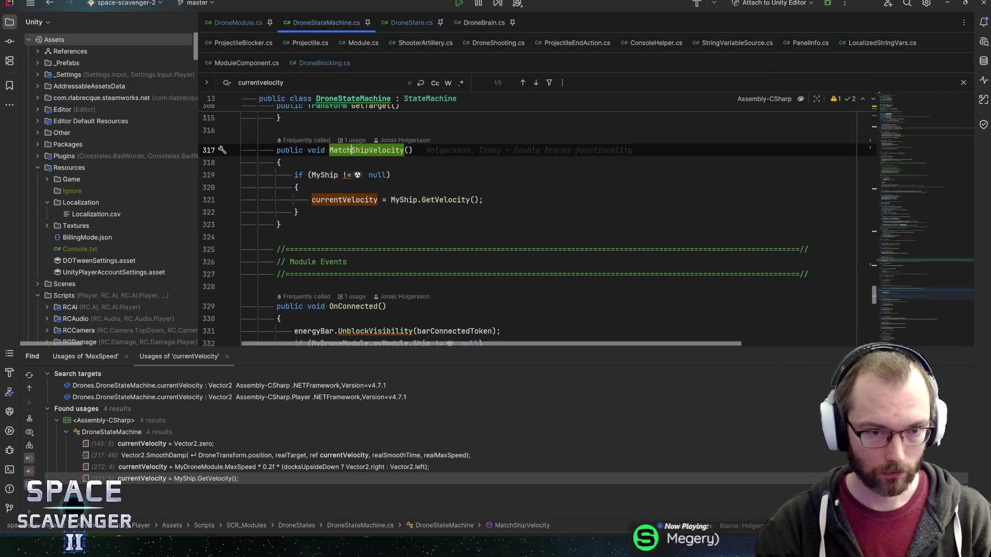
Delete the whole OnEnteredDetachedState method from the currentVelocity usage at line 272.
mouse_move(344, 200)
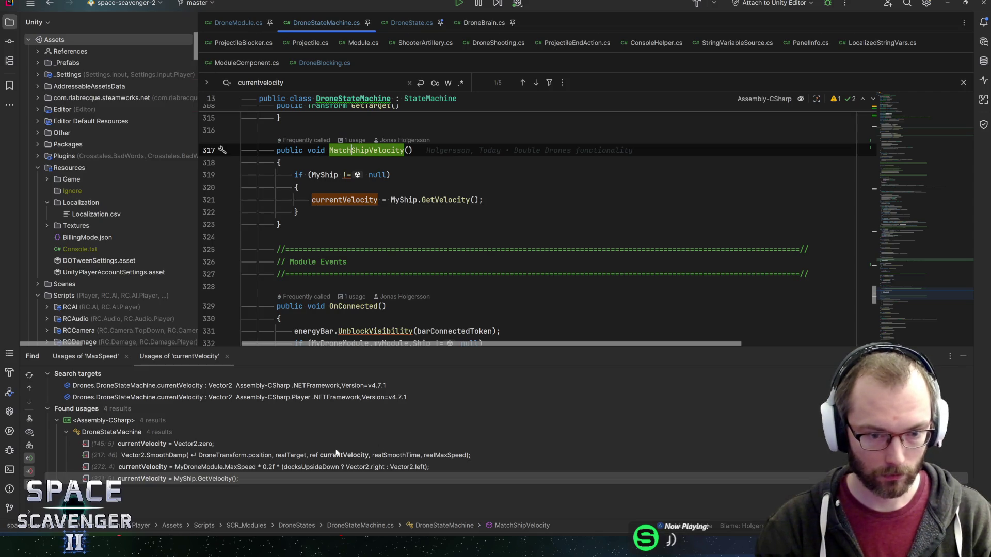
left_click(154, 480)
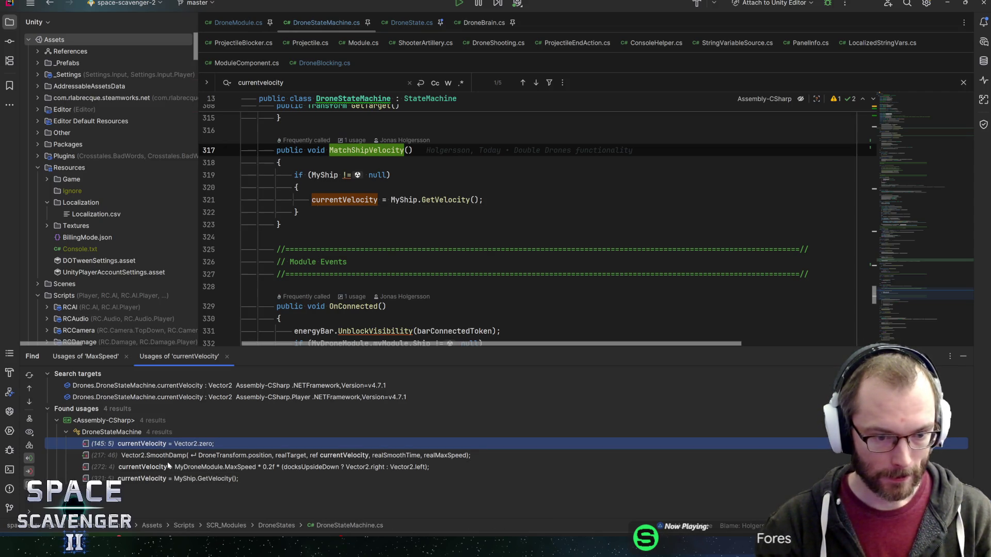
double_click(167, 466)
key("ctrl+w")
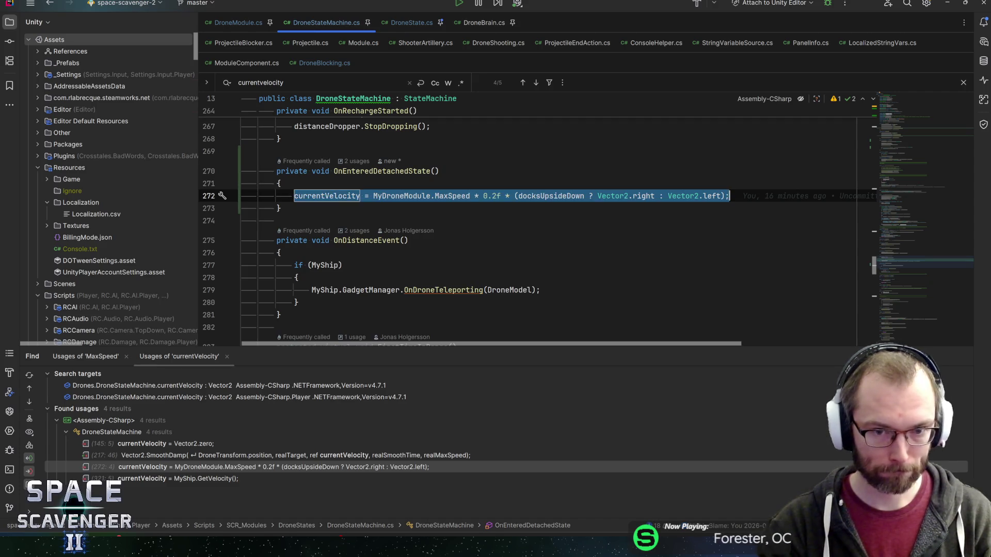
key("Delete")
key("ctrl+w")
key("ctrl+w")
key("ctrl+w")
key("Delete")
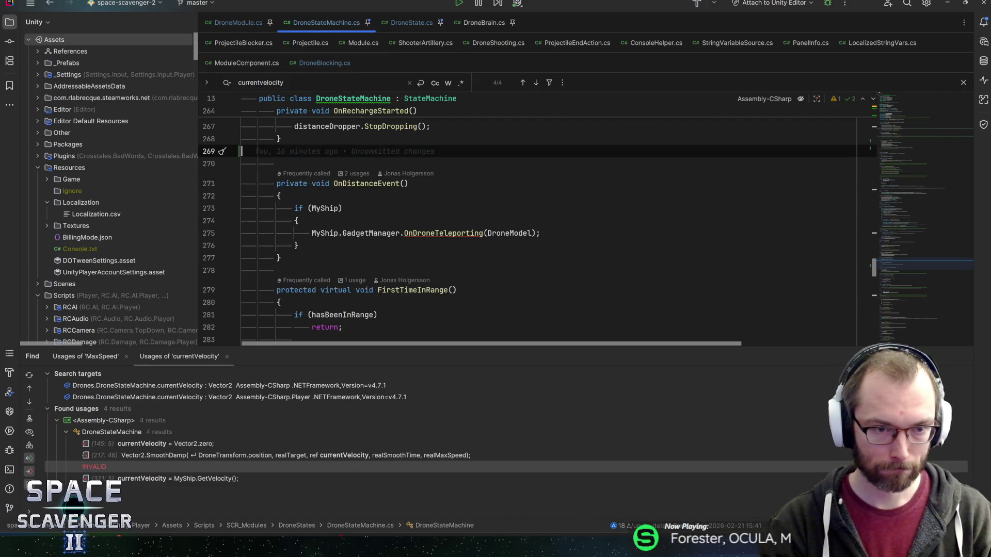
key("Up")
key("ctrl+shift+BackSpace")
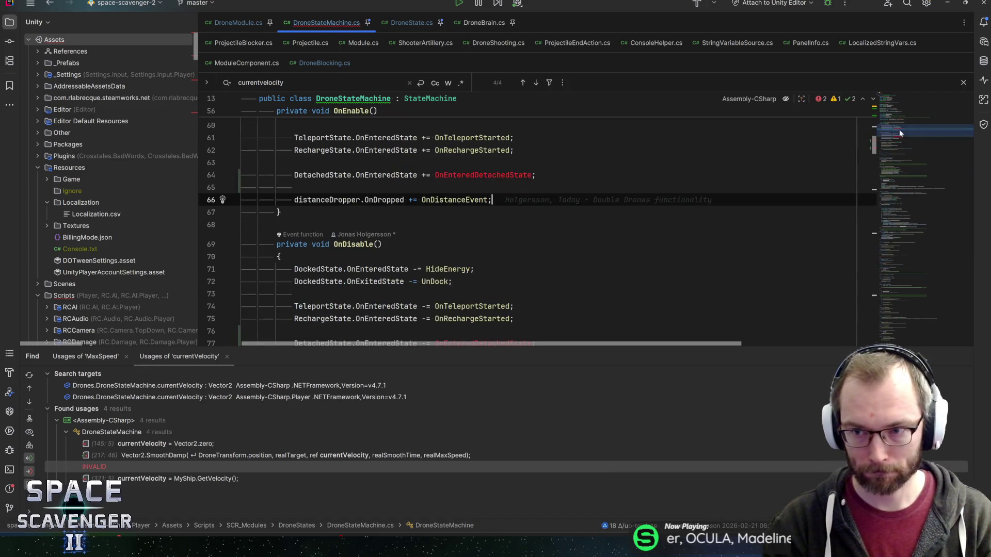
Remove the DetachedState subscribe line in OnEnable and the unsubscribe line in OnDisable.
key("Up")
key("ctrl+w")
key("Delete")
key("Down")
key("ctrl+w")
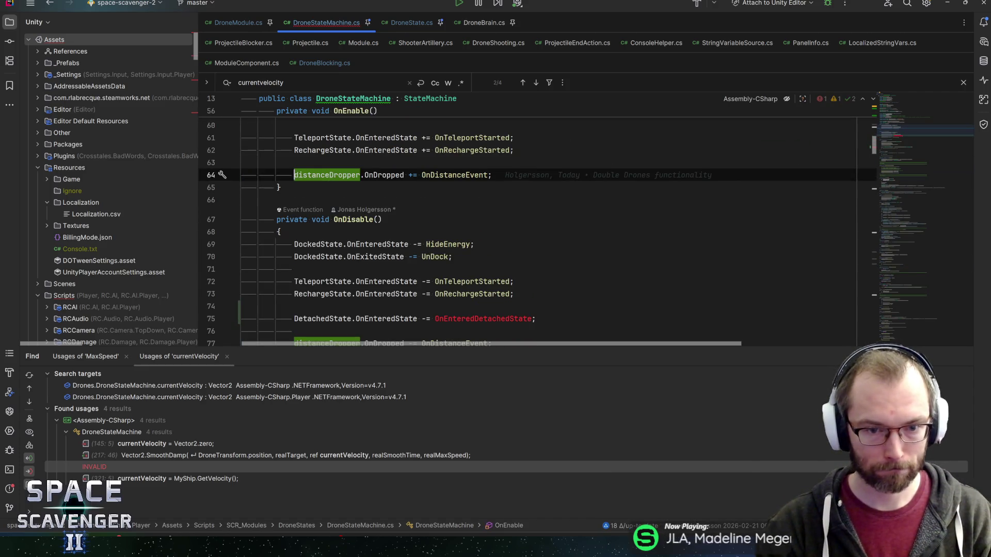
key("ctrl+alt+Down")
key("Up")
key("ctrl+w")
key("Delete")
key("BackSpace")
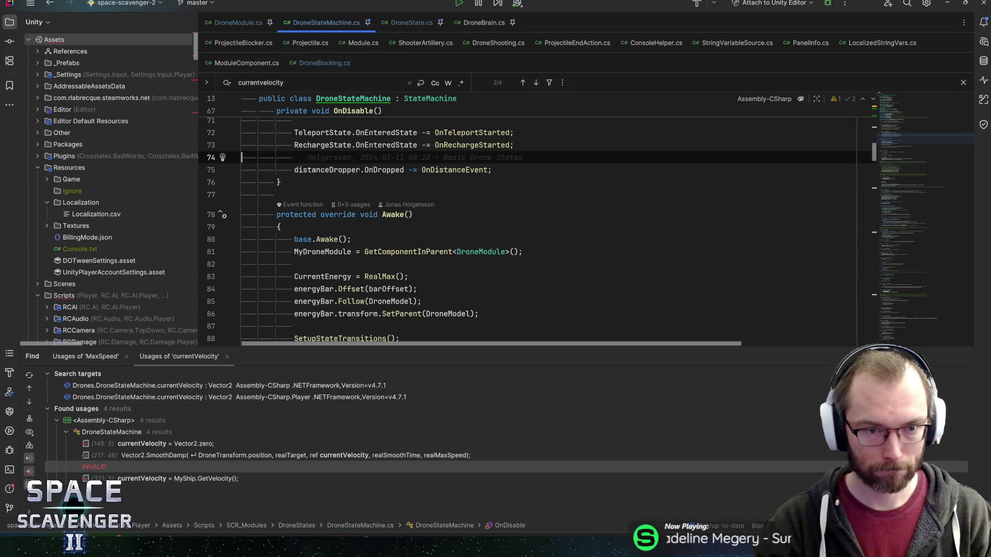
In DroneState.cs MatchShipVelocity, add currentVelocity += MyDroneModule.MaxSpeed * 0.2f sideways, and save.
left_click(400, 24)
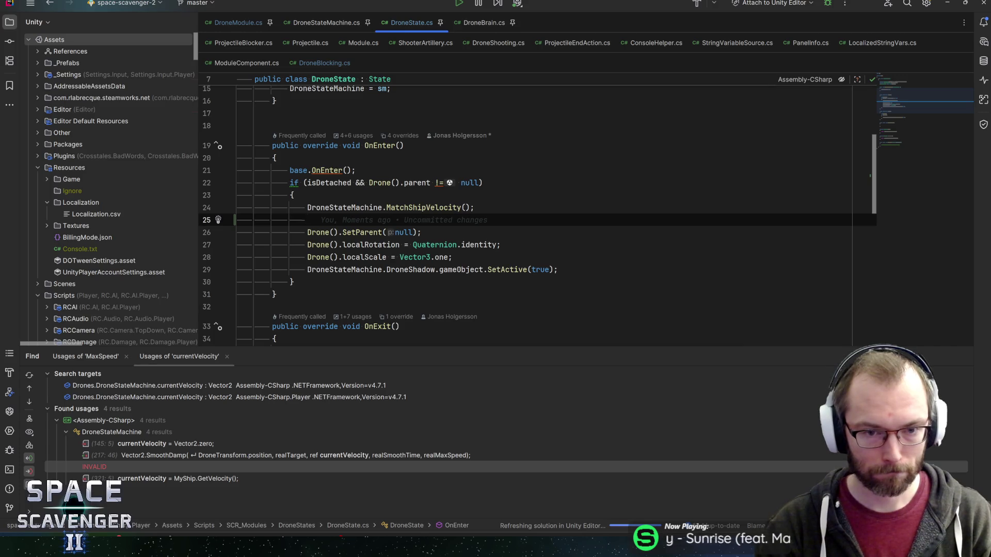
key("Up")
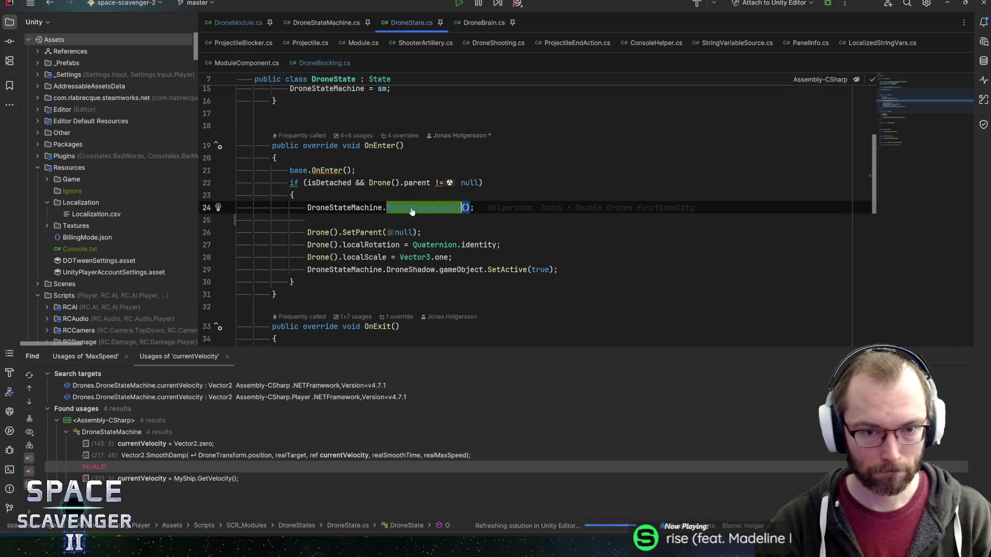
key("ctrl+b")
key("ctrl+alt+Left")
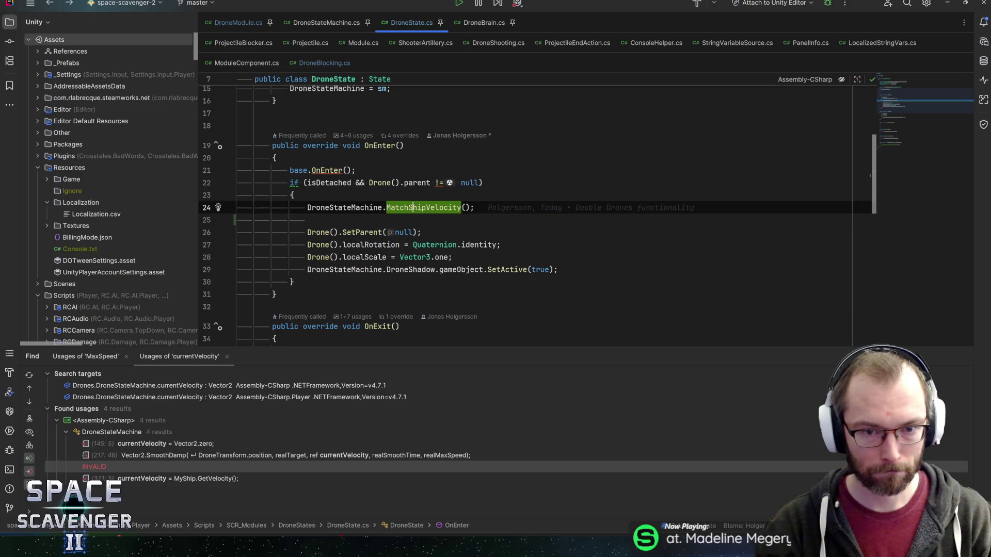
key("ctrl+b")
left_click(483, 249)
key("Return")
type("currentVelocity = MyDroneModule.MaxSpeed * 0.2f * (docksUpsideDown ? Vector2.right : Vector2.left);")
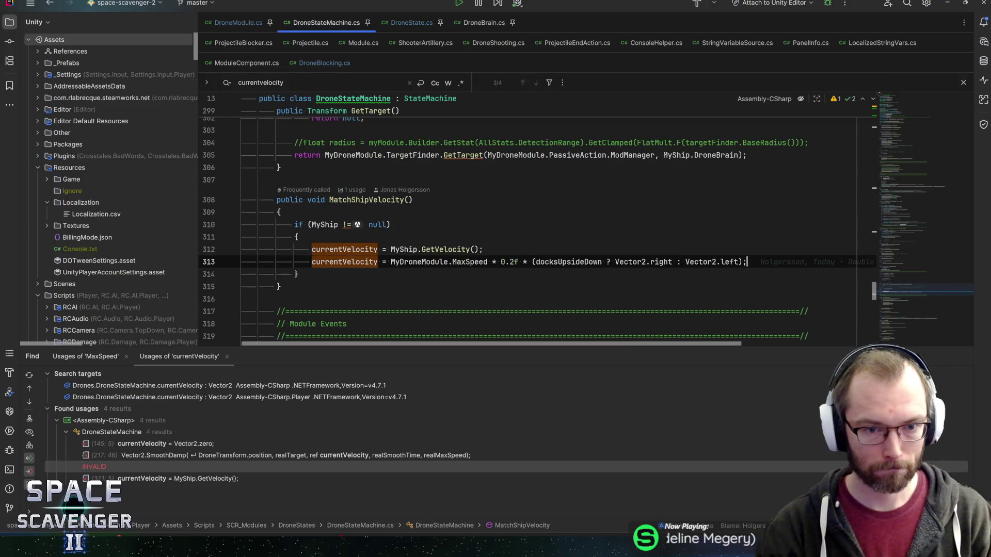
left_click(382, 262)
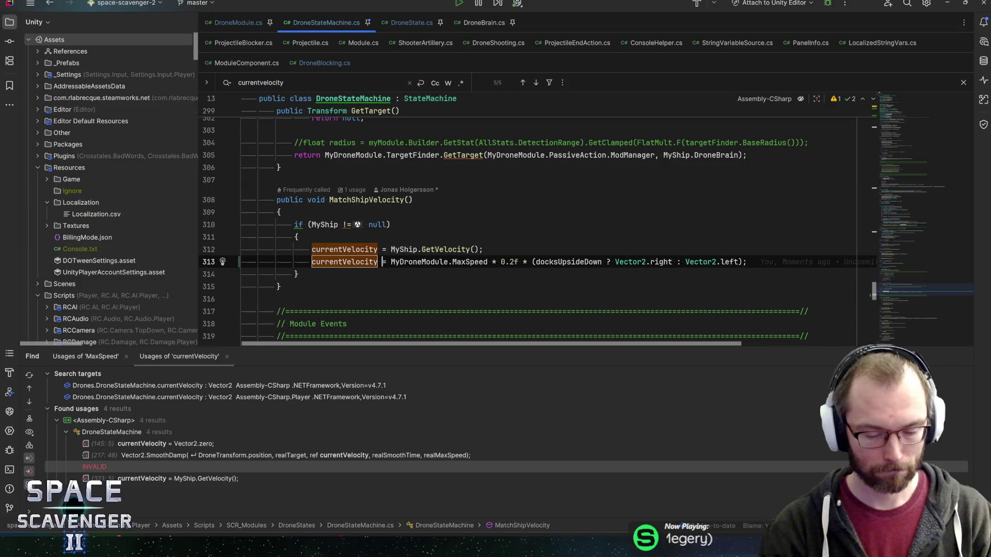
type("+")
key("End")
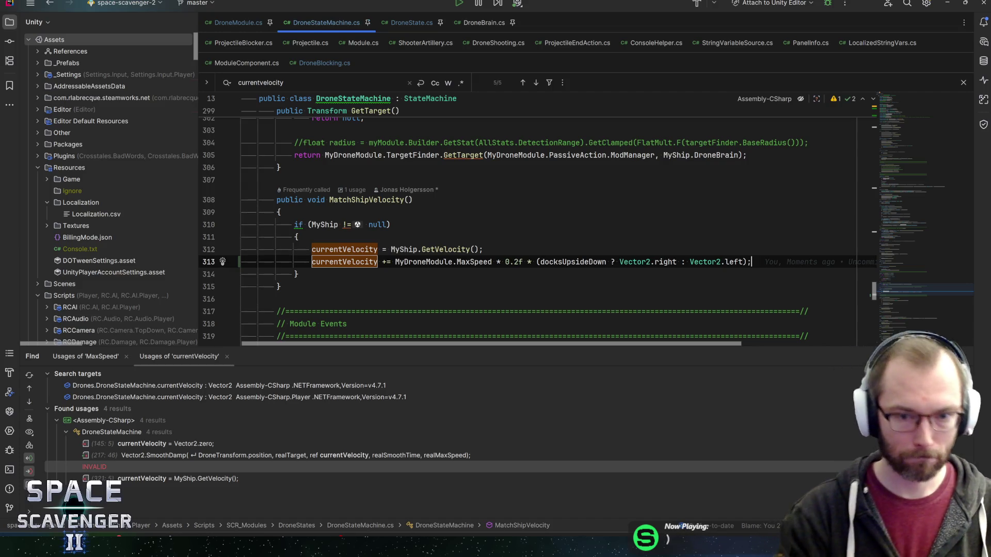
key("ctrl+s")
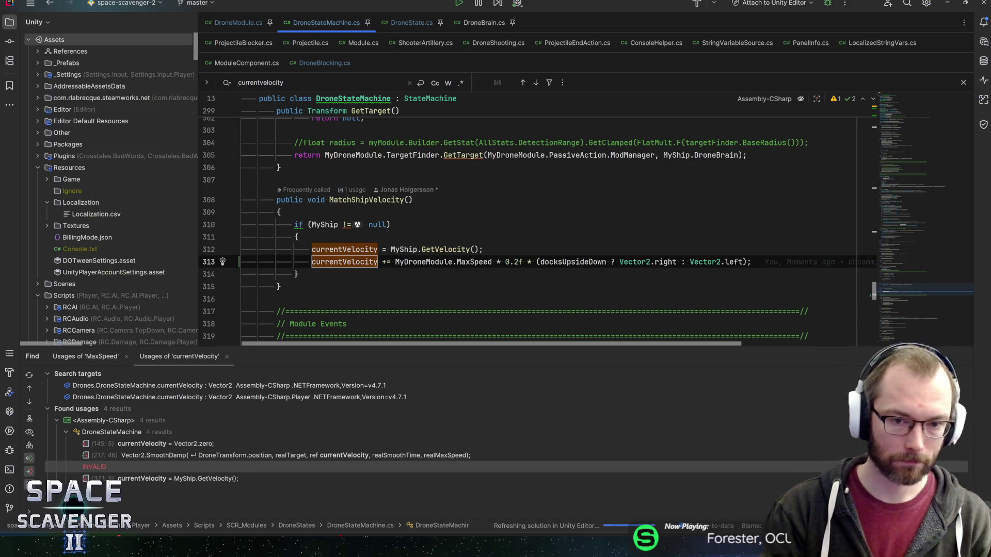
Open a new blank line next to the GetVelocity assignment in MatchShipVelocity.
left_click(476, 249)
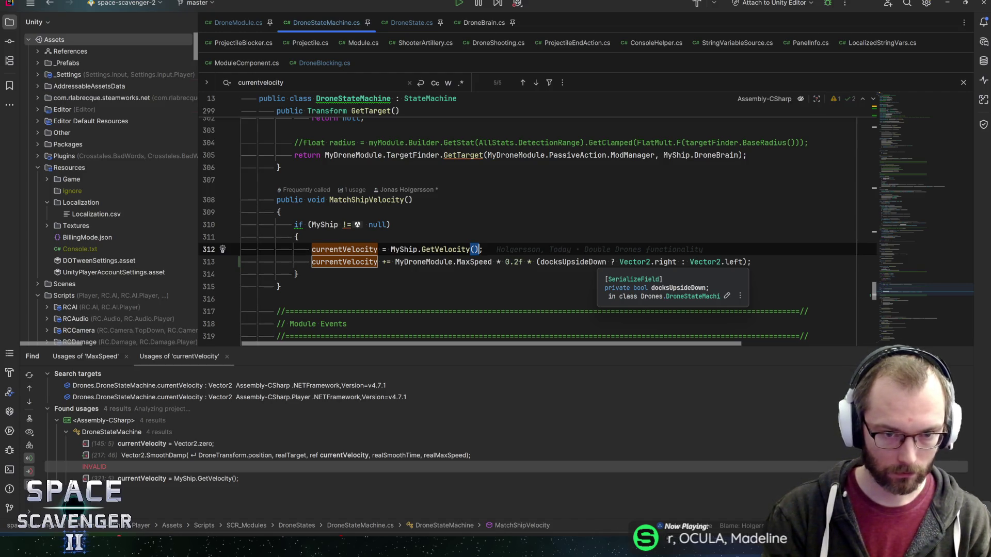
key("ctrl+Left")
key("ctrl+Left")
key("ctrl+Left")
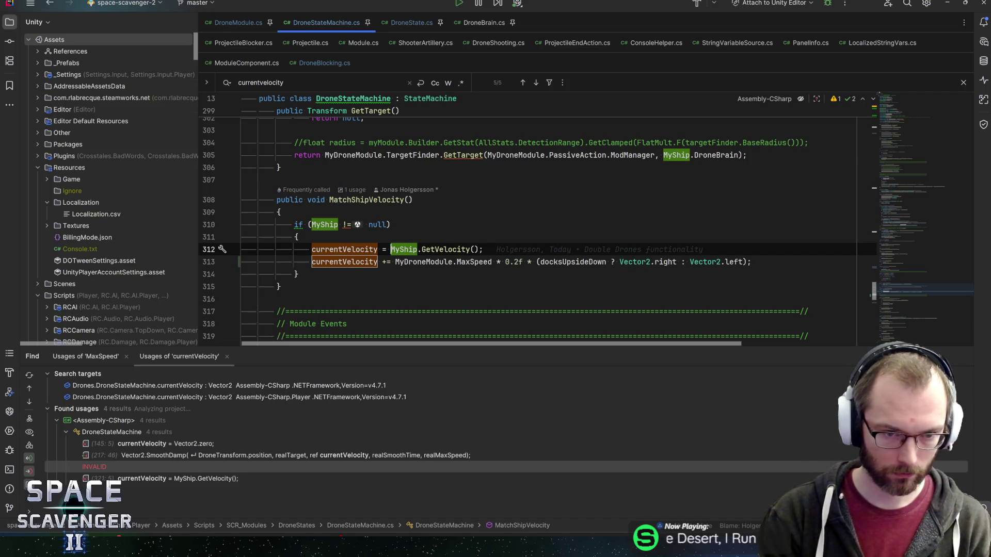
key("ctrl+alt+Return")
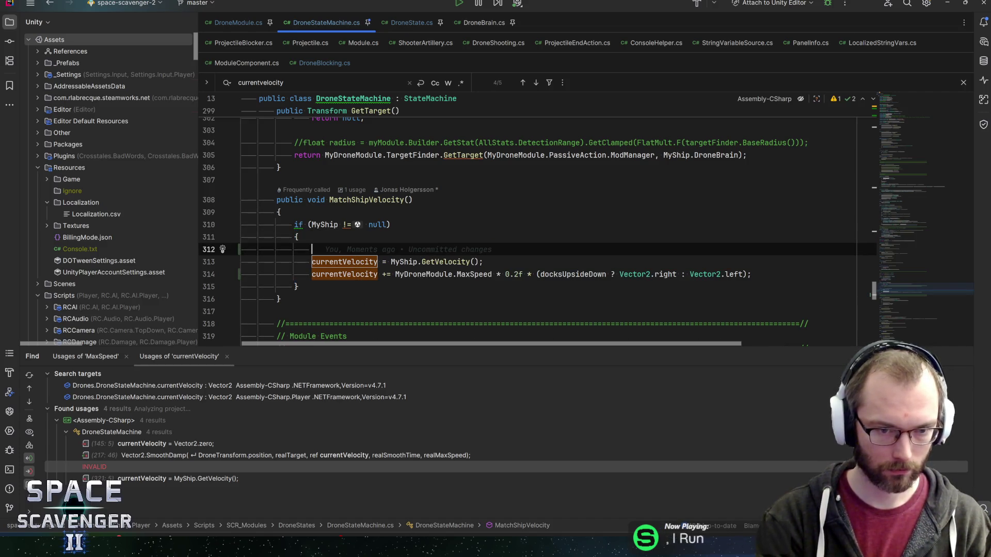
Below the sideways push, add if (currentVelocity.sqrMagnitude > MyDroneModule.MaxSpeed.Squared()) with an open block.
key("alt+shift+Down")
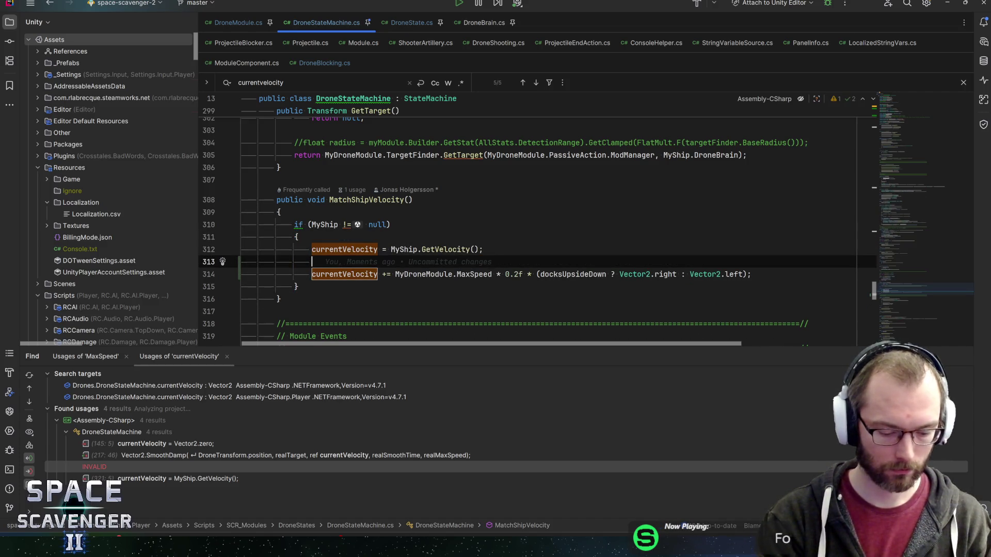
type("if")
key("Return")
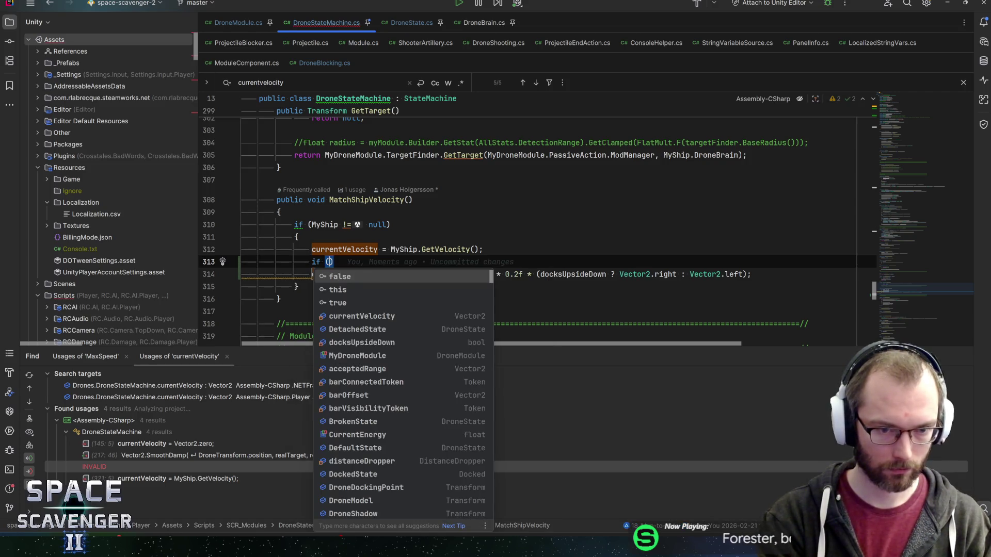
type("cur")
key("alt+shift+Down")
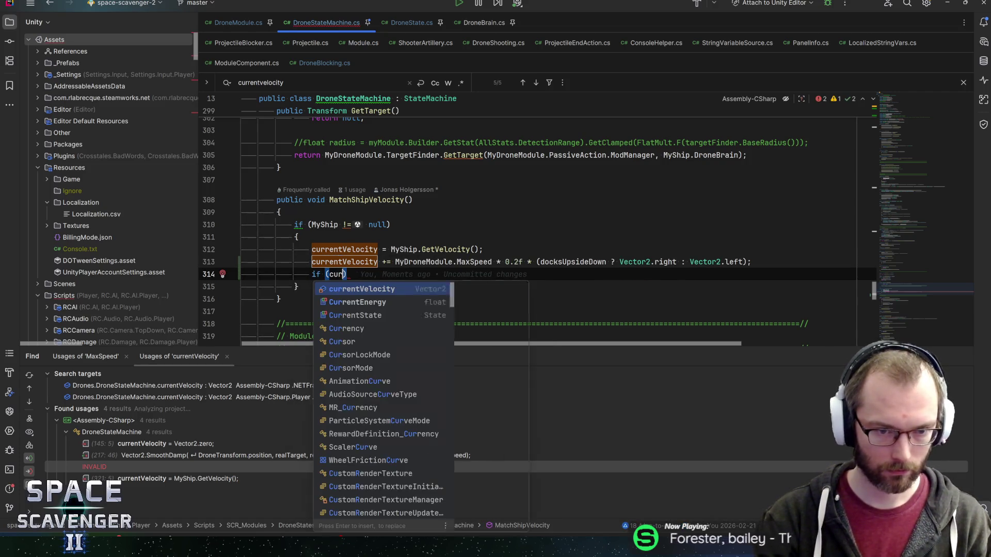
key("Return")
type(".m")
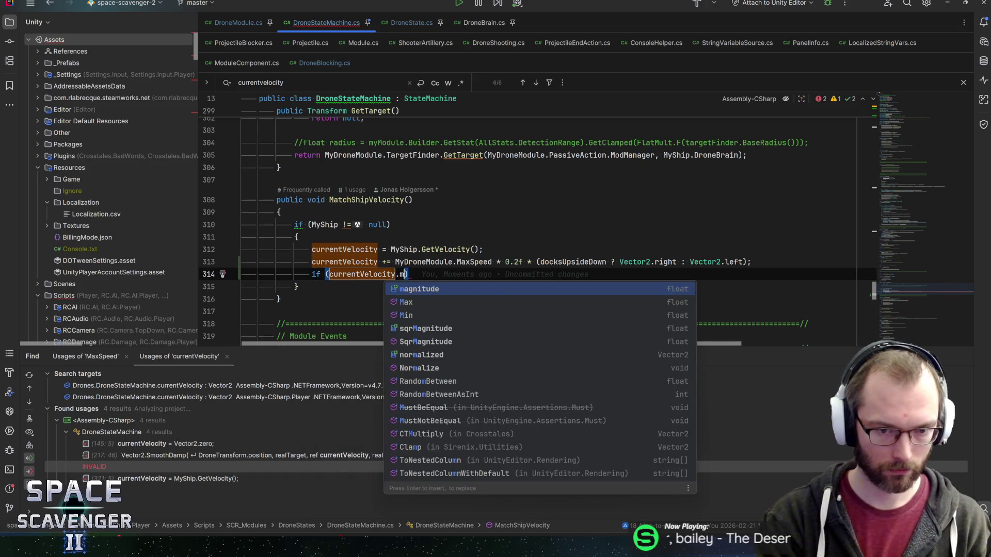
key("BackSpace")
type("sq")
key("Return")
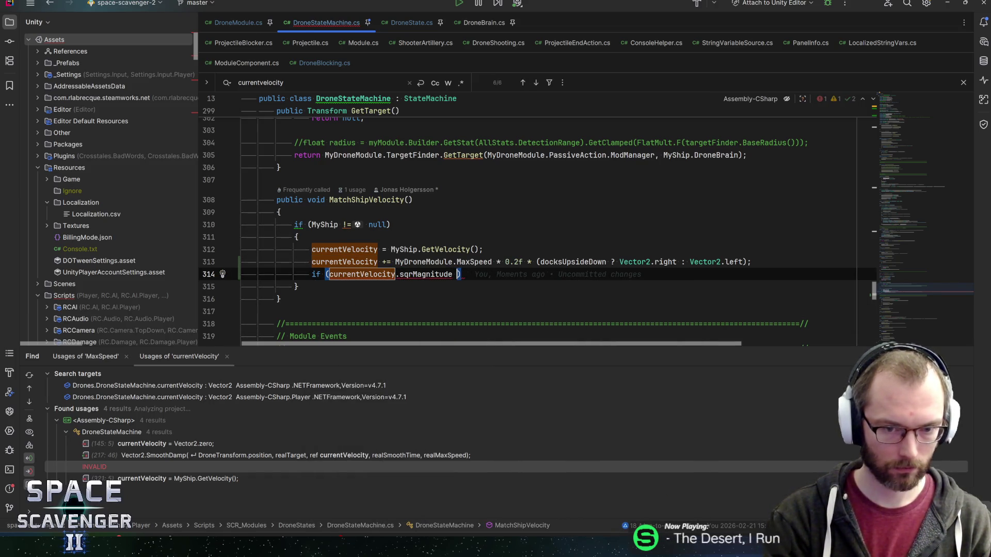
type(">")
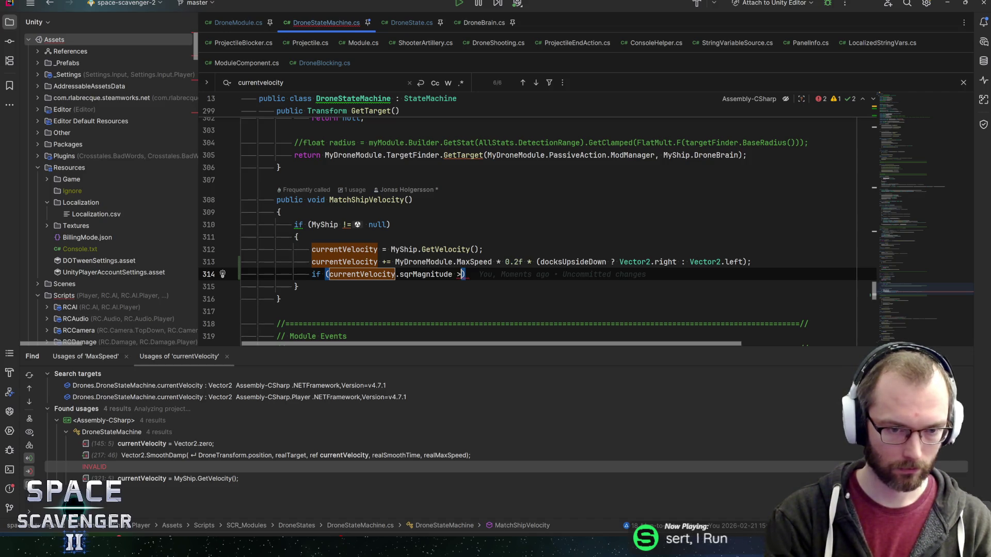
type(" max")
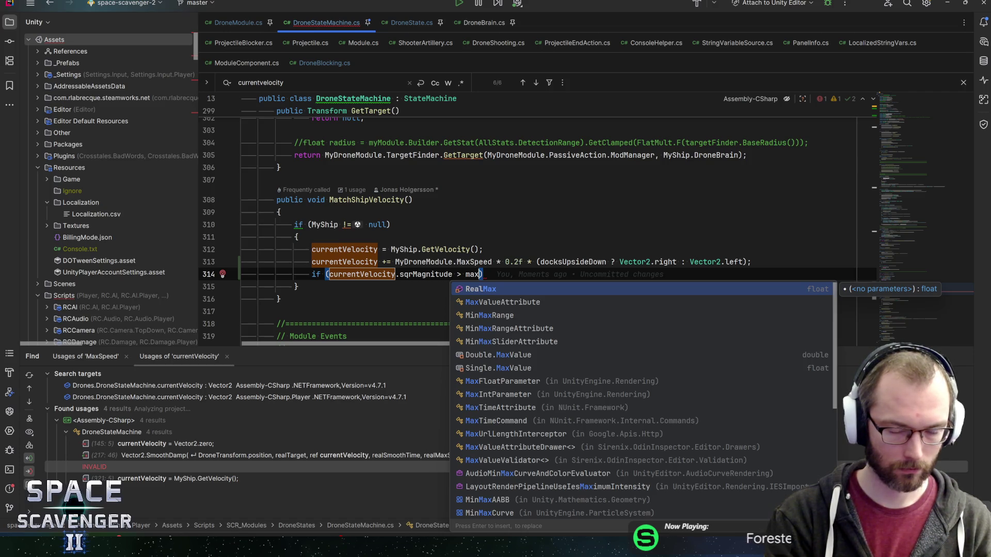
key("BackSpace")
key("BackSpace")
key("BackSpace")
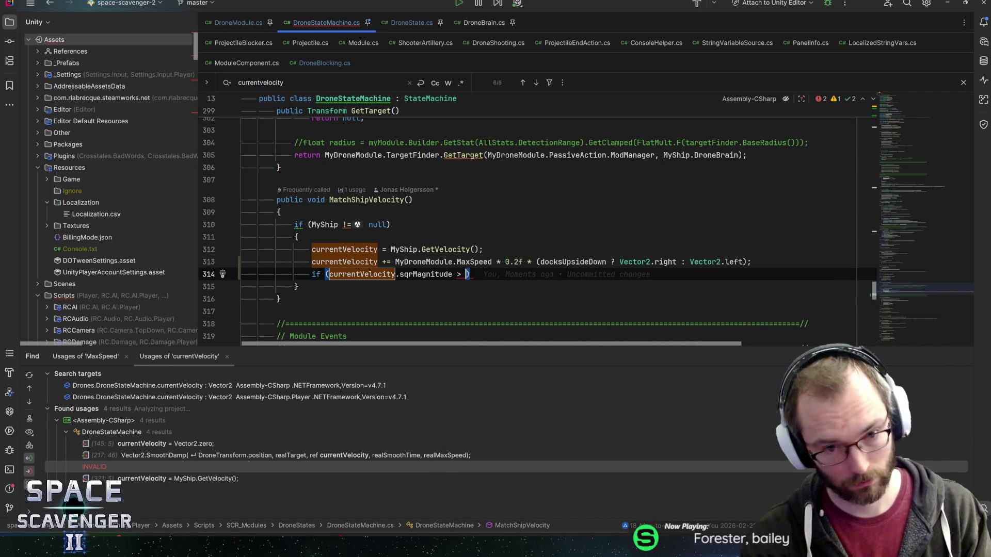
type("drone")
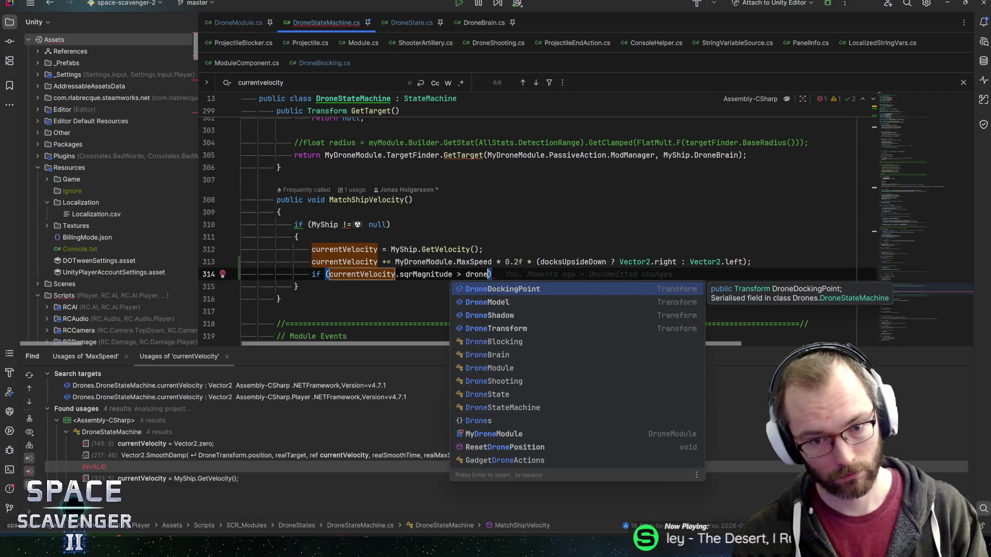
type("modu")
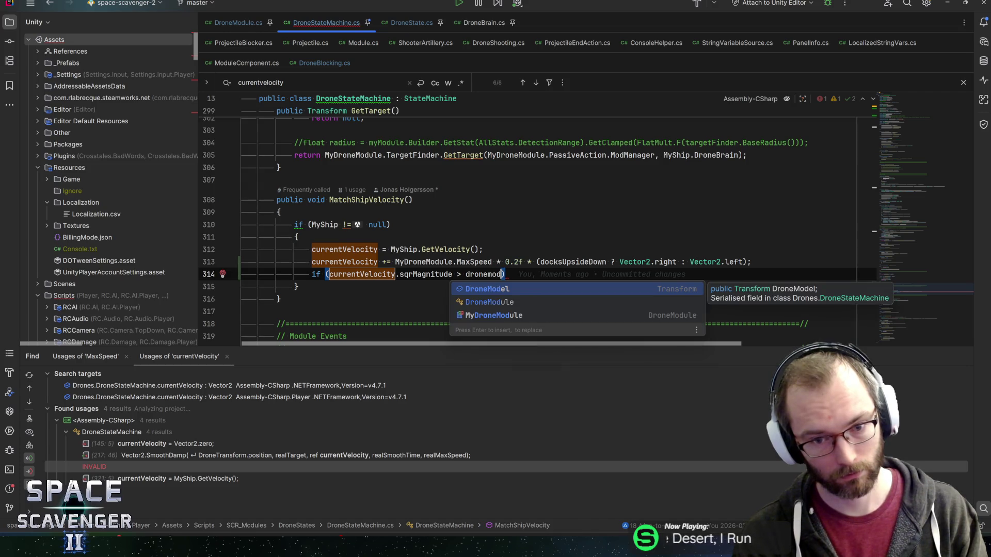
key("Return")
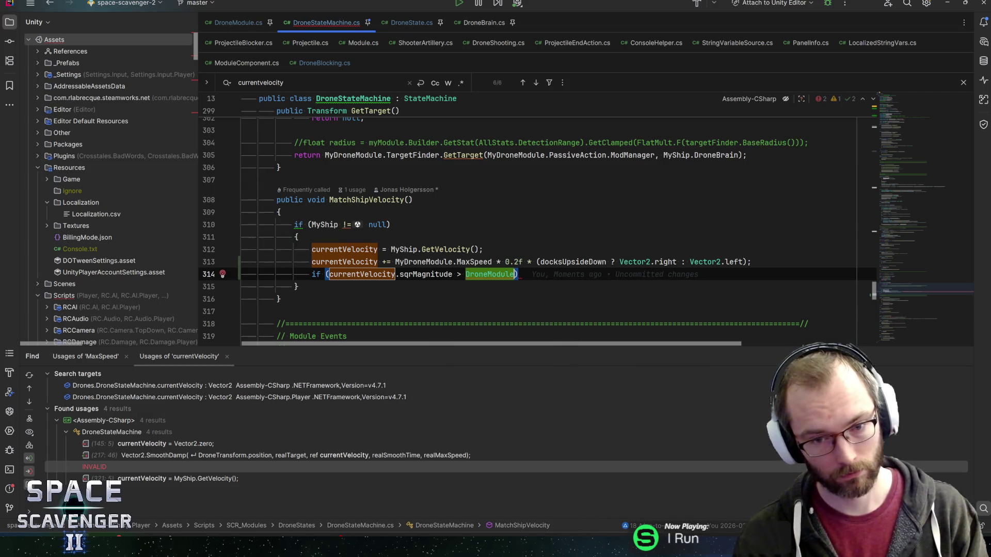
type("myd")
key("Return")
type(".")
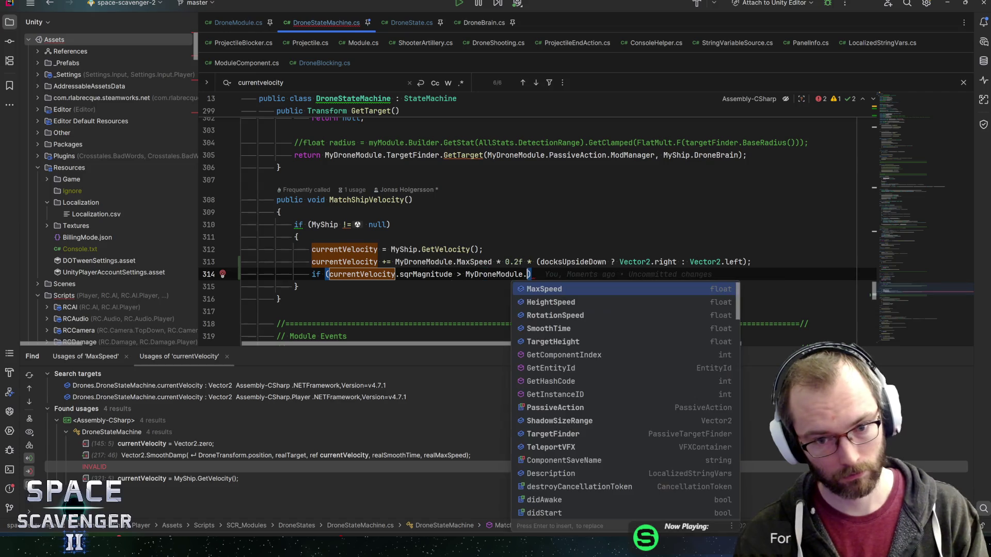
type("max")
key("Return")
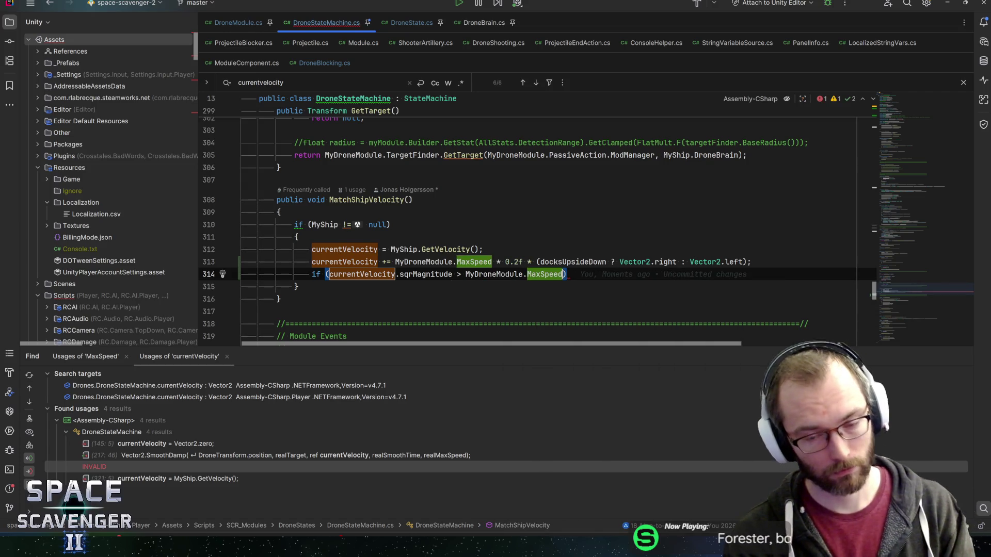
type(".sq")
key("Return")
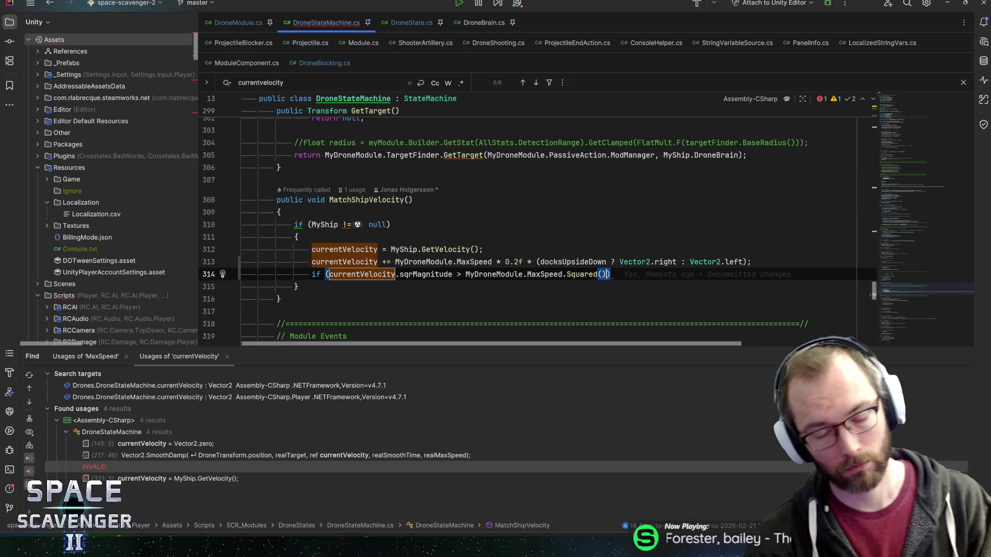
type(")")
key("Return")
type("{")
Inside the if, write currentVelocity = currentVelocity.normalized * MyDroneModule.MaxSpeed; then return to Unity.
key("Return")
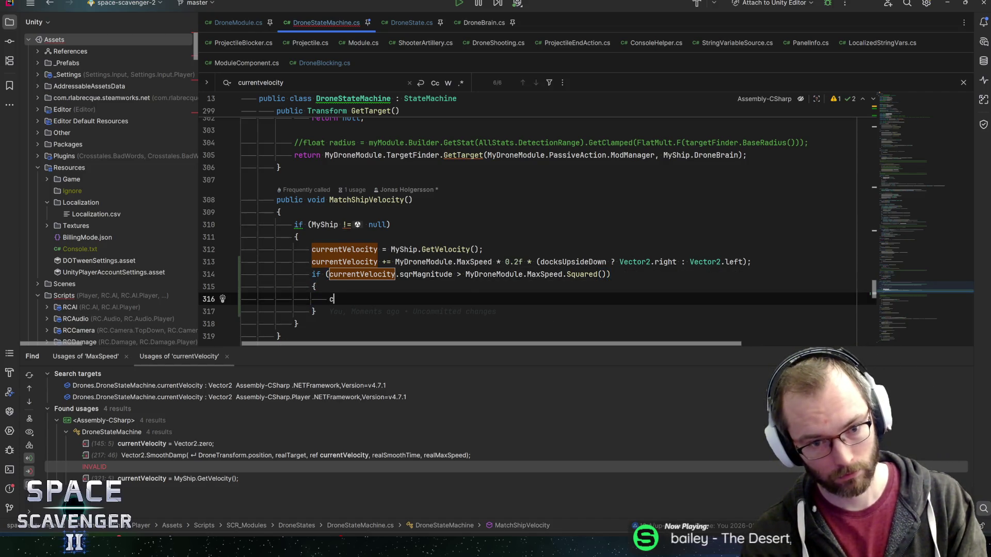
type("curre")
key("Return")
type("+")
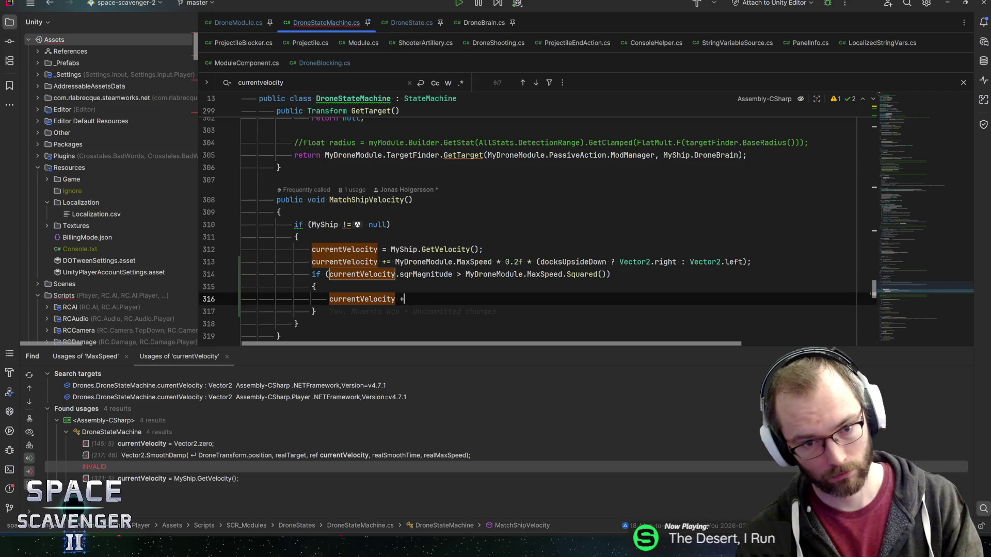
key("BackSpace")
type("= ")
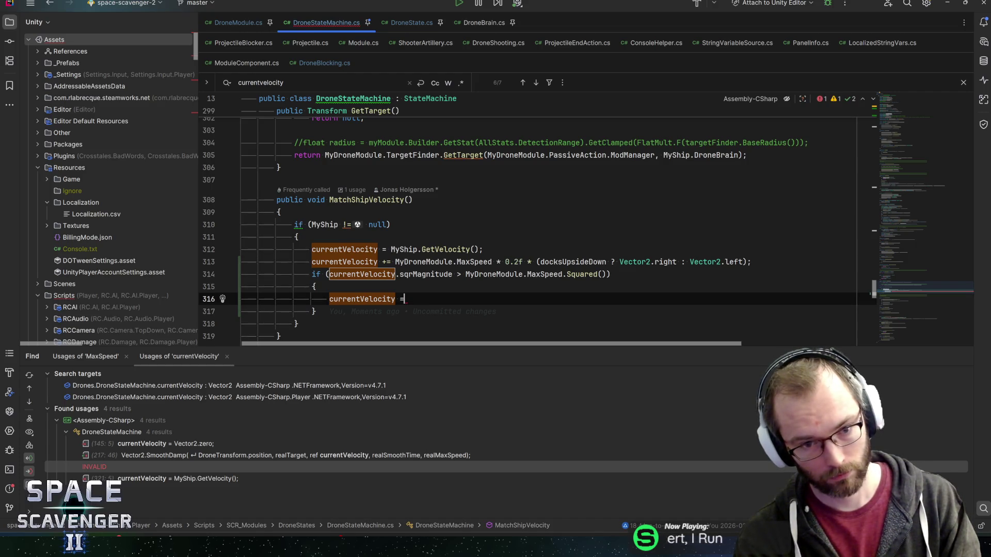
type("currentV")
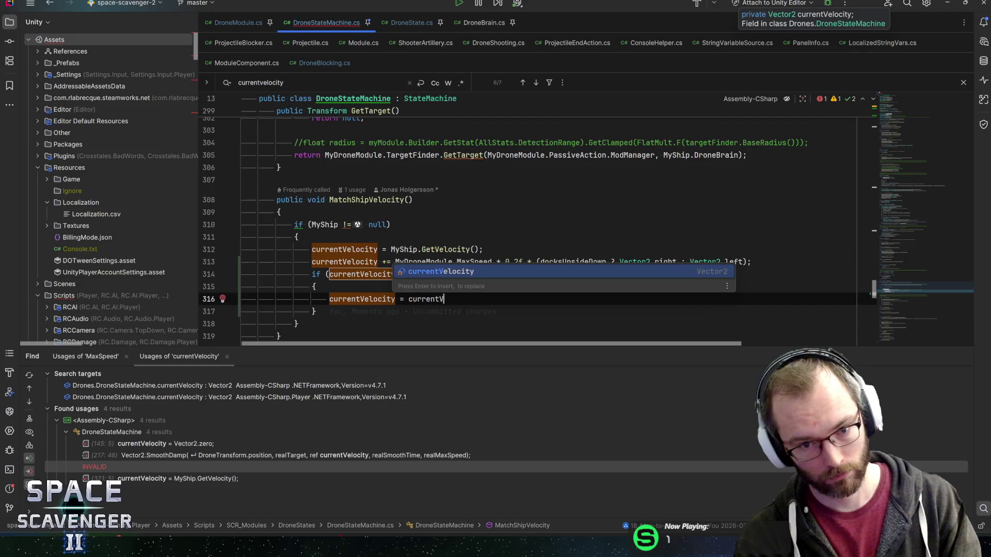
key("Return")
type(".norm")
key("Return")
type("* ")
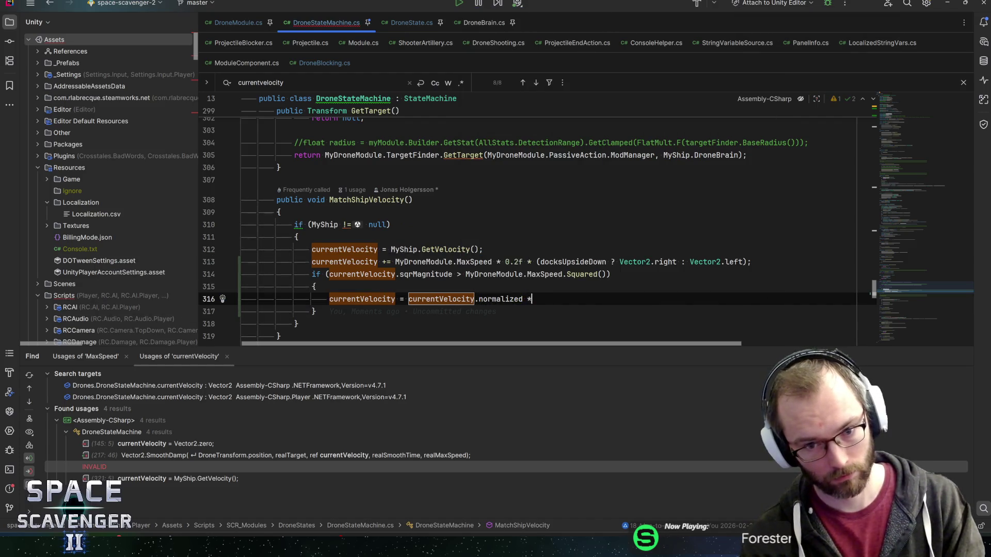
type("MyD")
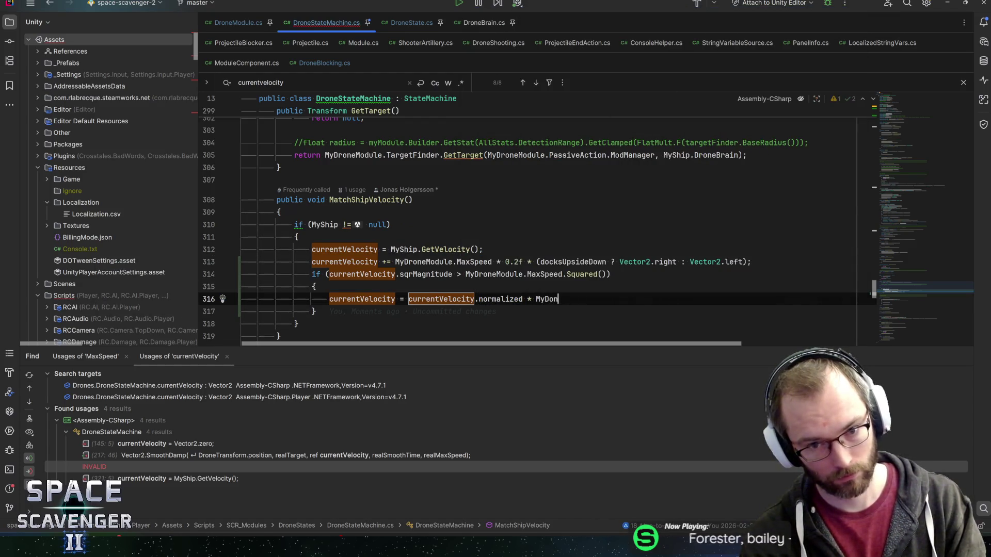
key("Return")
type(".maxx")
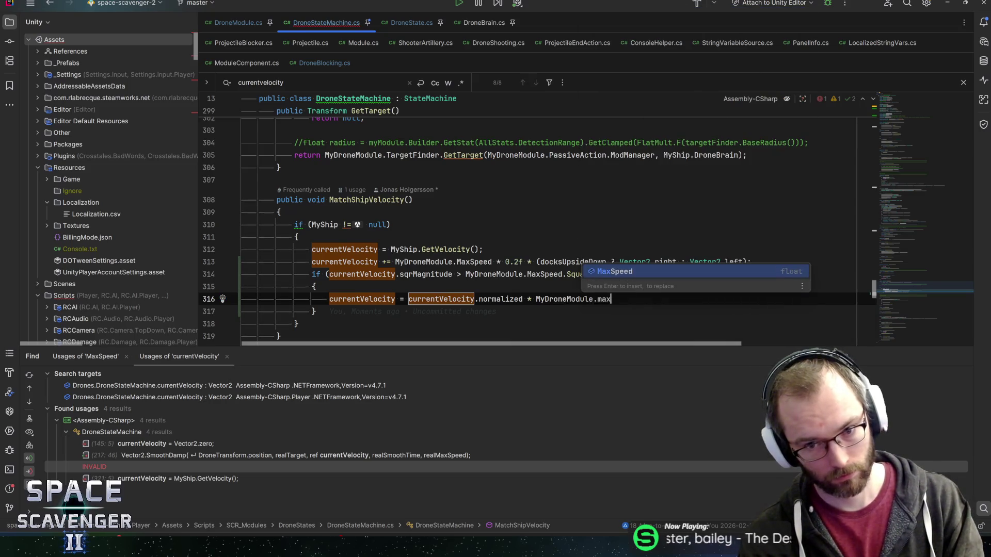
key("BackSpace")
key("Return")
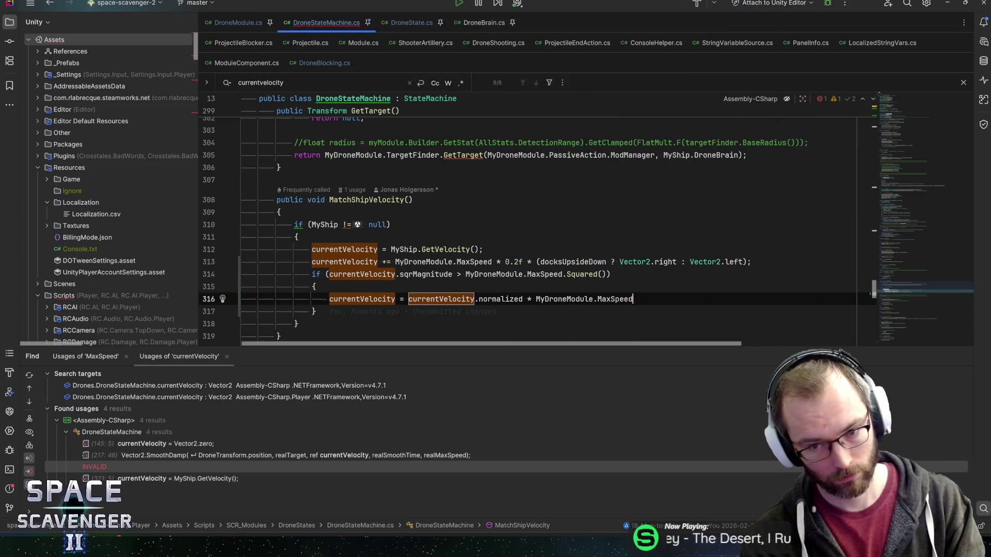
type(";")
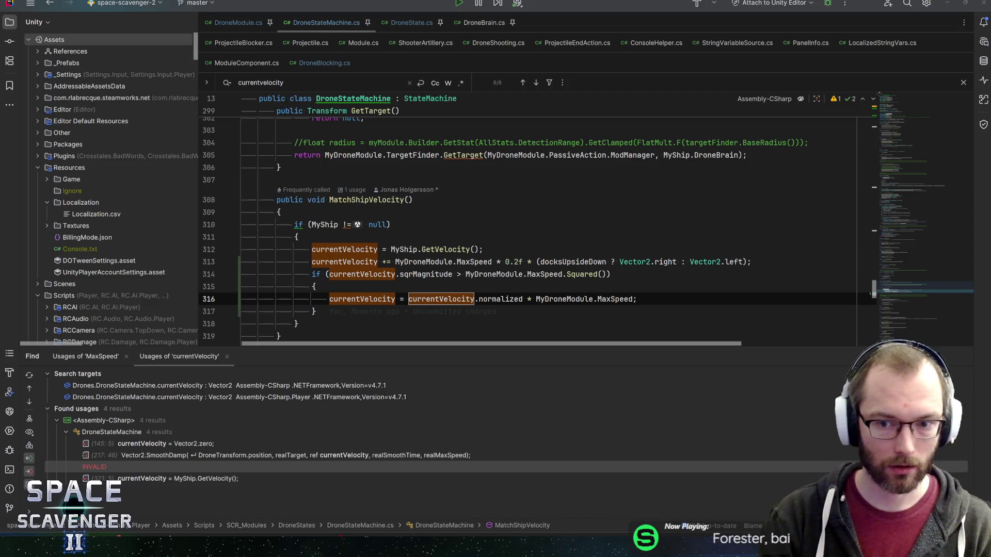
key("alt+Tab")
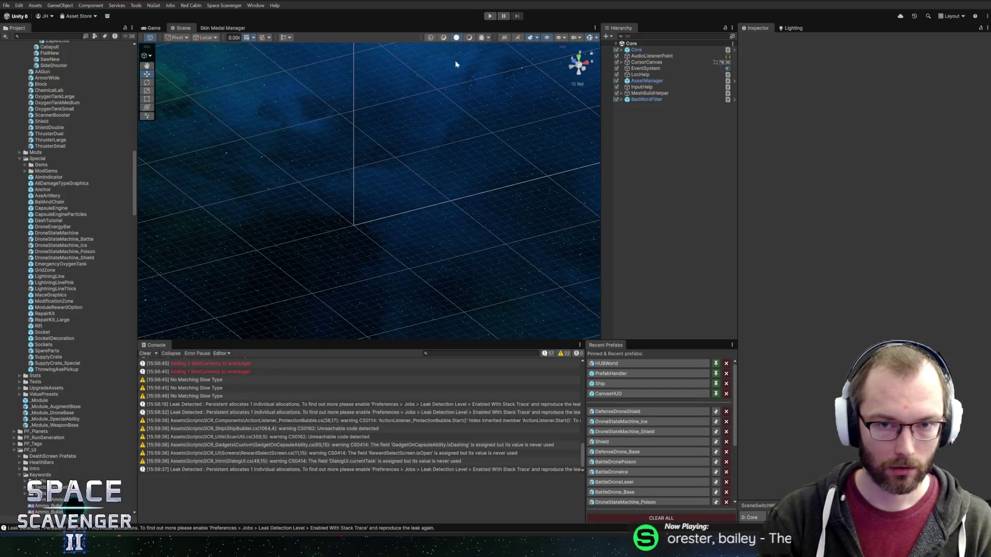
Start Play mode, fly to the drones and attach the laser drone to the ship's right side.
left_click(490, 17)
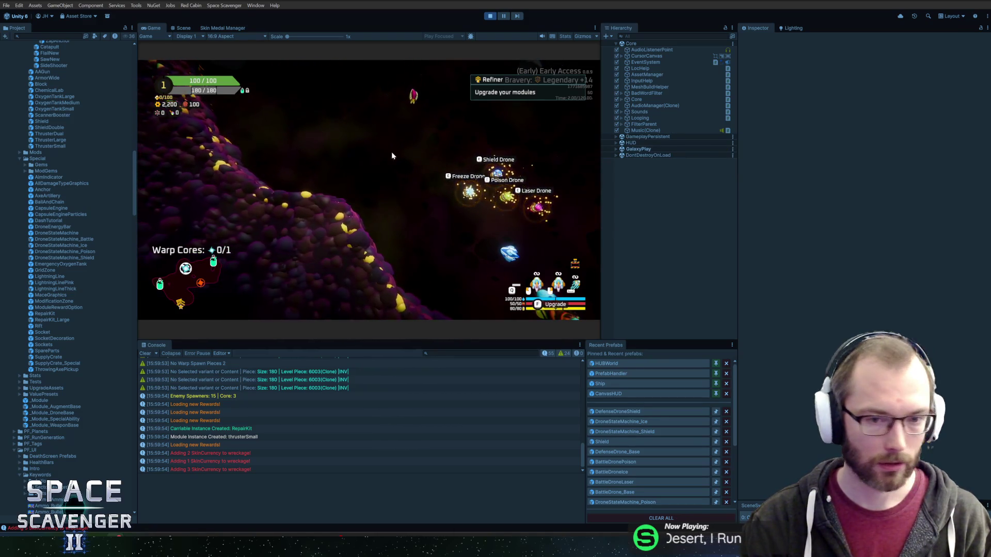
key("w")
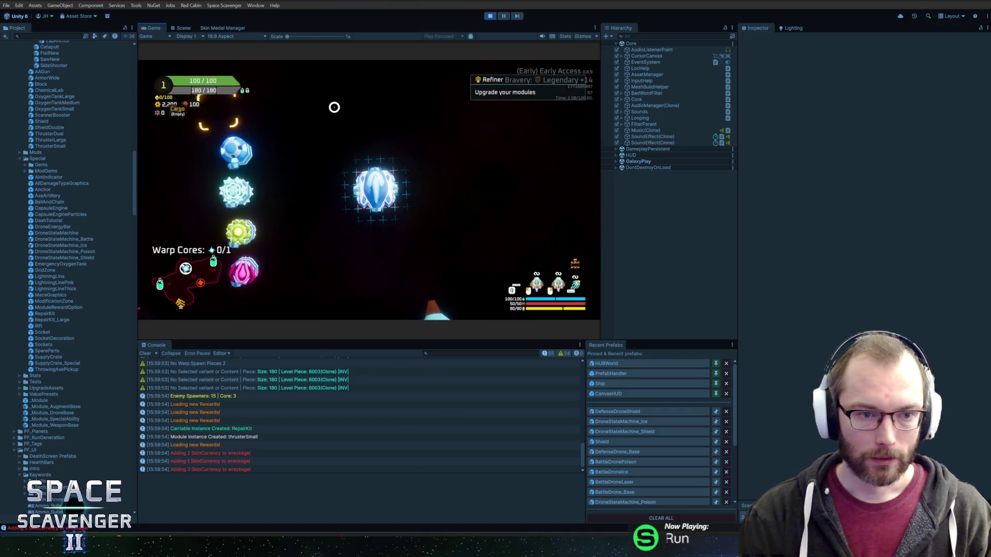
left_click_drag(309, 175, 402, 183)
left_click(402, 183)
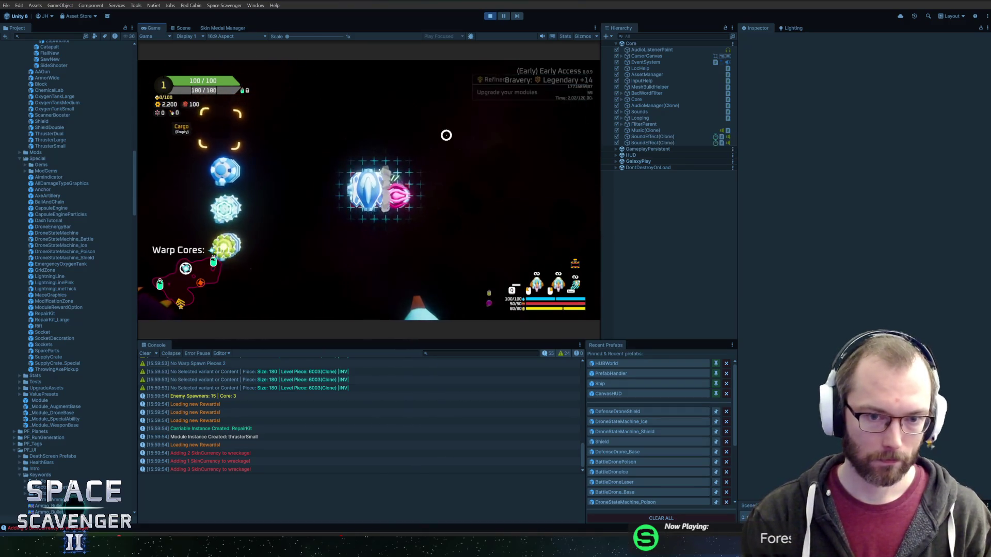
key("Tab")
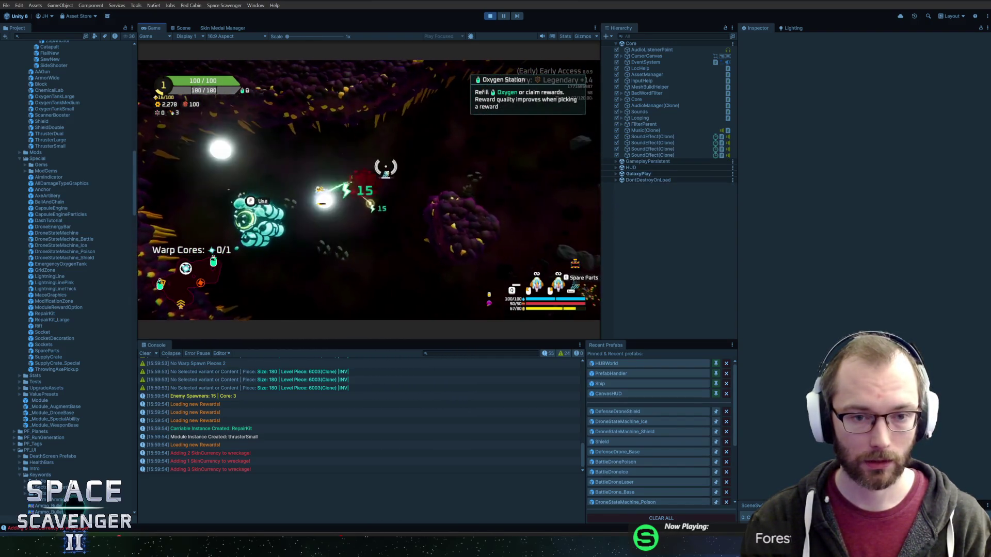
Use the oxygen station, then bring up a scrap part's crafting options in a maximized Game view.
key("f")
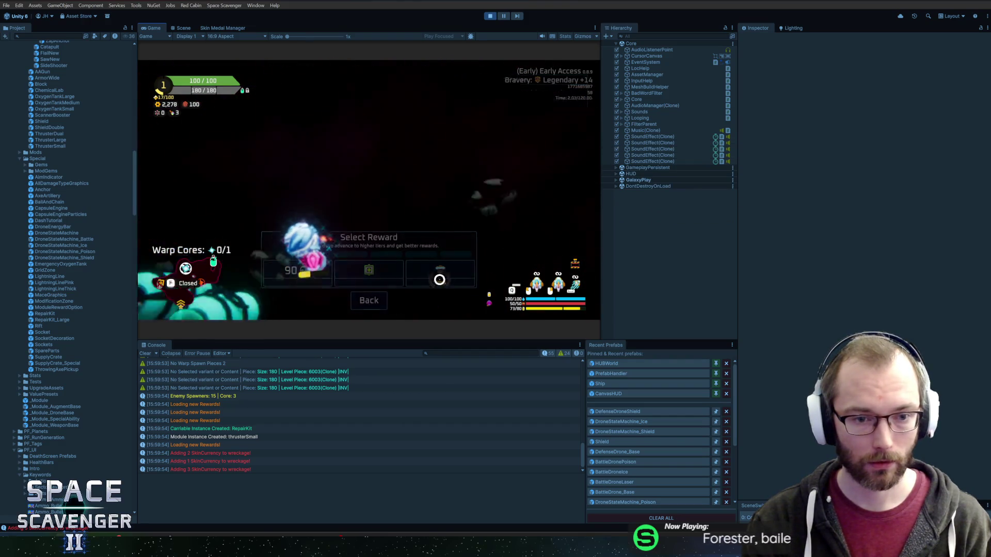
left_click(439, 279)
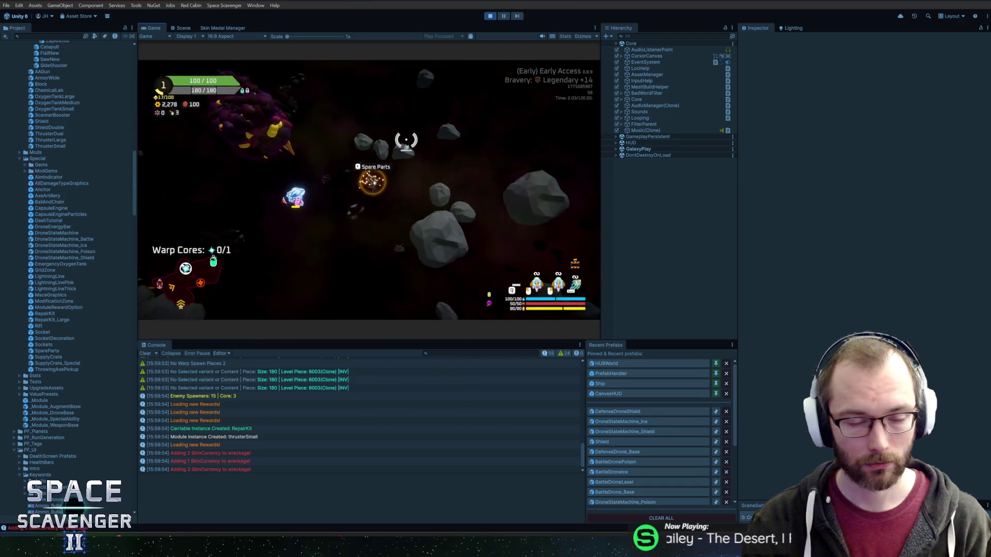
left_click(254, 174)
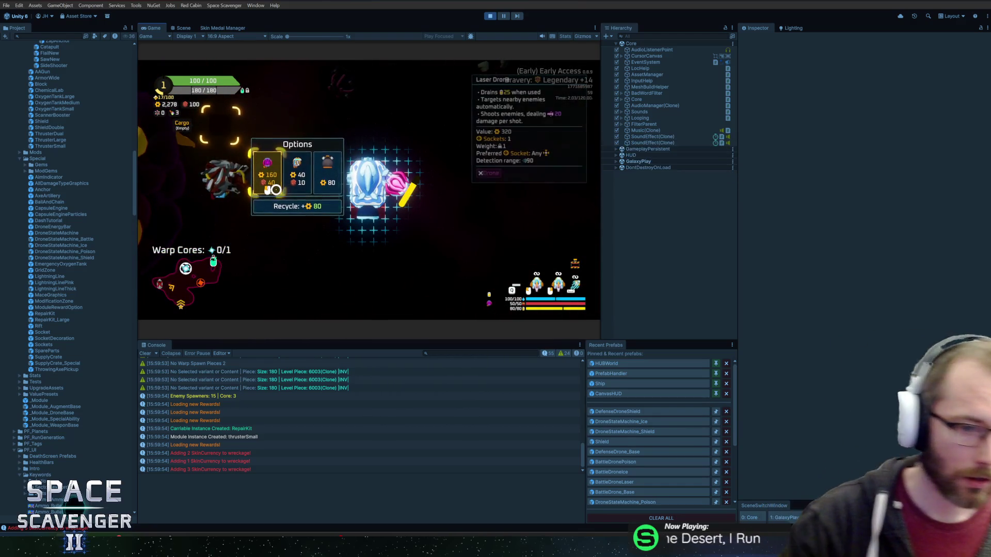
double_click(144, 29)
mouse_move(247, 270)
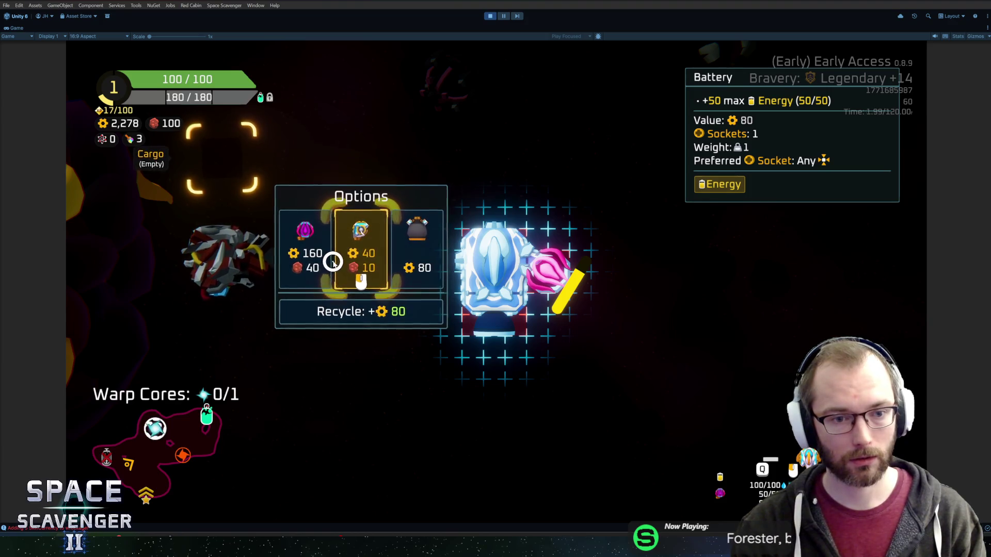
Craft a Laser Drone onto the ship's left side, fly around with WASD testing drones, then stop Play mode.
left_click(307, 263)
left_click(426, 254)
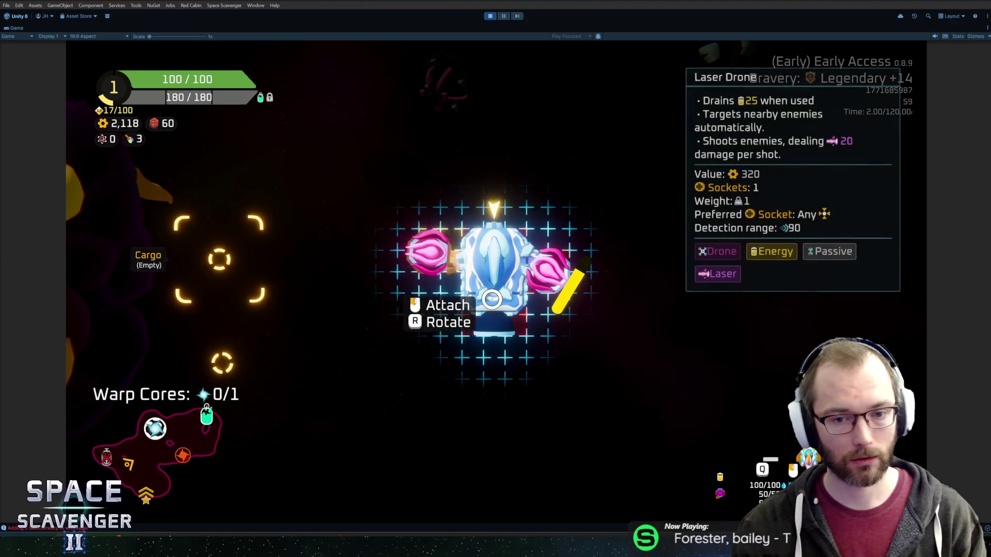
key("w")
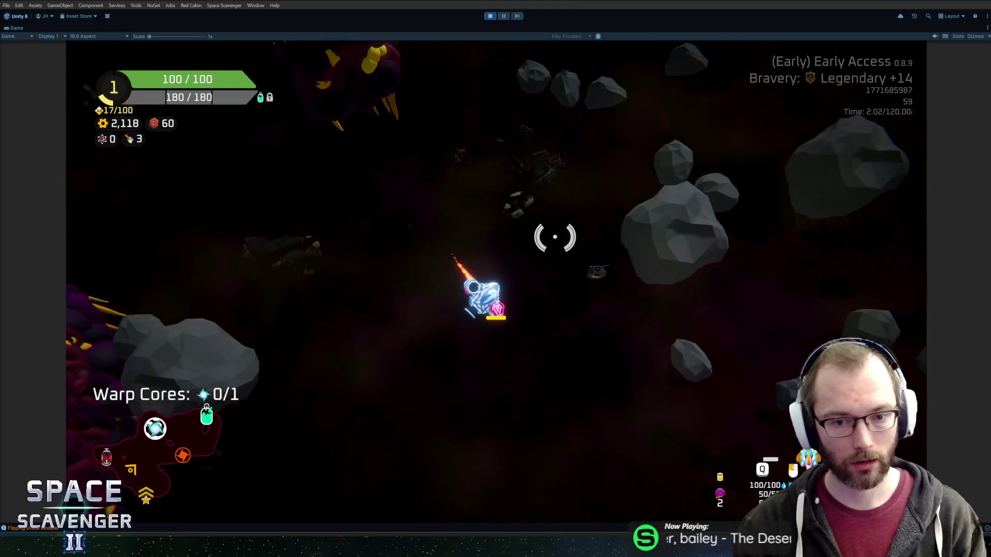
key("d")
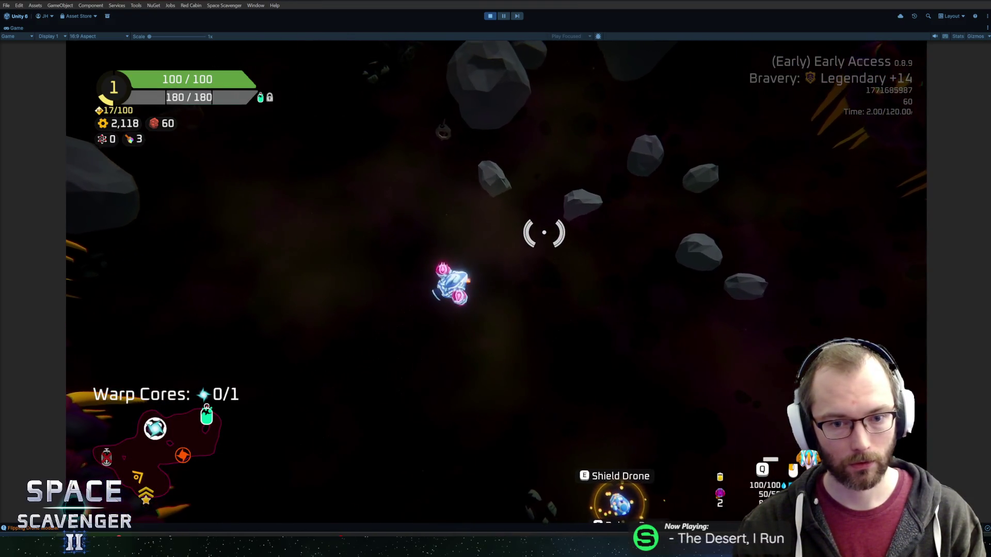
key("a")
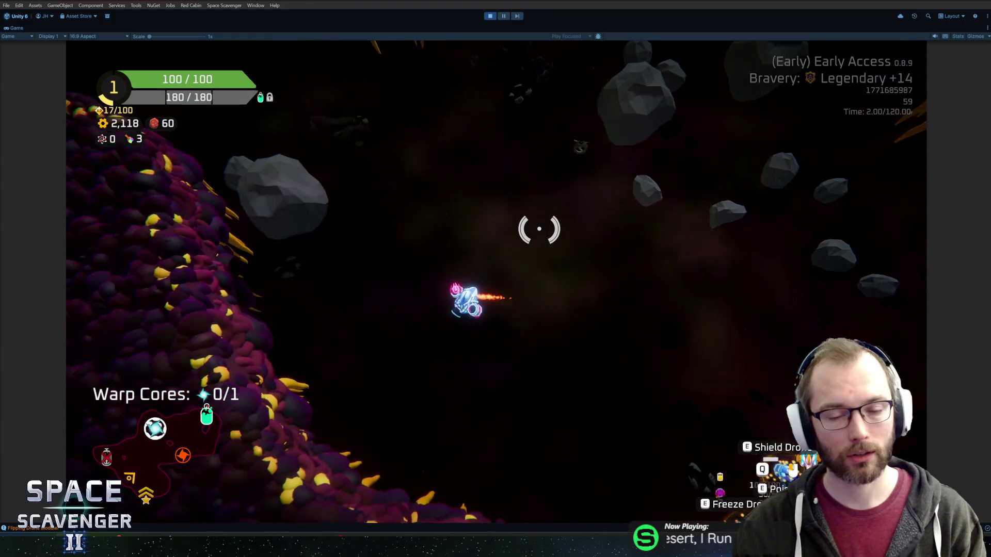
key("a")
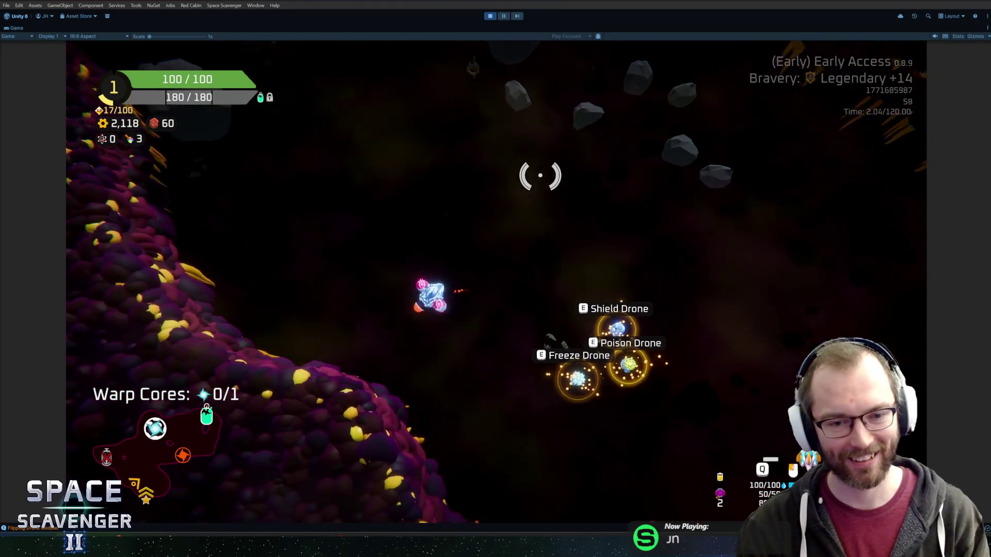
key("w")
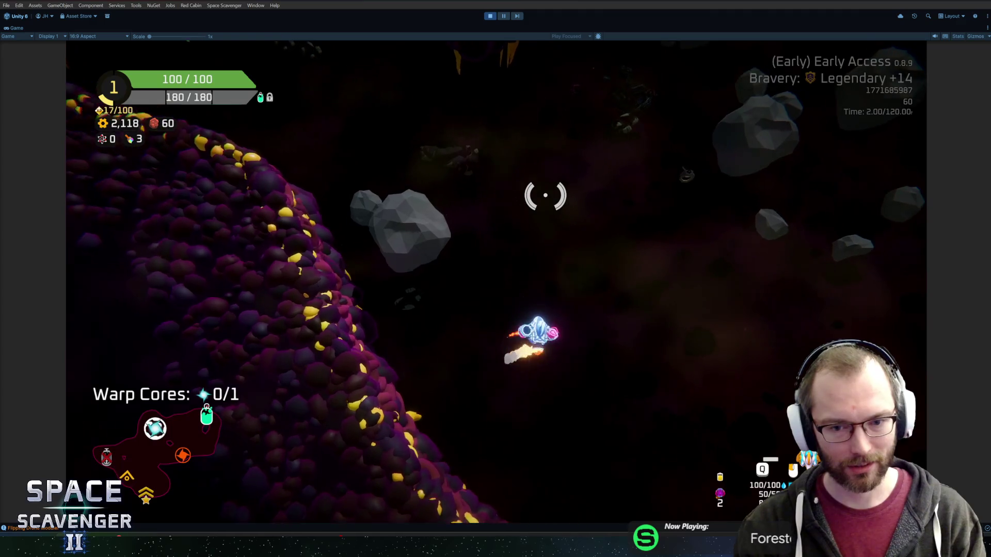
key("w")
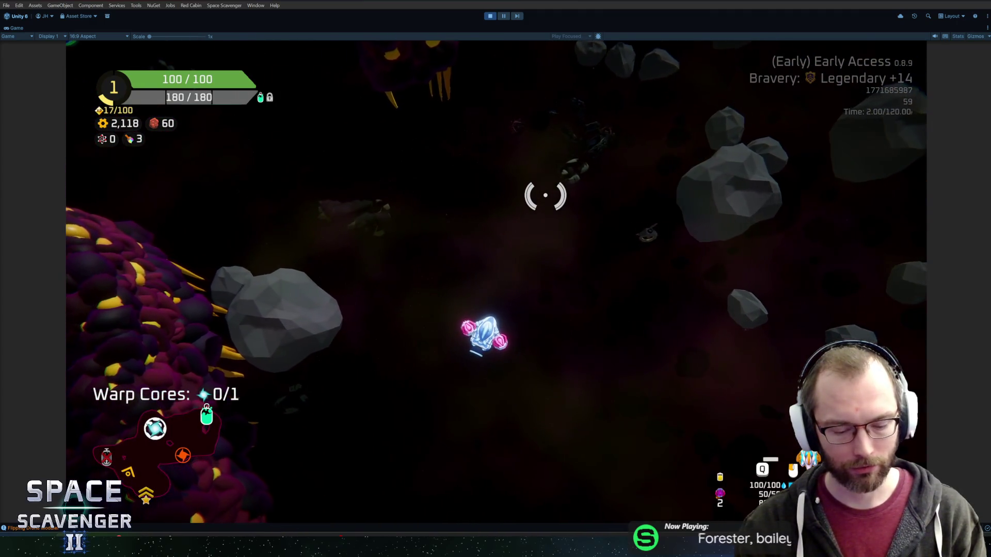
key("ctrl+p")
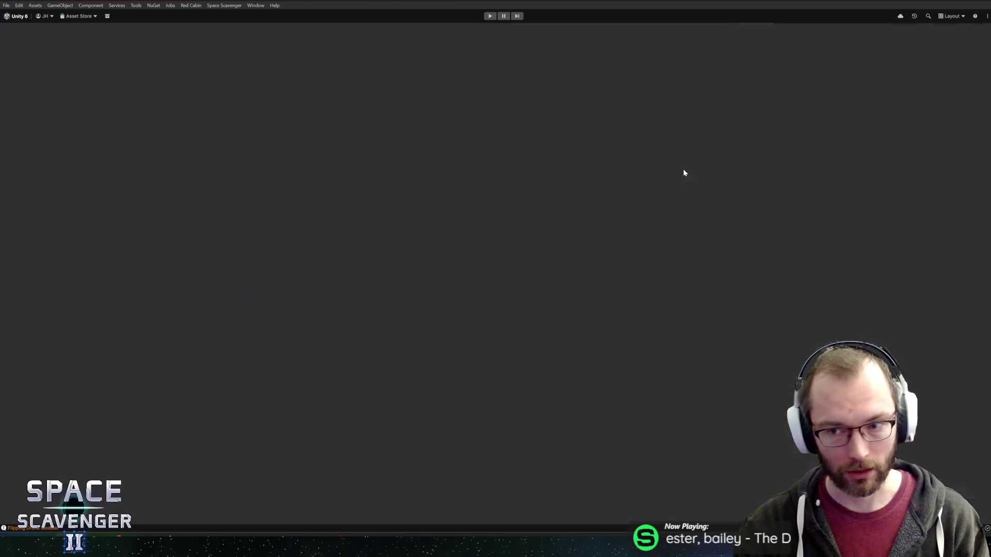
Open DefenseDroneShield, expand Graphics, open DroneStateMachine_Shield, then the base DroneStateMachine prefab.
left_click(626, 411)
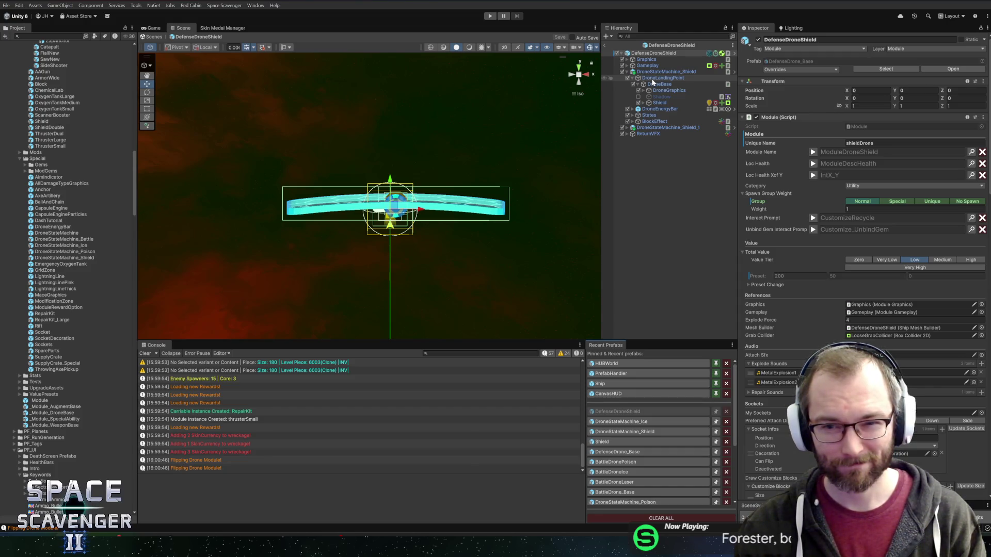
left_click(627, 59)
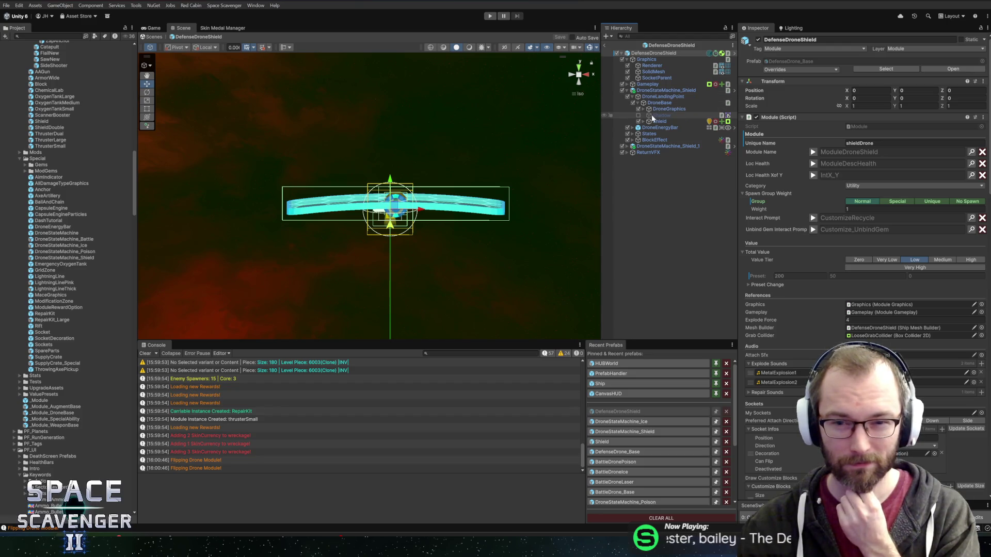
left_click(734, 91)
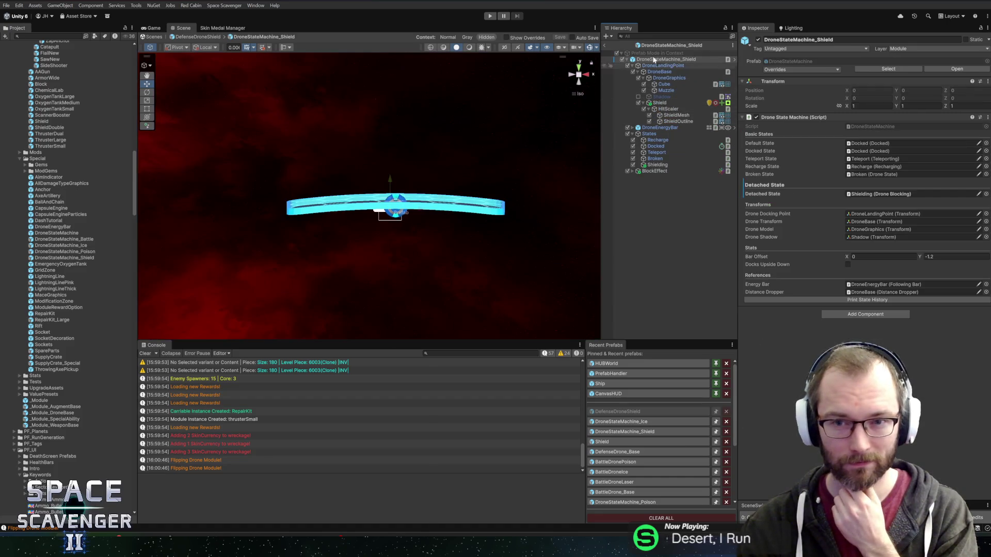
double_click(62, 233)
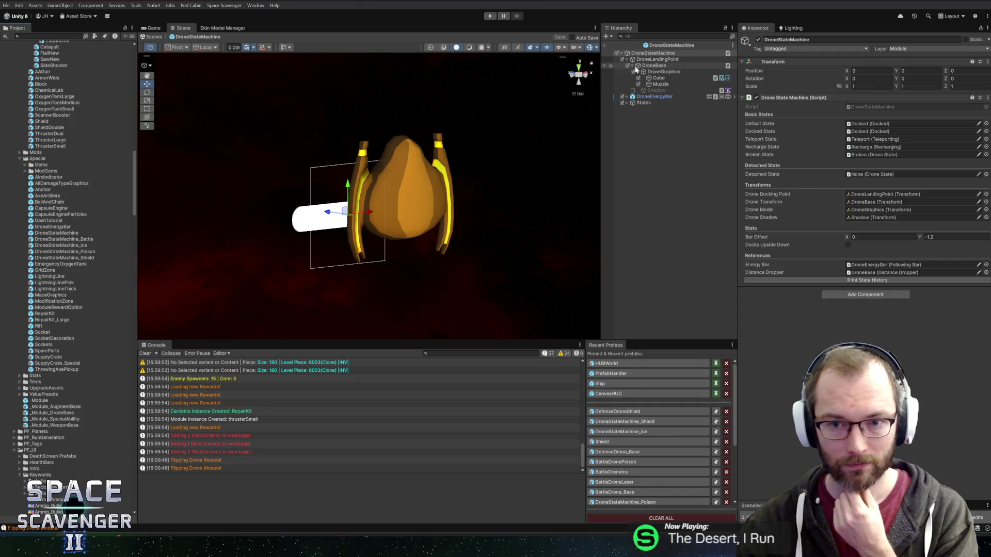
Inspect the DroneStateMachine root, DroneBase and DroneLandingPoint transforms, then reopen DroneStateMachine_Shield from Recent Prefabs.
left_click(633, 66)
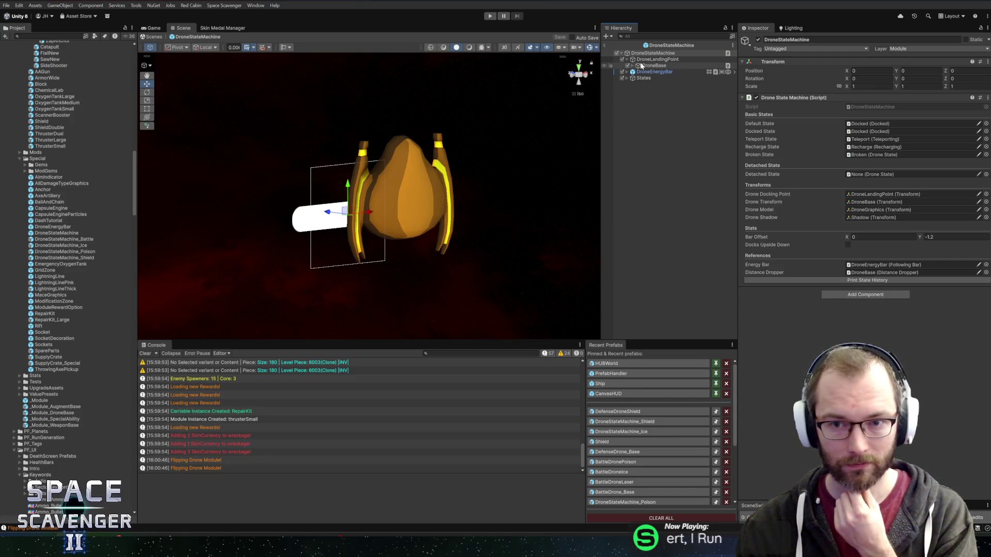
left_click(648, 60)
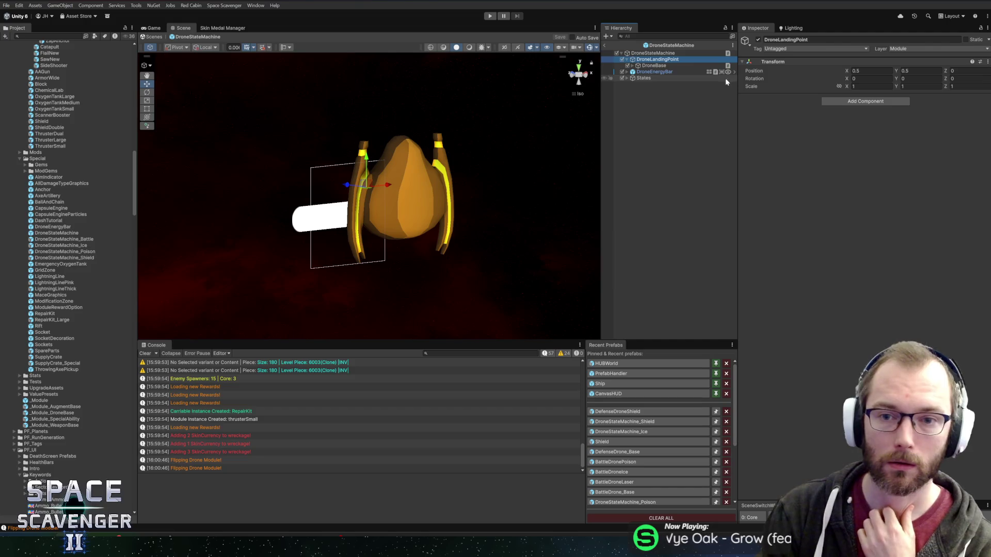
left_click(660, 53)
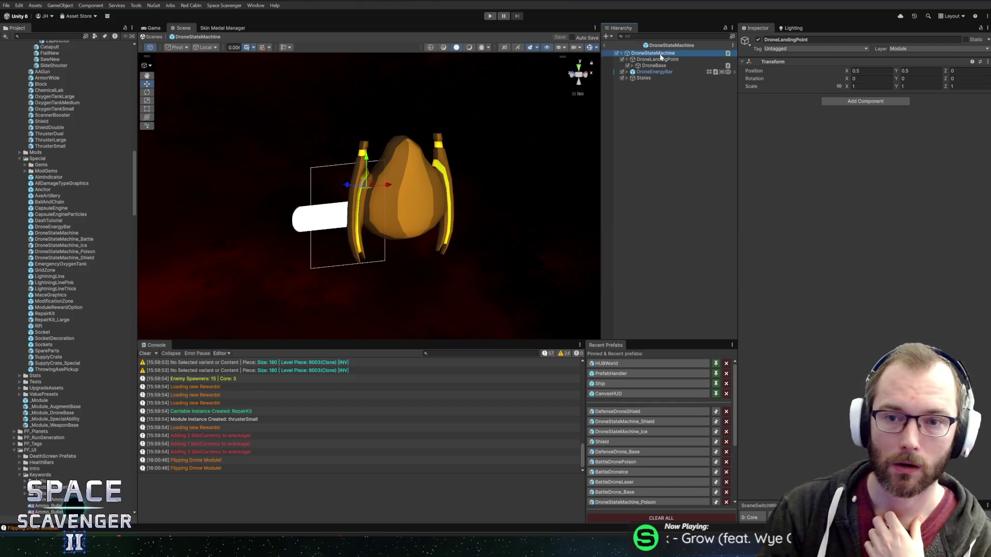
left_click(655, 60)
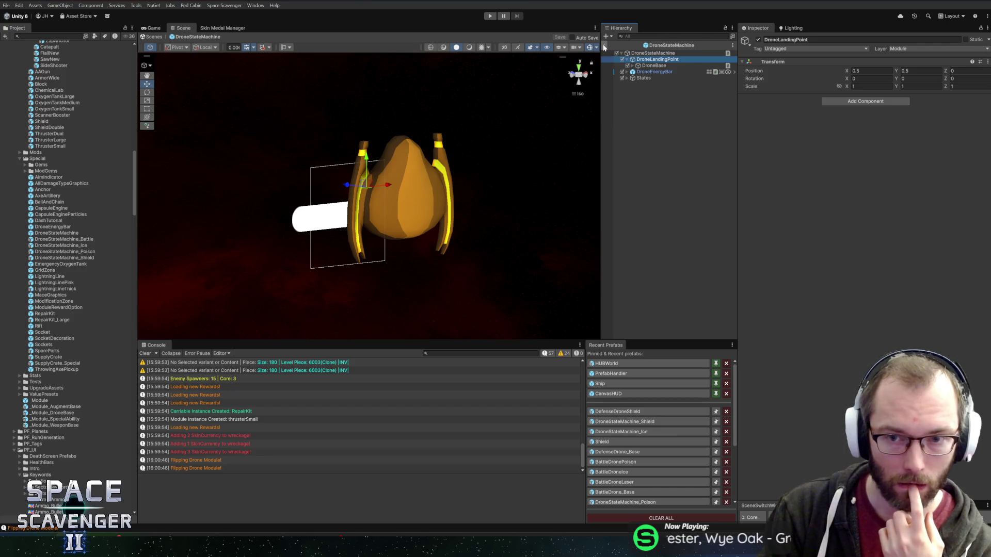
left_click(659, 54)
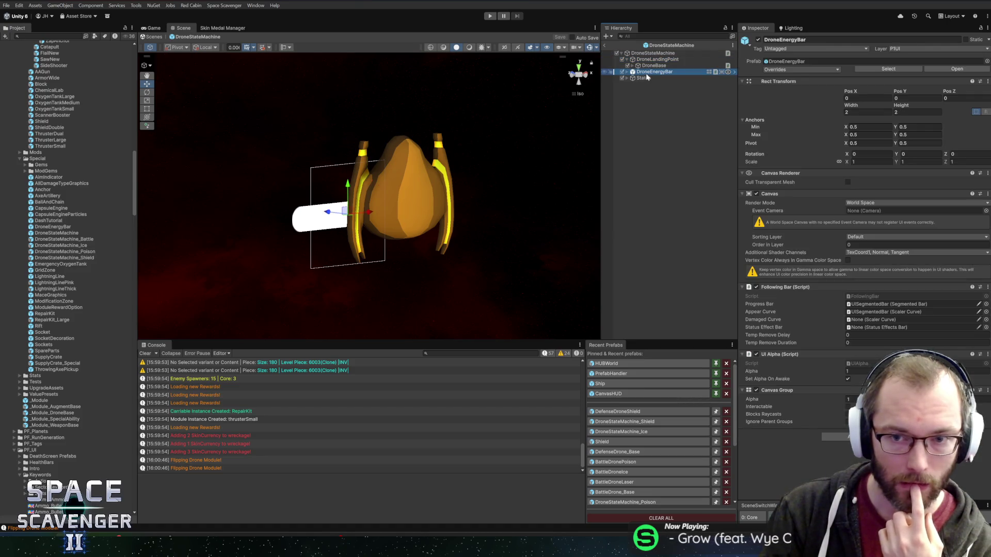
left_click(645, 64)
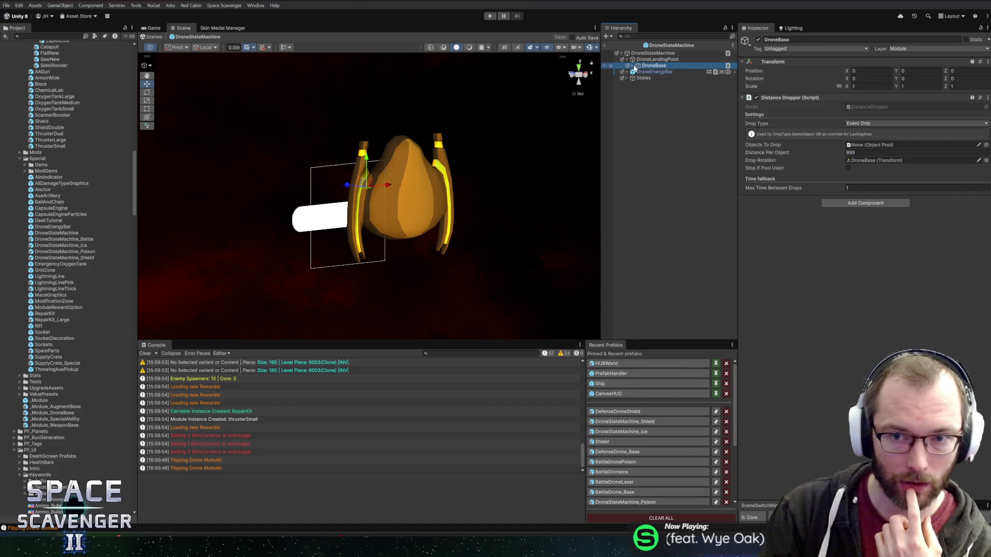
left_click(634, 66)
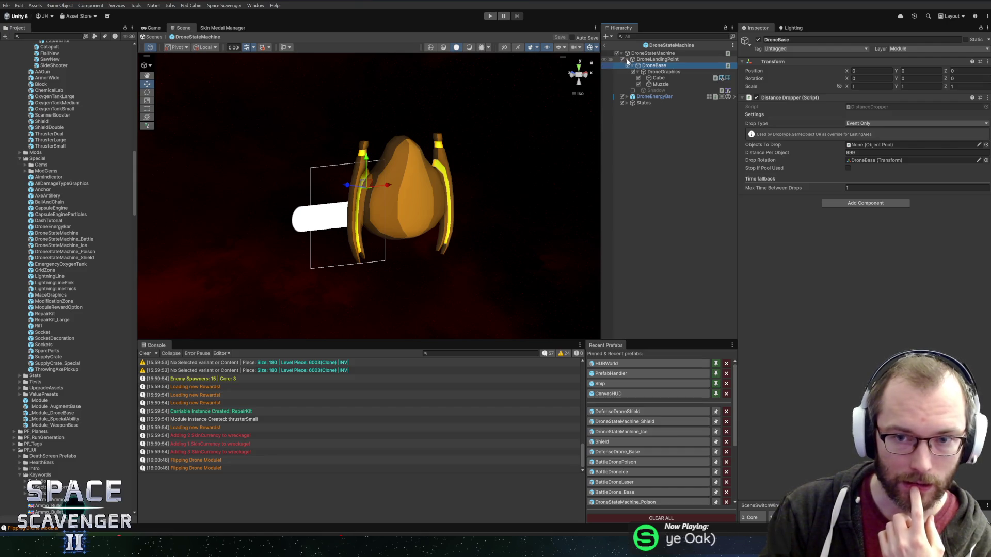
left_click(627, 60)
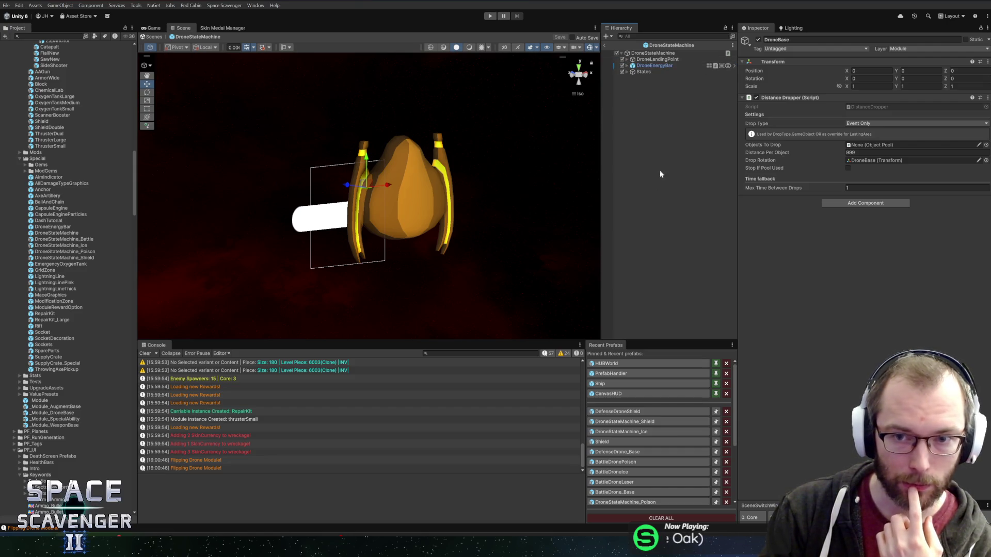
left_click(630, 421)
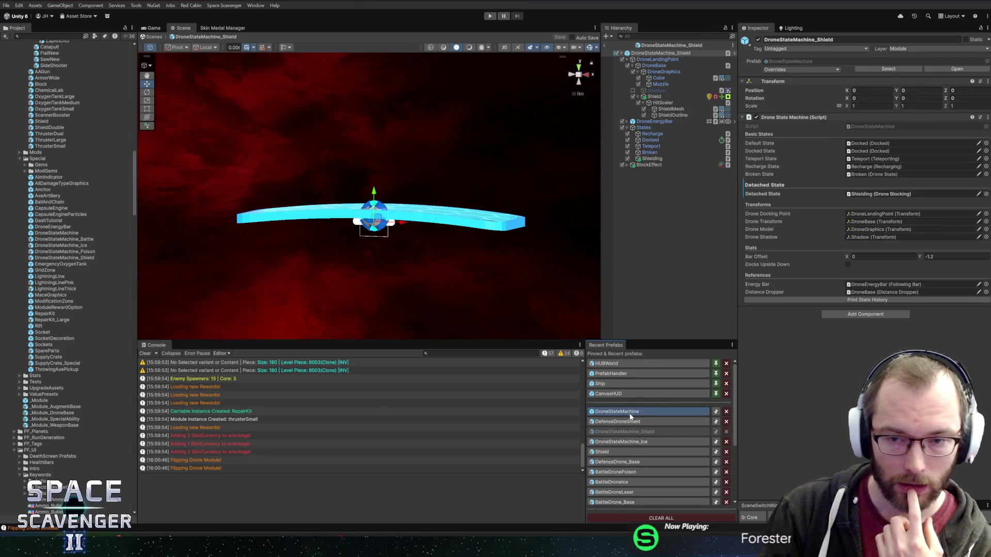
Drag Shield to be the last child of the DroneStateMachine_Shield root and save the prefab.
left_click(630, 413)
left_click(631, 411)
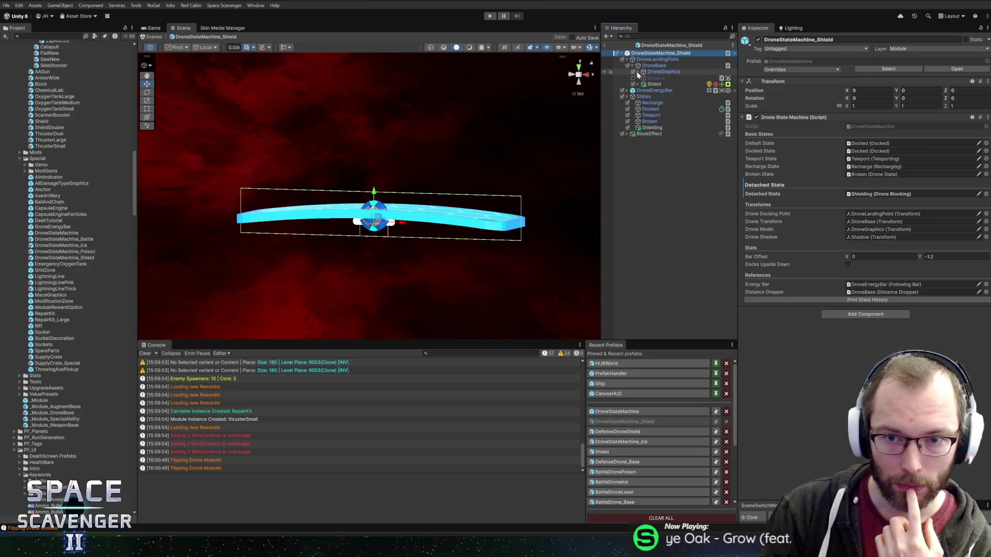
left_click(638, 72)
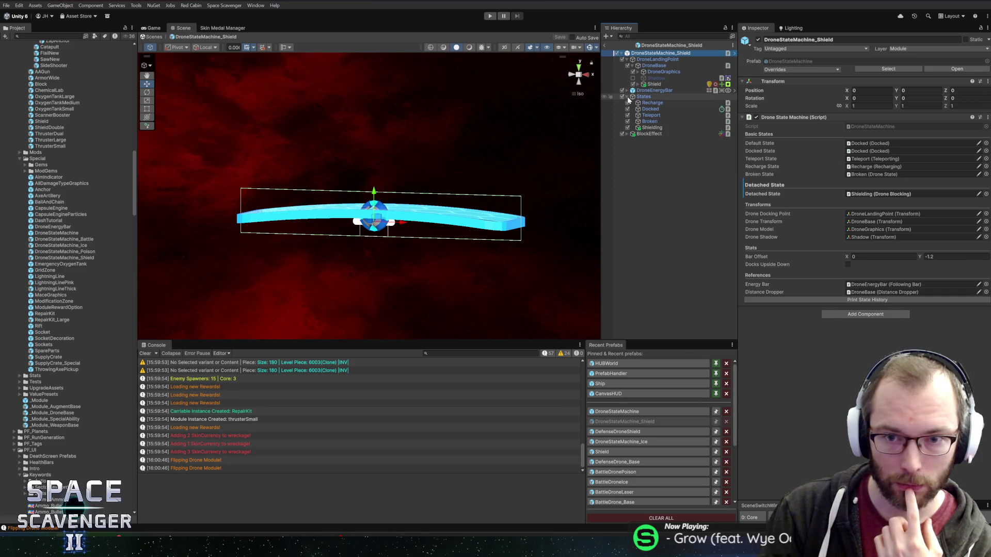
left_click(627, 97)
left_click(654, 84)
left_click_drag(646, 109, 648, 106)
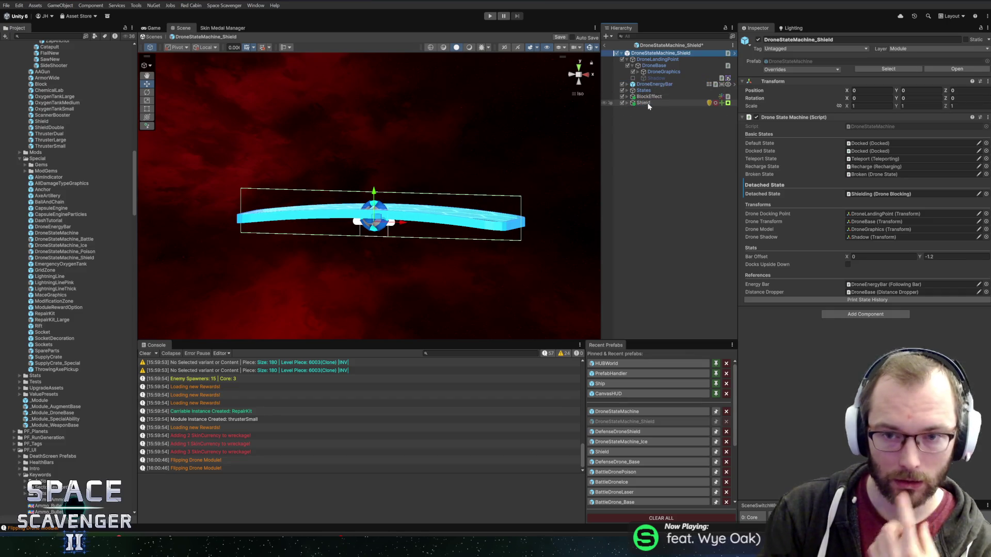
key("ctrl+s")
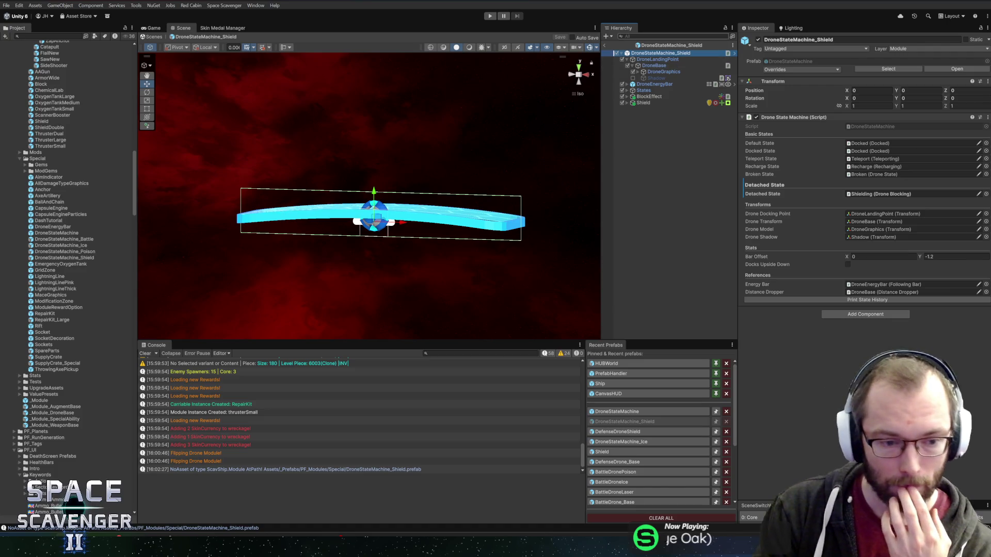
Inspect the prefab root's Drone State Machine component and open its script via Edit Script.
left_click_drag(644, 59, 652, 55)
left_click(652, 54)
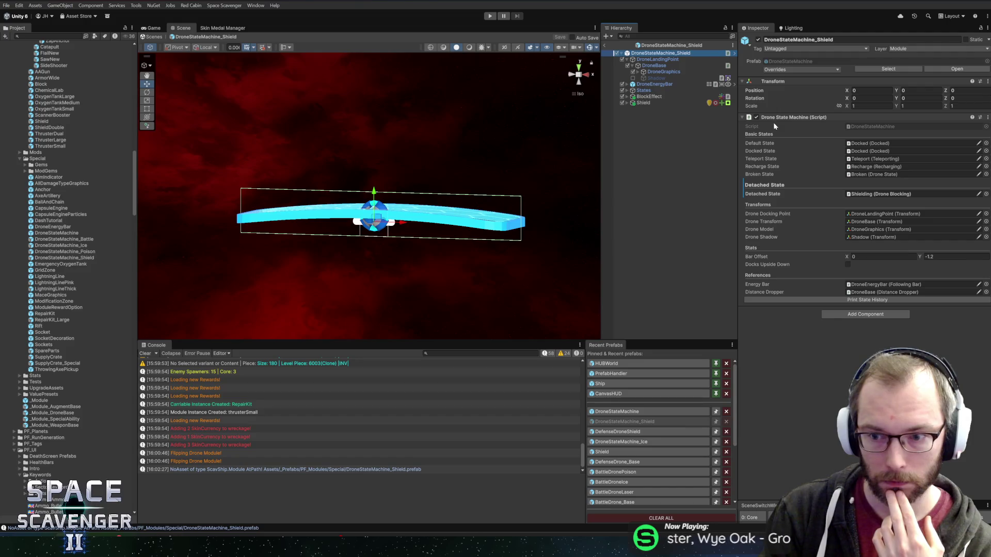
left_click(880, 292)
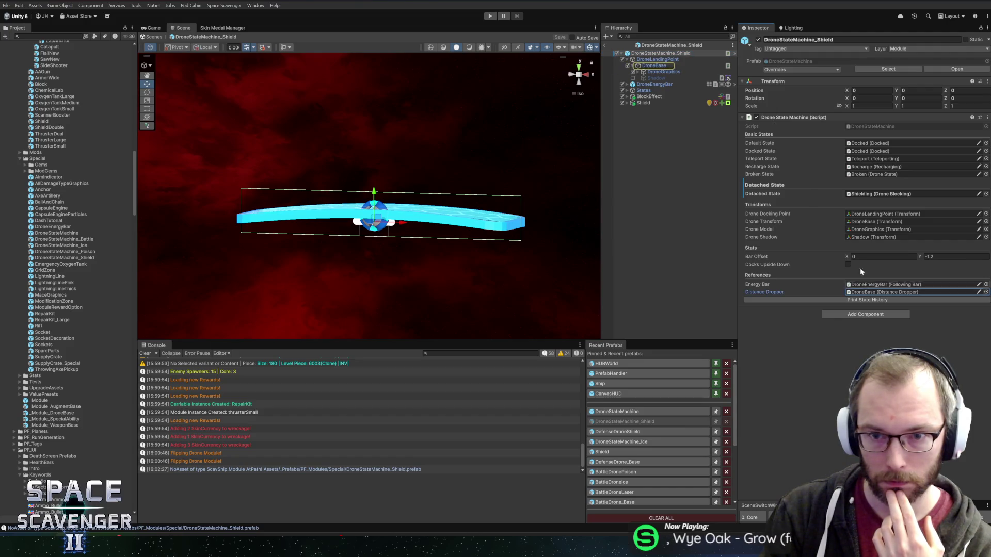
right_click(783, 119)
left_click(807, 238)
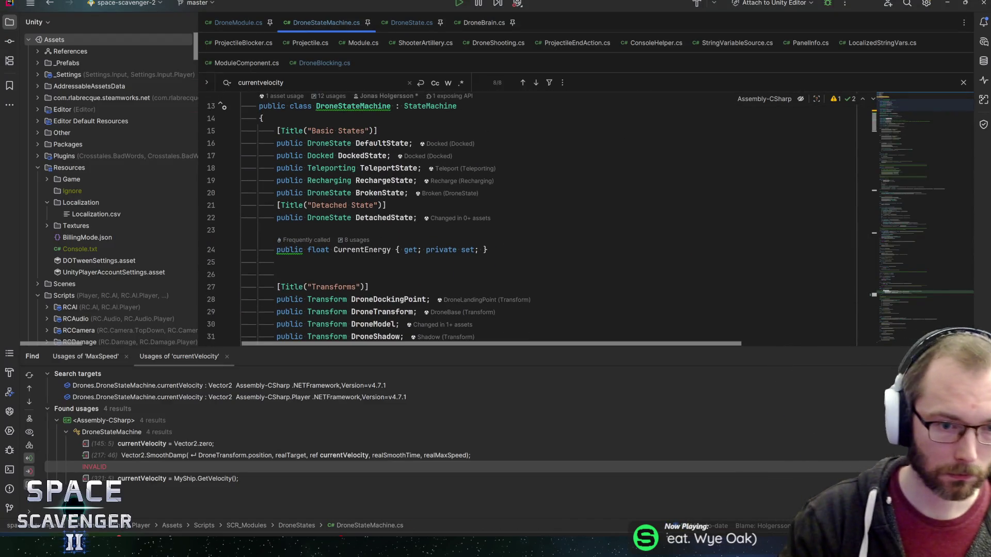
Abandon a new Transforms field and check which object is the Drone Docking Point in Unity.
key("Down")
key("Down")
key("Down")
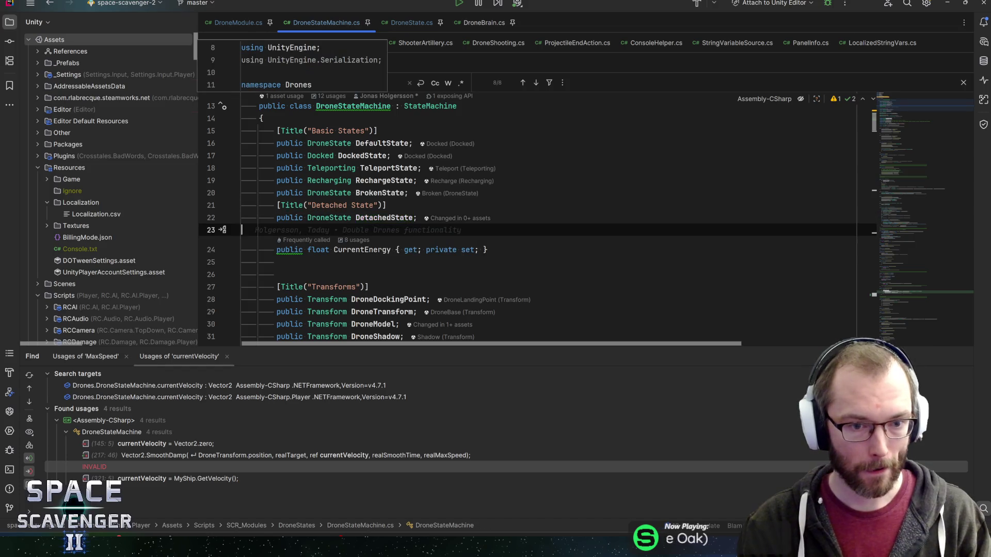
key("Return")
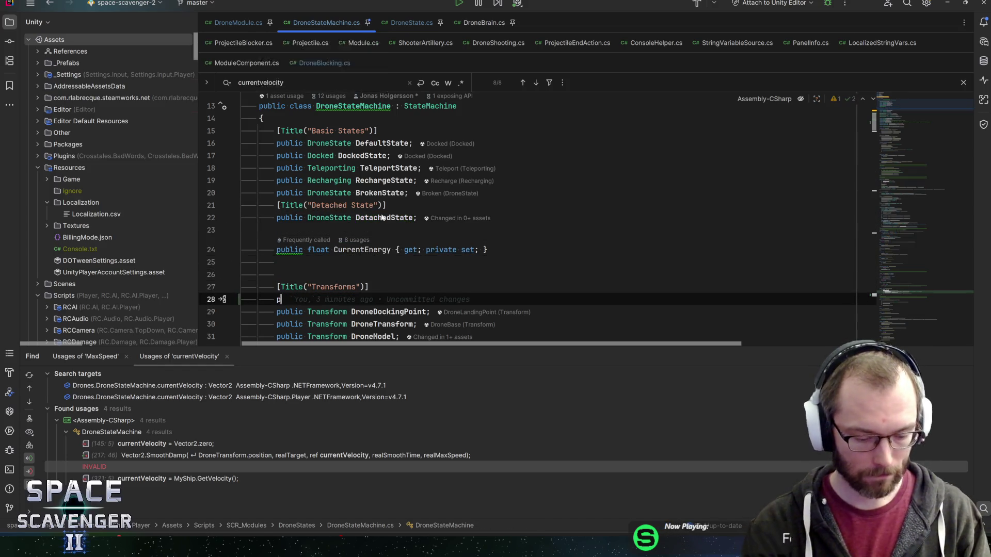
type("public")
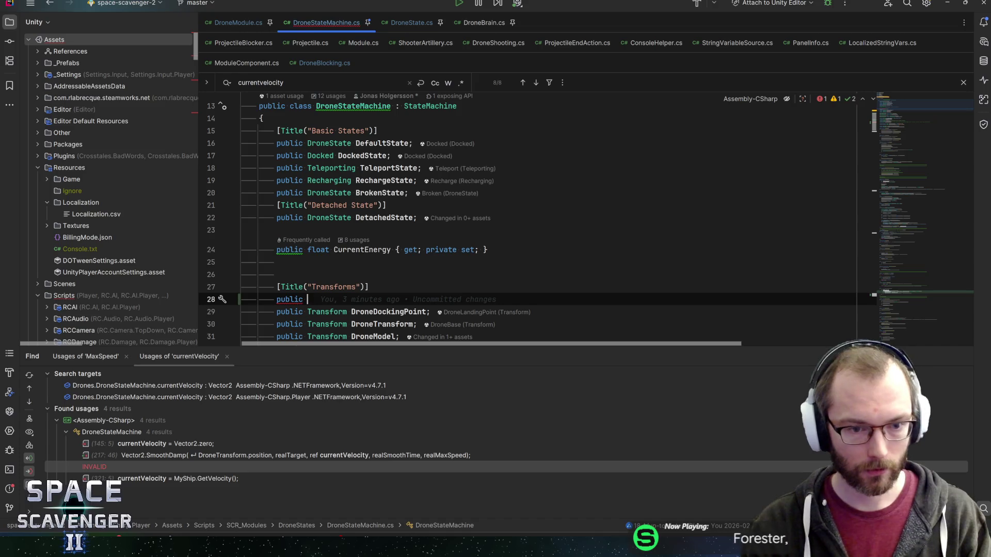
key("ctrl+z")
key("alt+Tab")
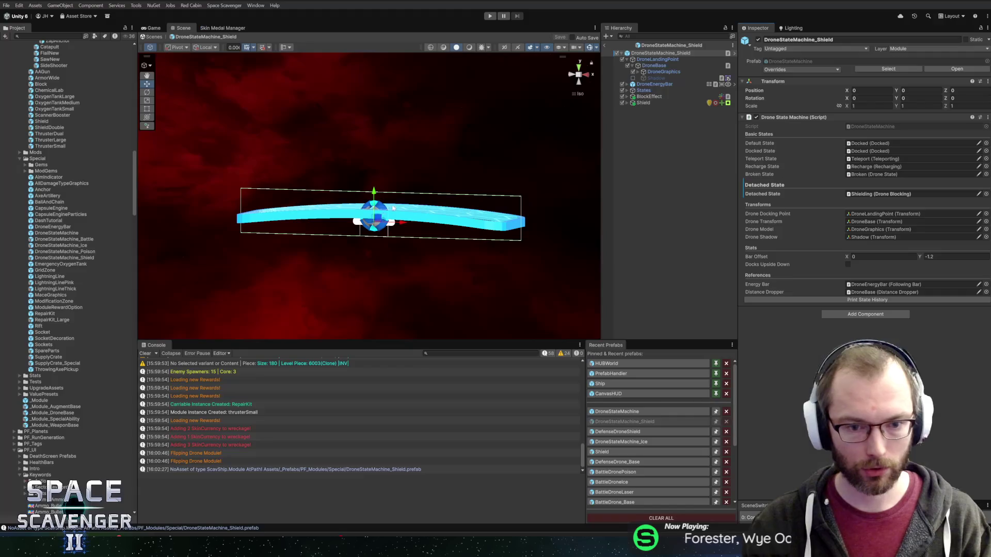
left_click(859, 215)
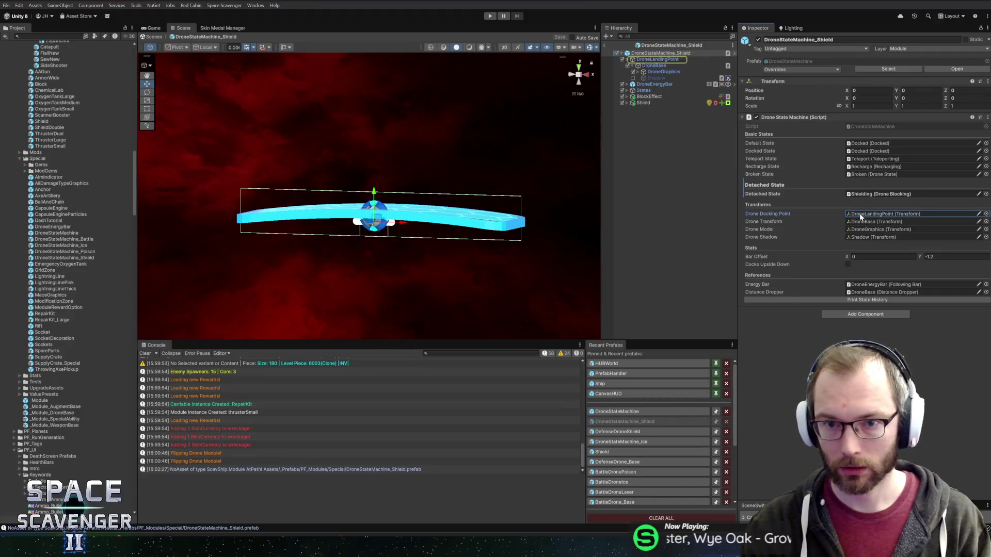
key("alt+Tab")
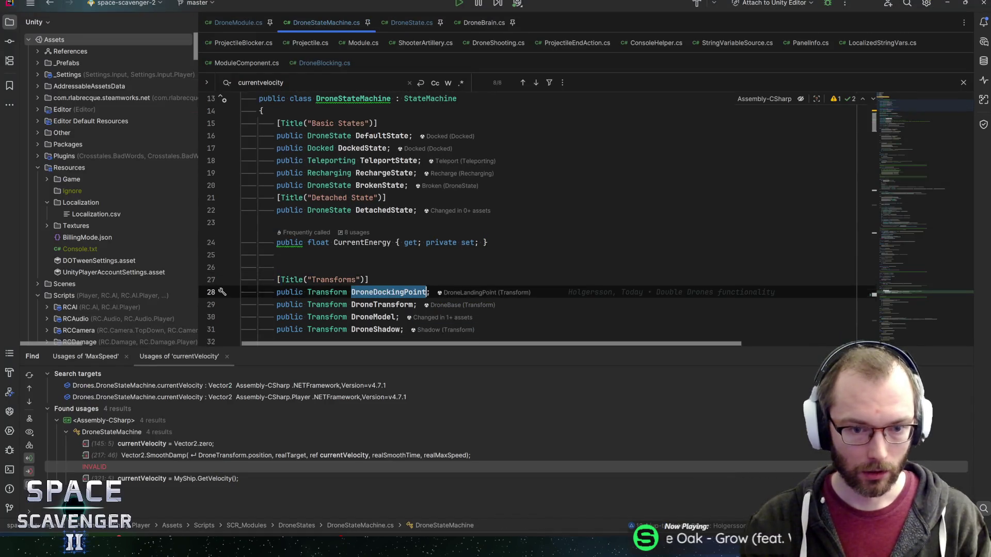
scroll(516, 217, "down", 6)
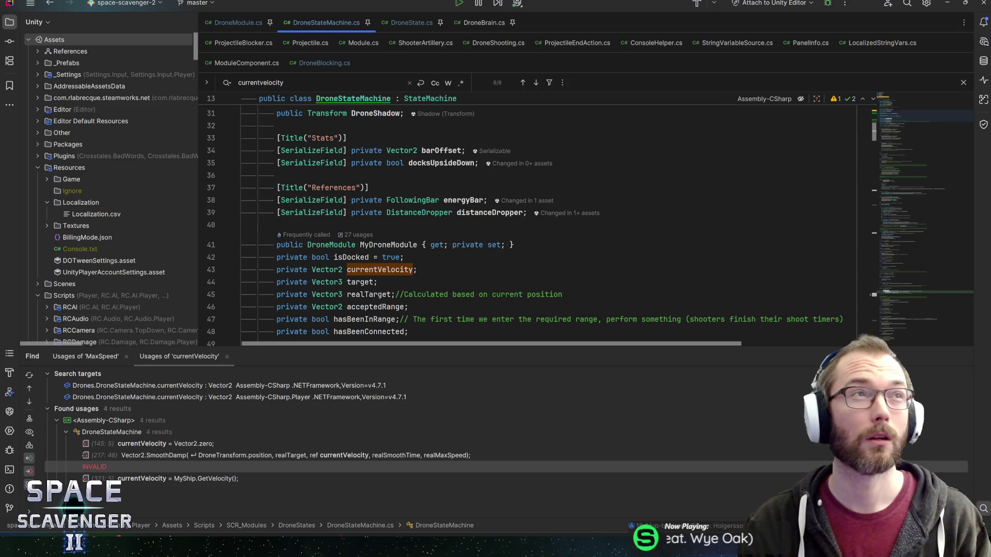
scroll(516, 216, "down", 15)
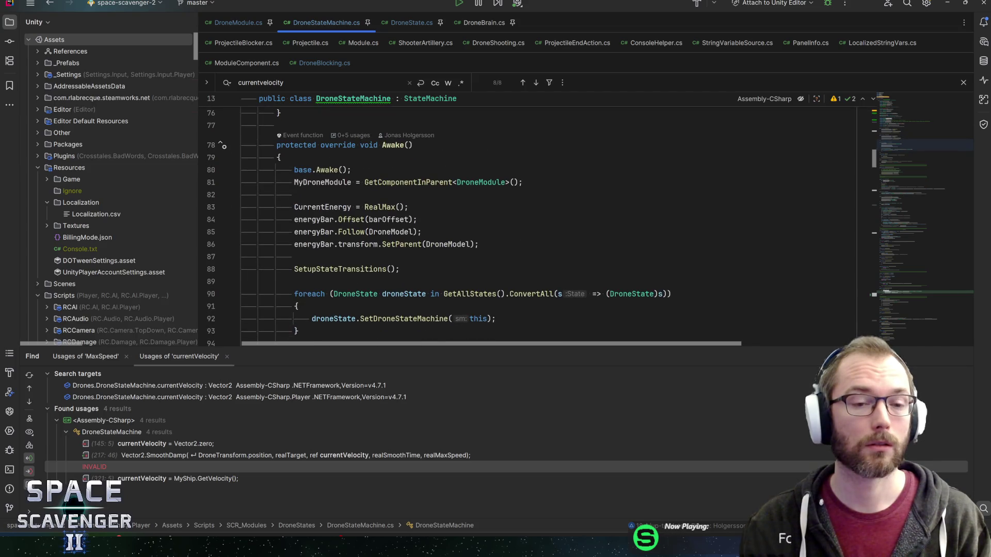
Start a DroneDockingPoint.SetParent call on a new line after the loop in Start().
left_click(320, 182)
key("End")
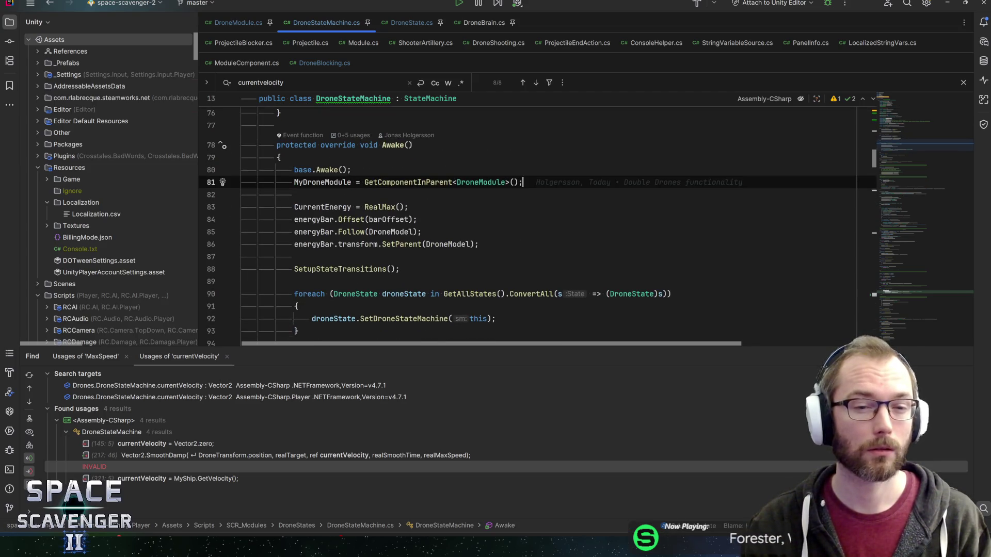
scroll(516, 217, "down", 5)
left_click(382, 264)
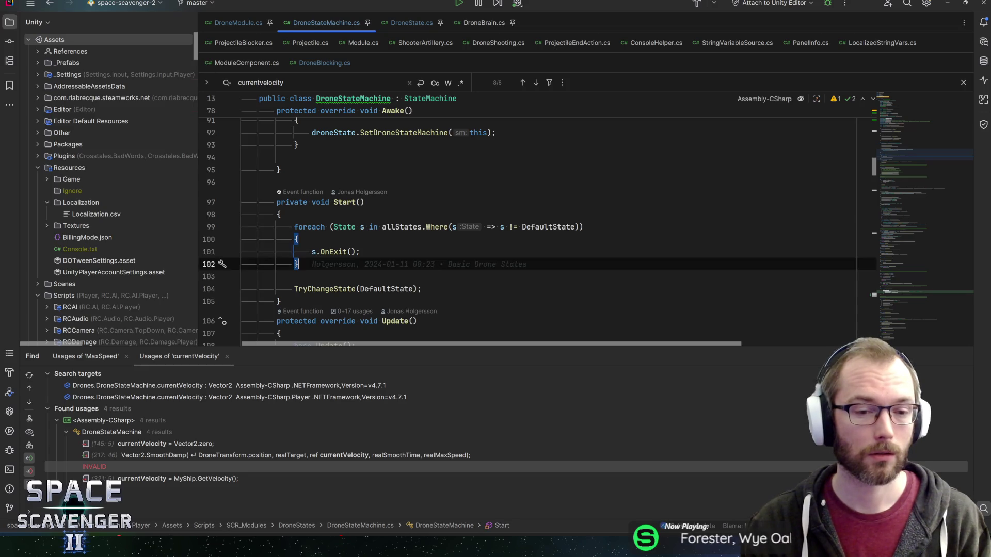
key("Return")
key("Return")
type("DroneDockingPoint.setpar")
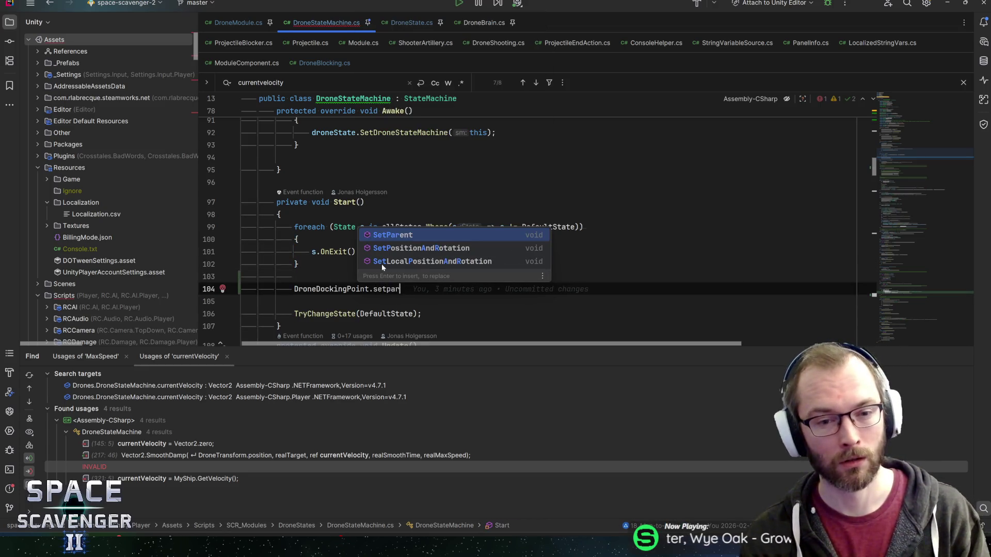
key("Return")
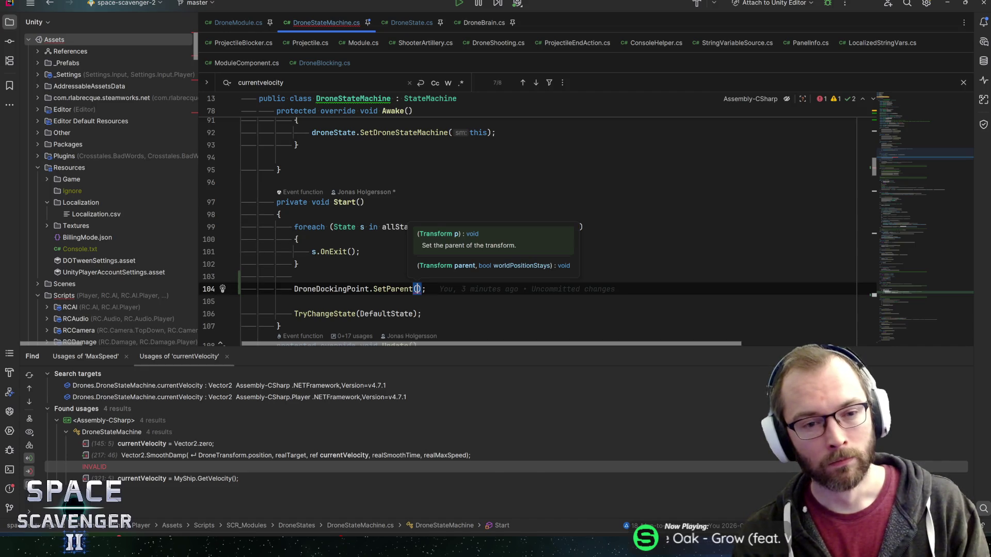
Pass MyDroneModule.myModule.Graphics.transform as the parent, save the script, and switch to Unity.
type("my")
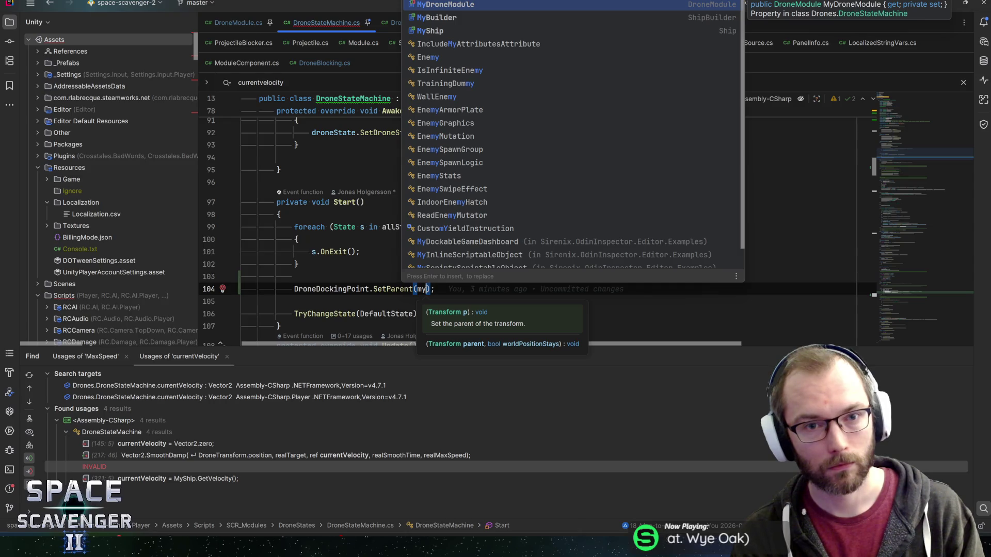
key("Return")
type(".mym")
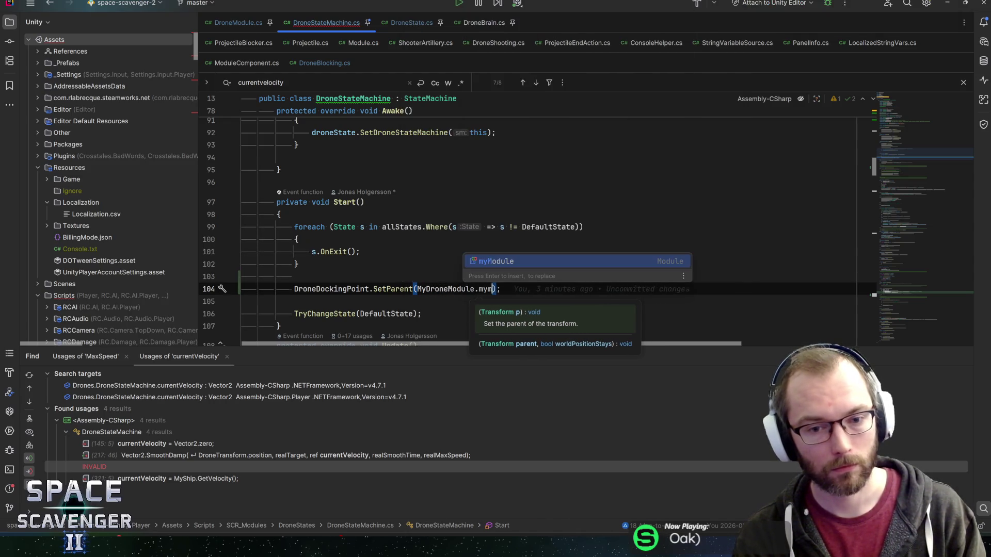
key("Return")
type(".graph")
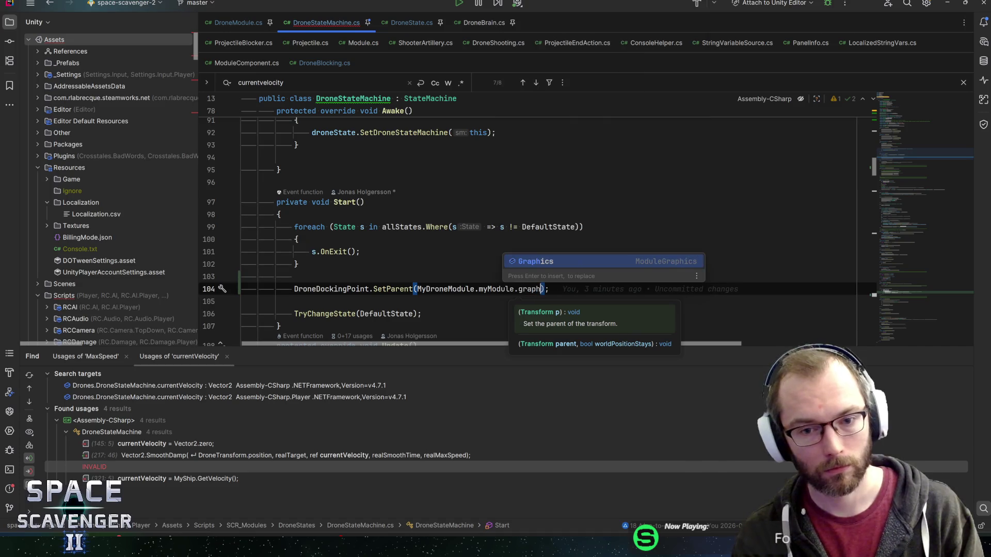
key("Return")
type(".tran")
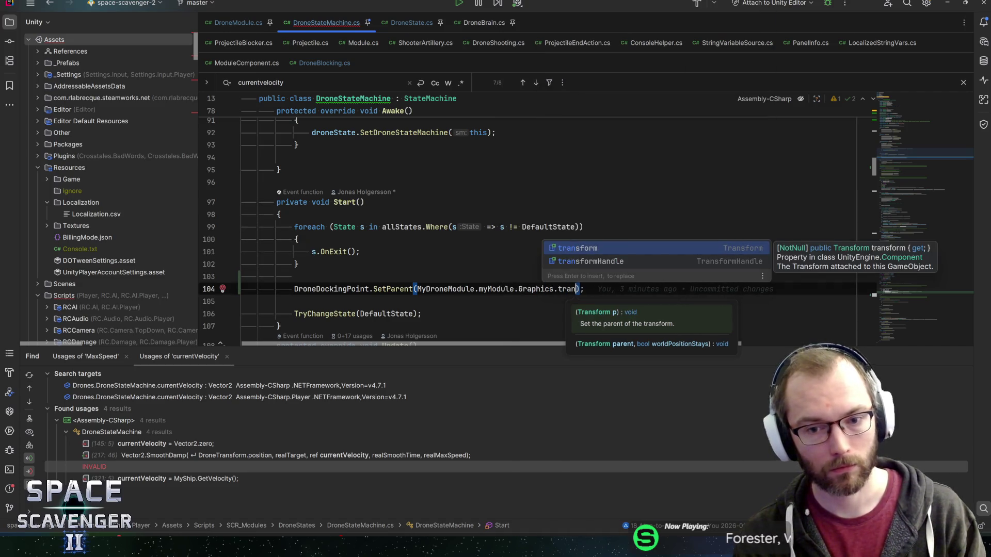
key("ctrl+space")
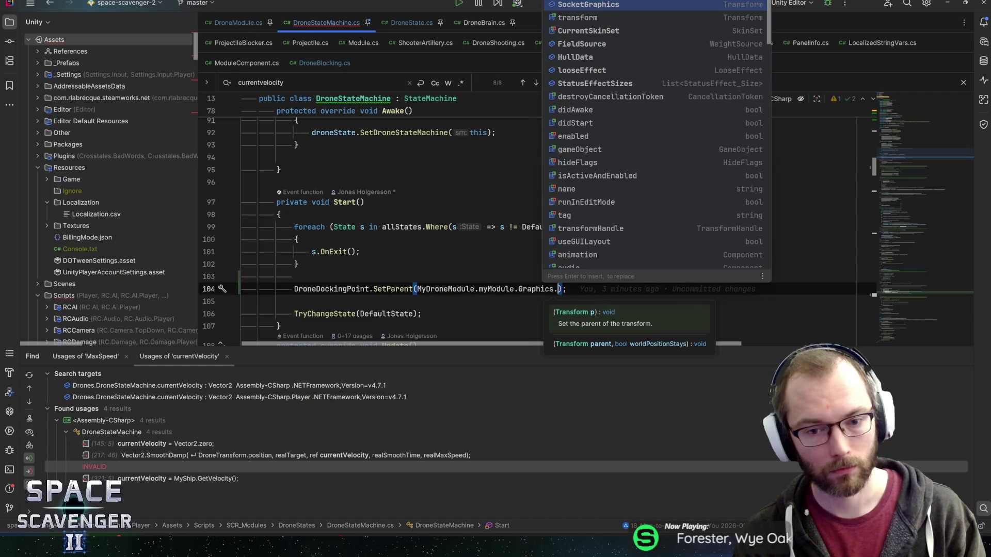
type("trans")
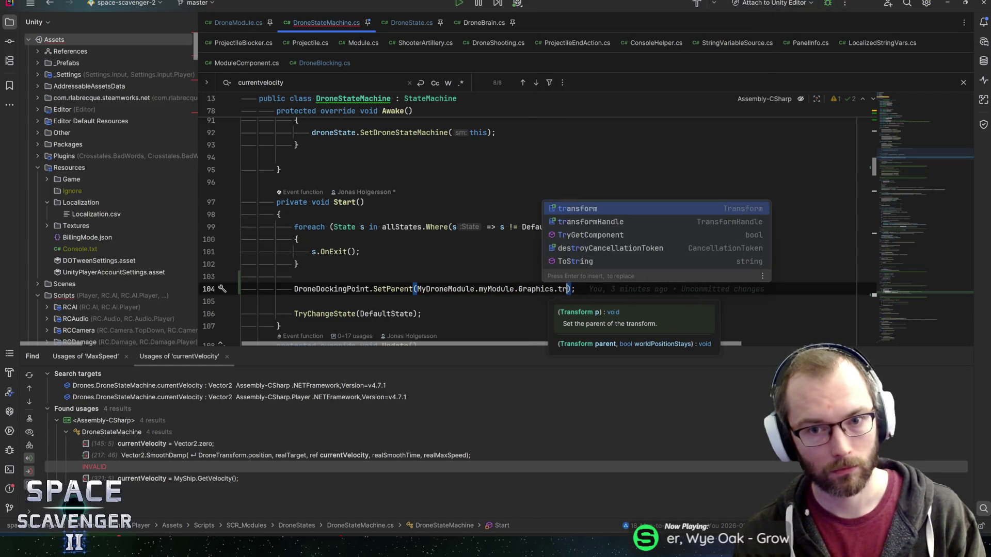
key("Return")
key("Escape")
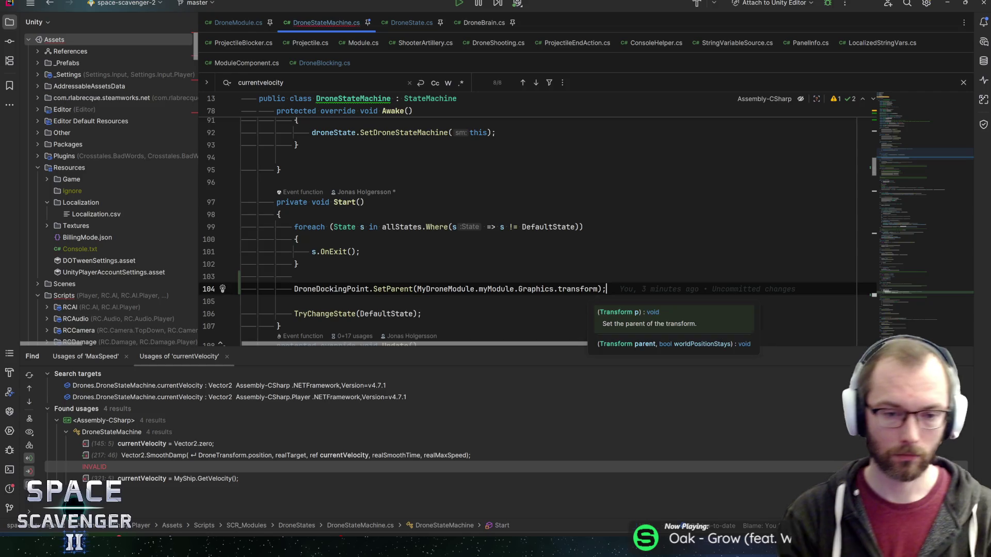
key("ctrl+s")
key("alt+Tab")
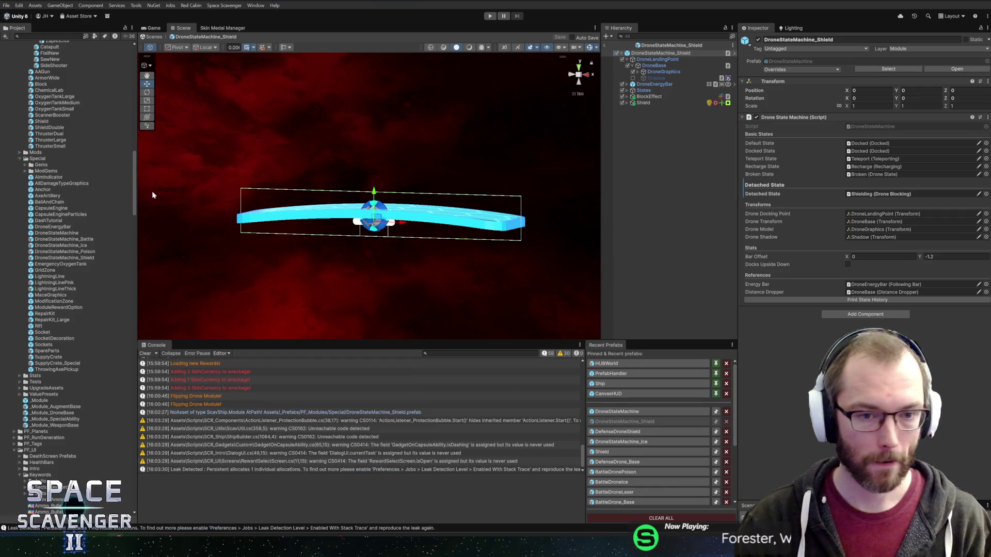
Exit DroneStateMachine_Ice prefab editing back to the scene and start Play mode.
left_click(620, 442)
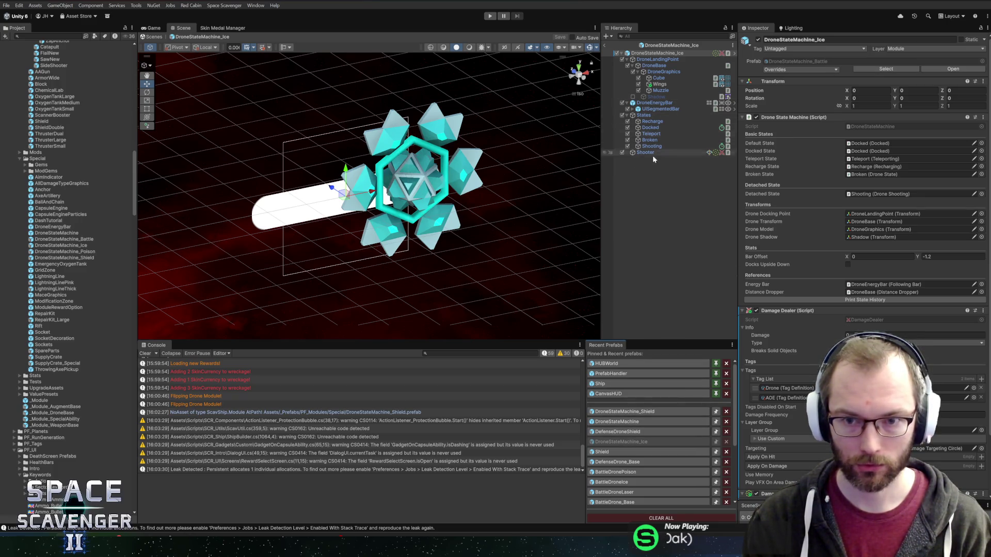
left_click(606, 43)
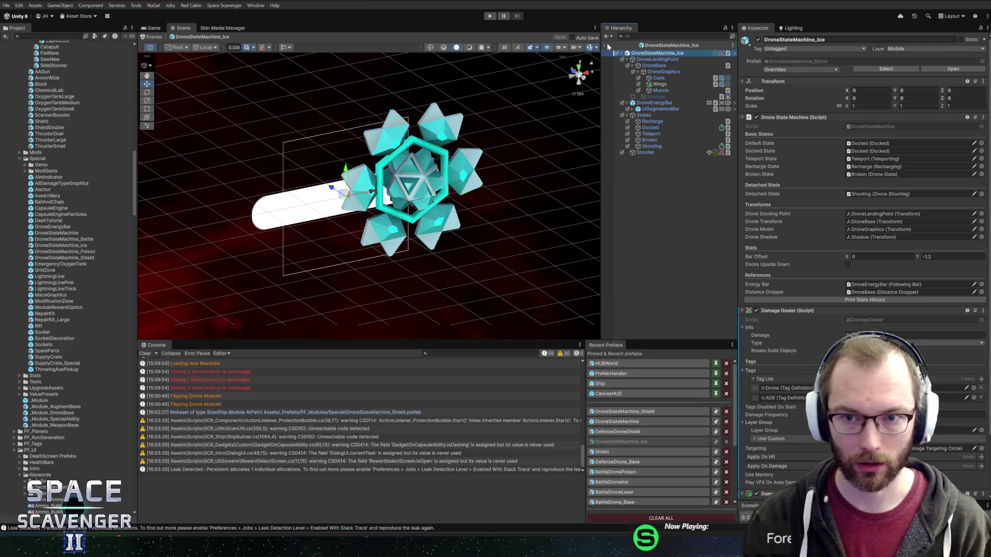
left_click(606, 45)
left_click(489, 16)
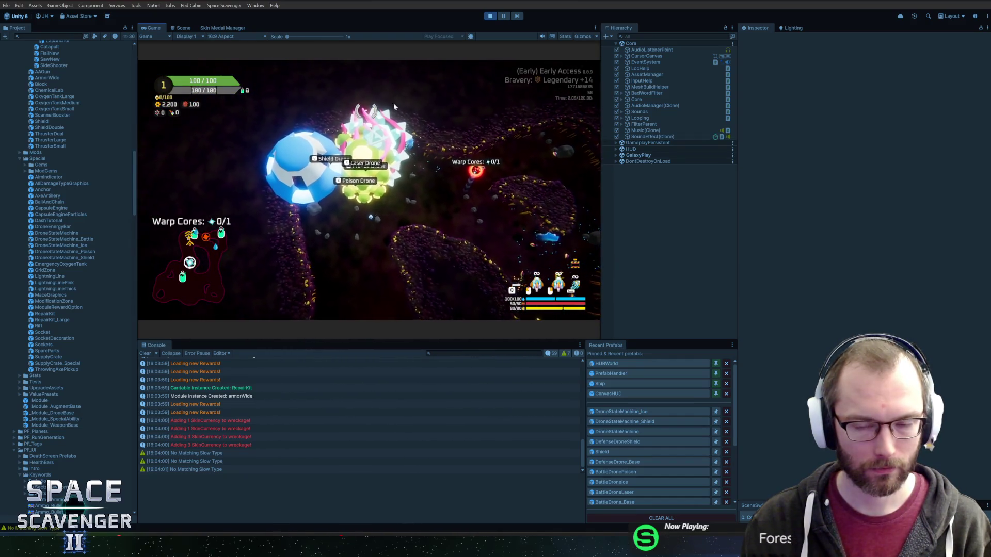
Pause the game and inspect the shield drone's DroneLandingPoint position and scale.
left_click(507, 17)
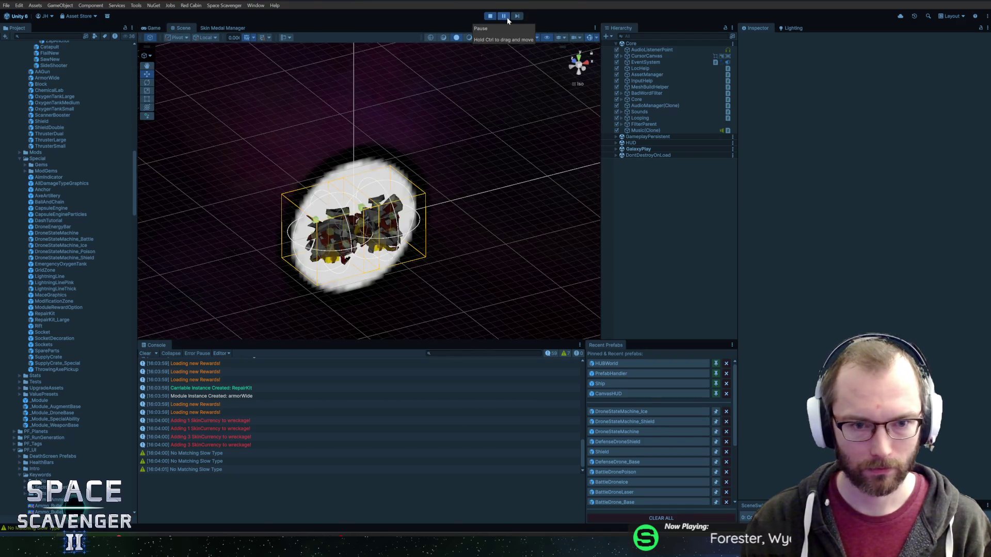
scroll(361, 138, "up", 5)
scroll(360, 138, "down", 10)
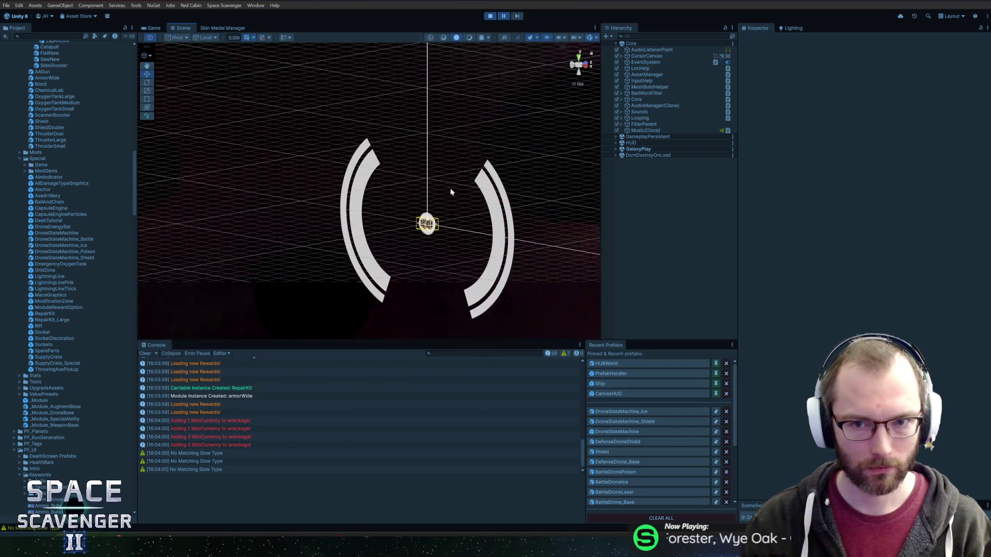
left_click(574, 72)
left_click(575, 73)
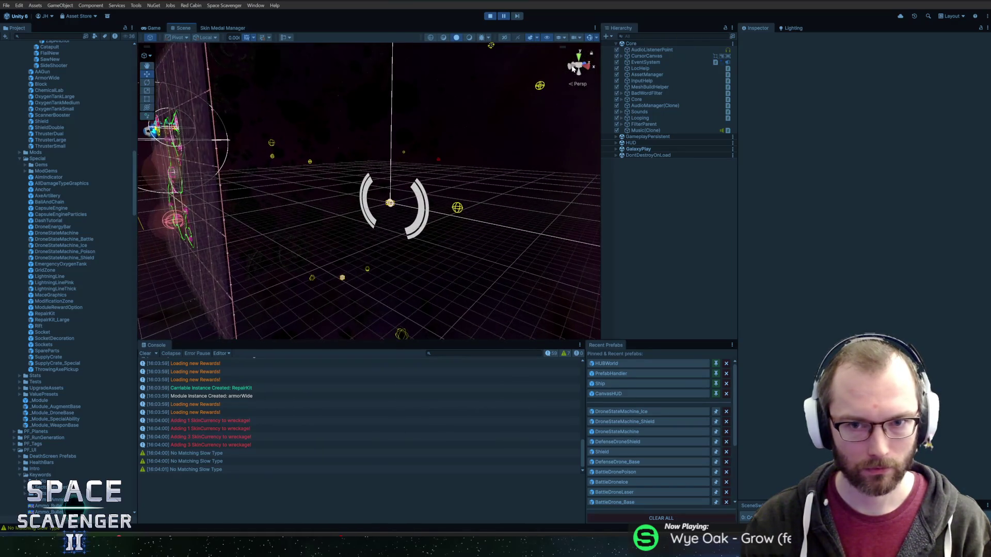
scroll(357, 150, "up", 10)
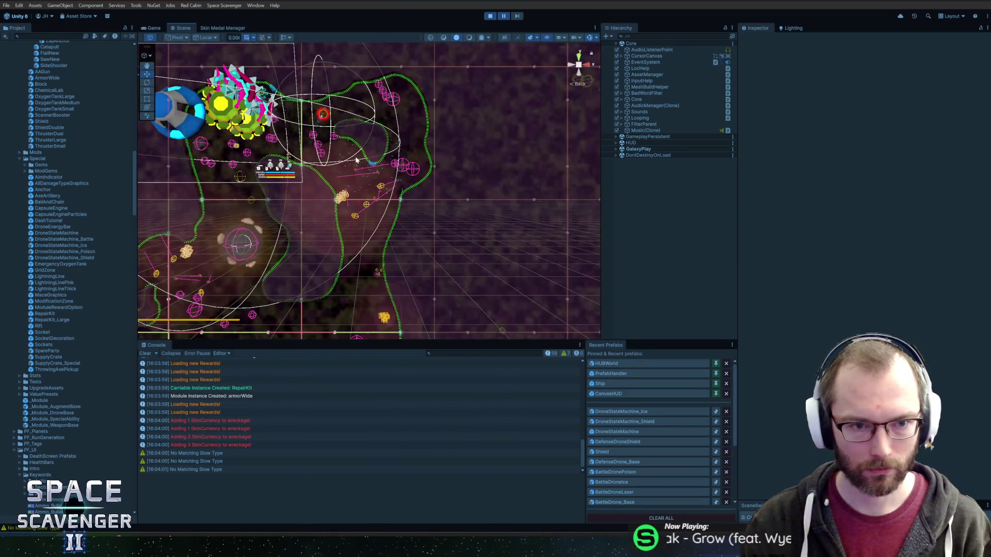
scroll(416, 165, "up", 2)
right_click(355, 149)
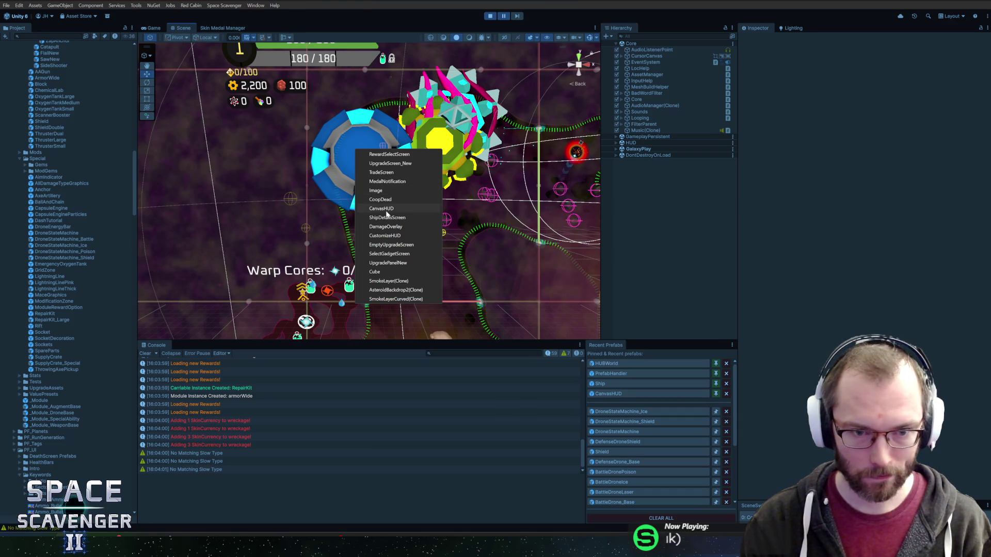
left_click(390, 272)
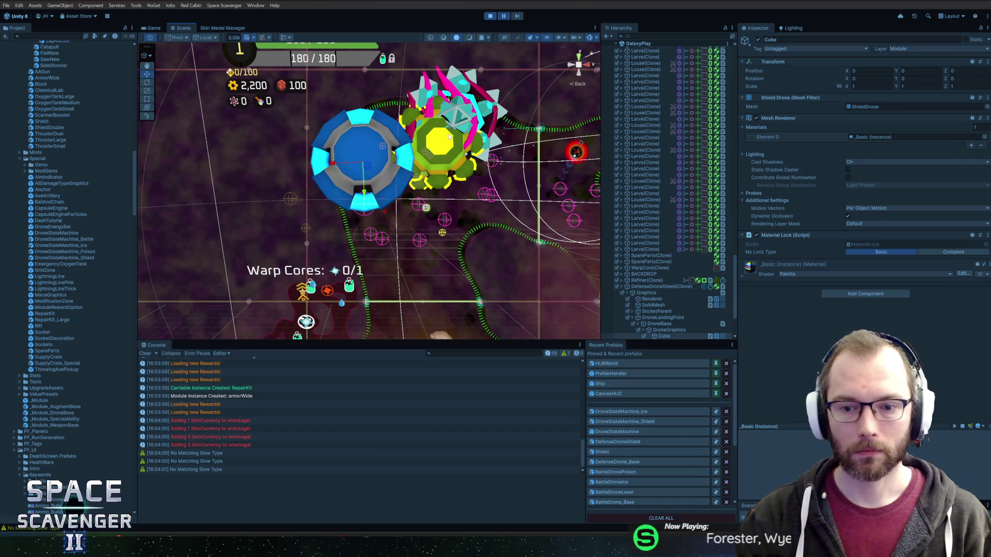
scroll(436, 193, "up", 3)
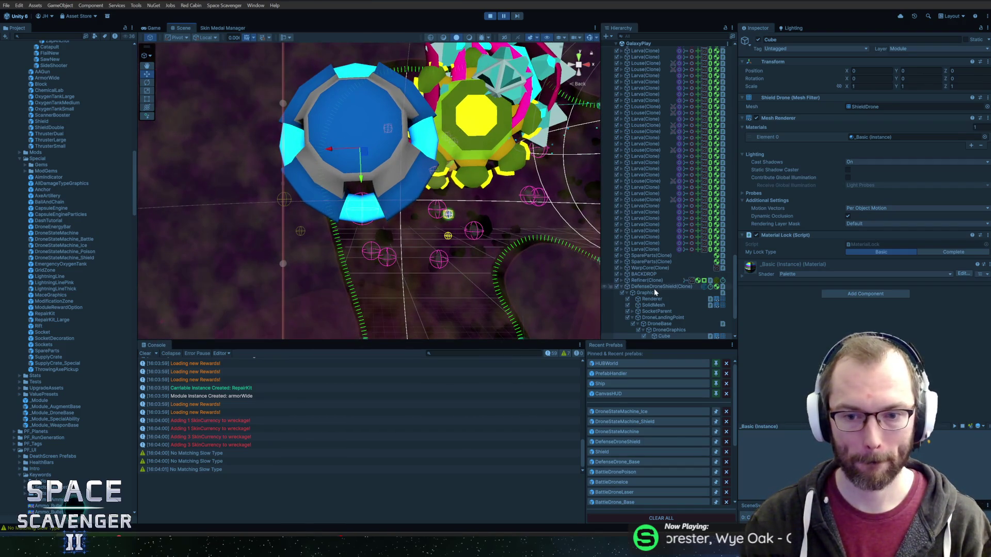
left_click(654, 292)
left_click(654, 288)
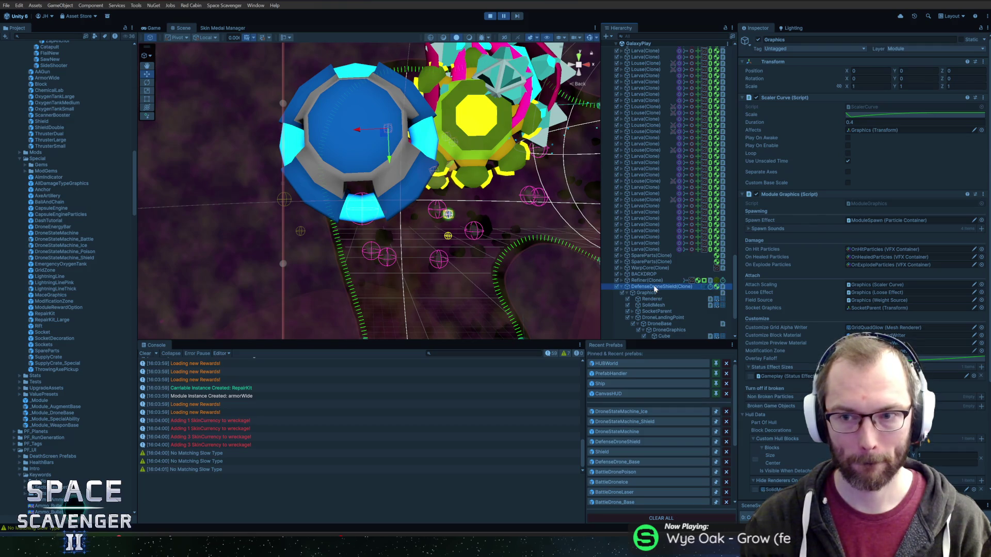
left_click(651, 292)
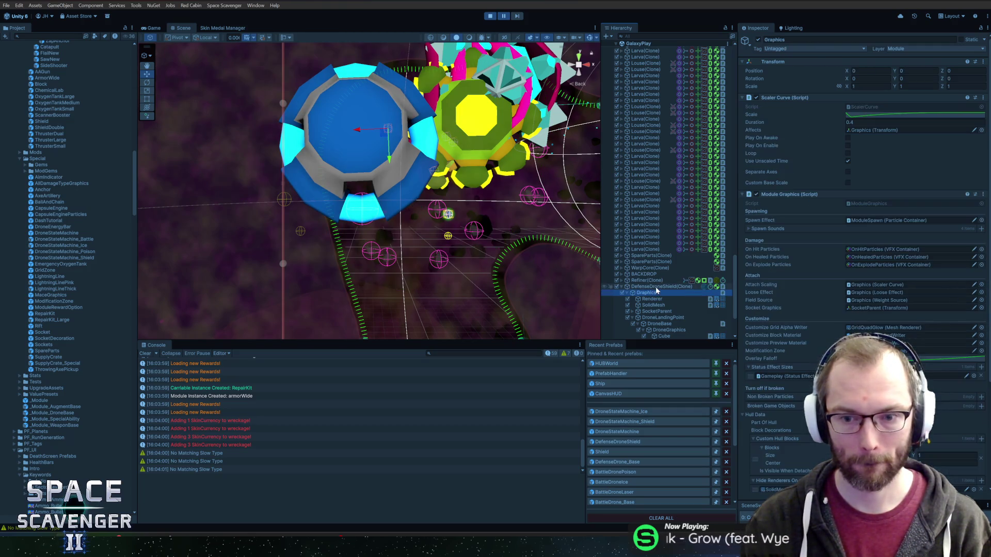
scroll(655, 288, "down", 2)
left_click(663, 272)
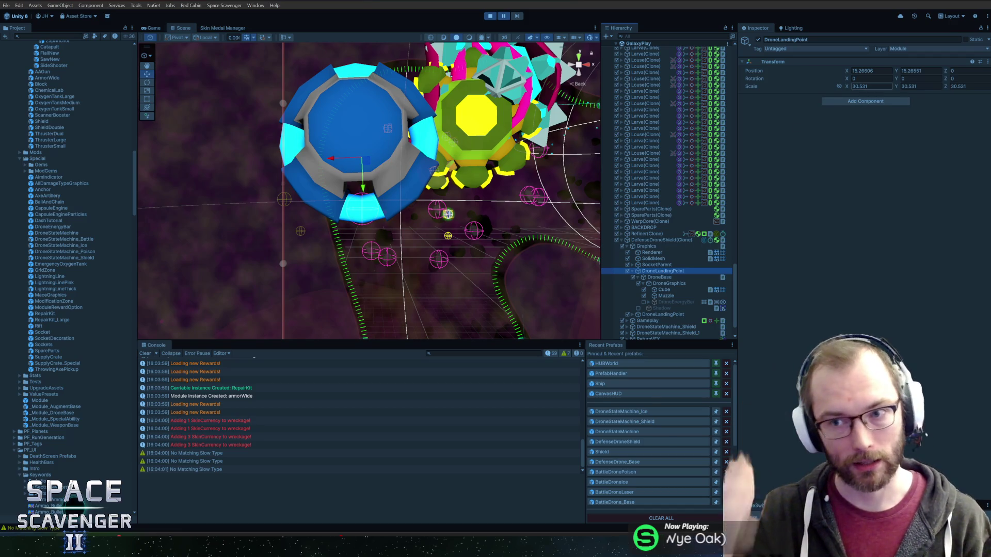
Stop the test, reopen the DroneStateMachine_Ice prefab, and switch to Rider.
left_click(490, 16)
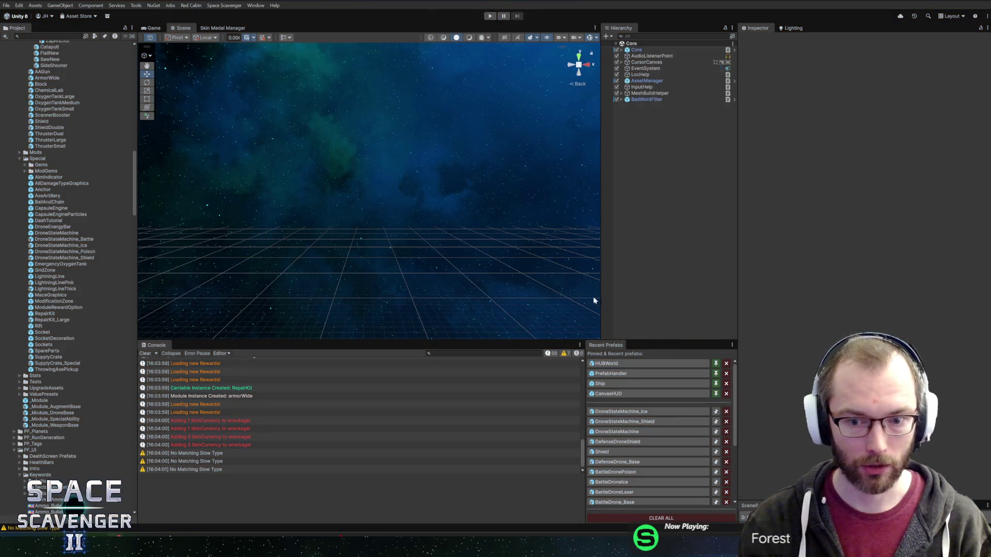
left_click(621, 412)
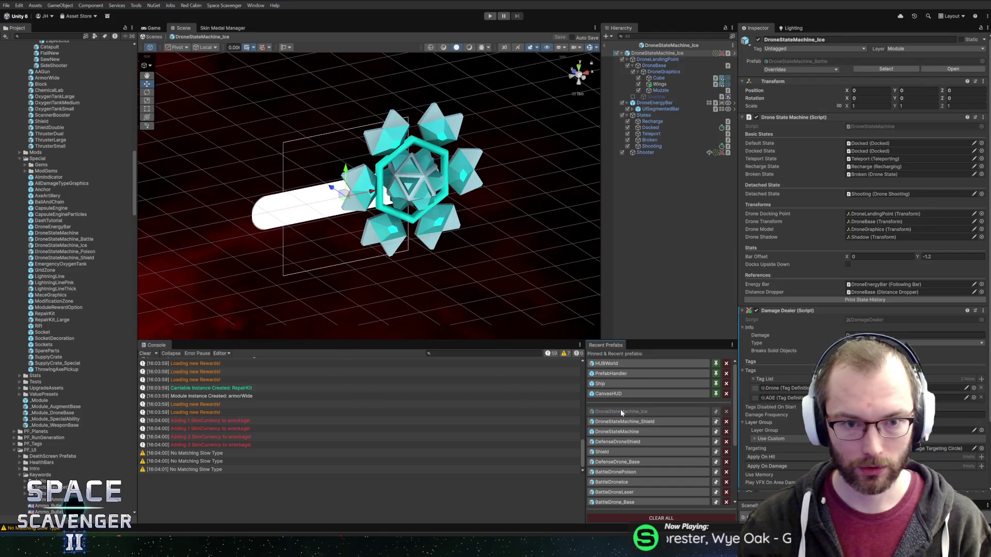
key("alt+Tab")
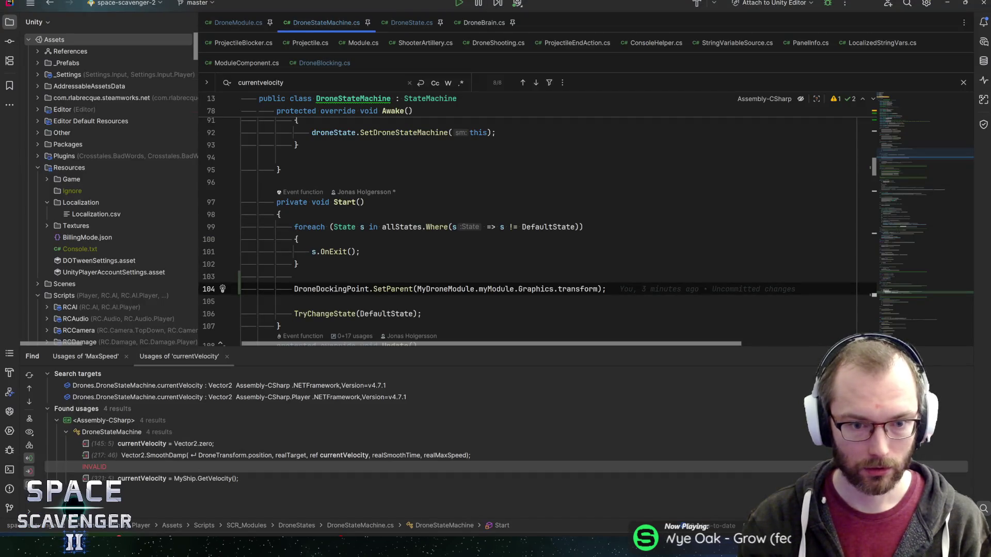
Try a false second argument on SetParent, check its declaration, then back it out.
left_click(599, 289)
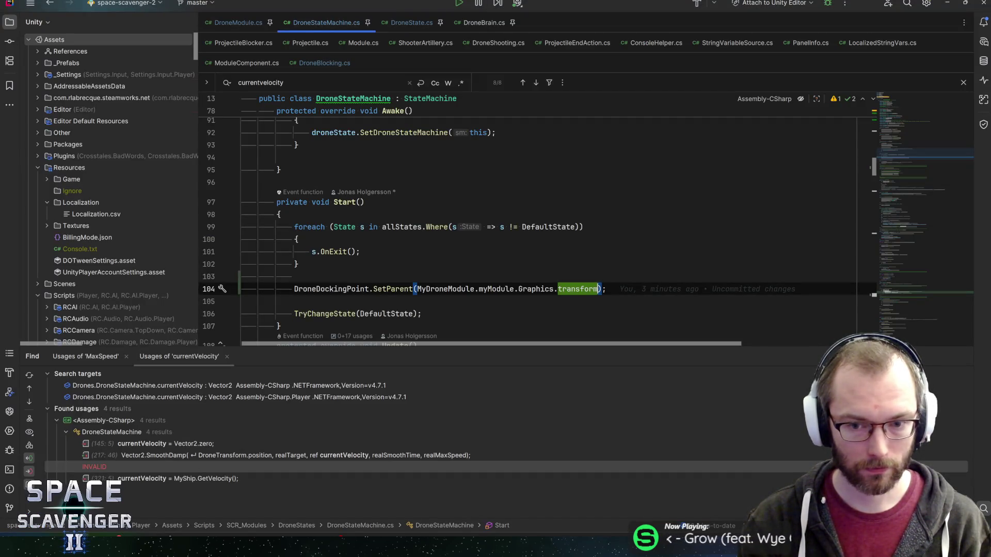
type(", false")
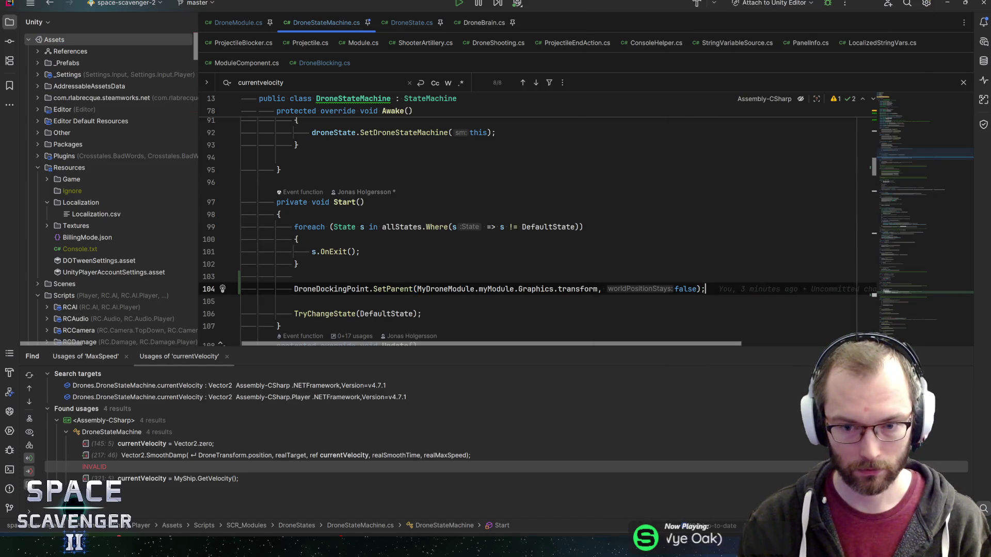
key("ctrl+b")
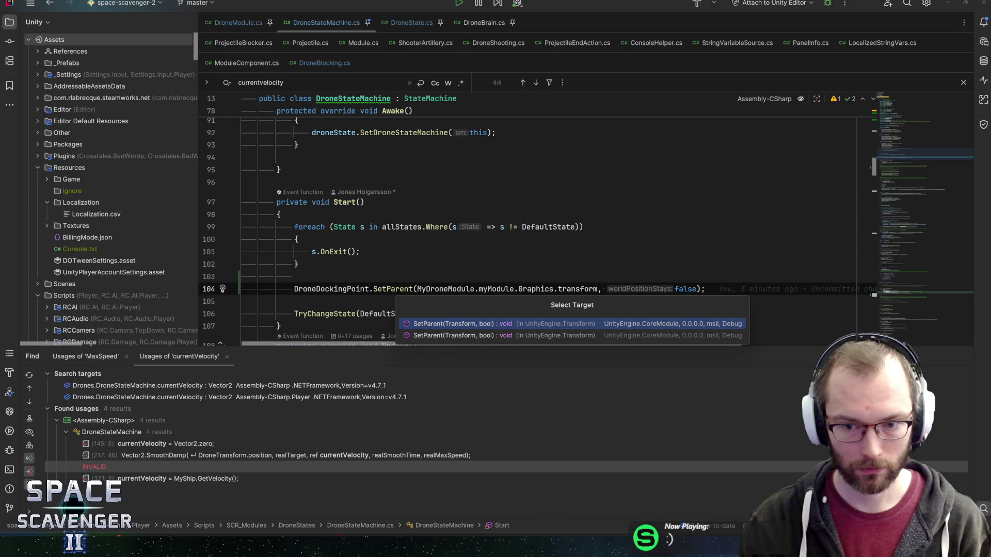
left_click(679, 289)
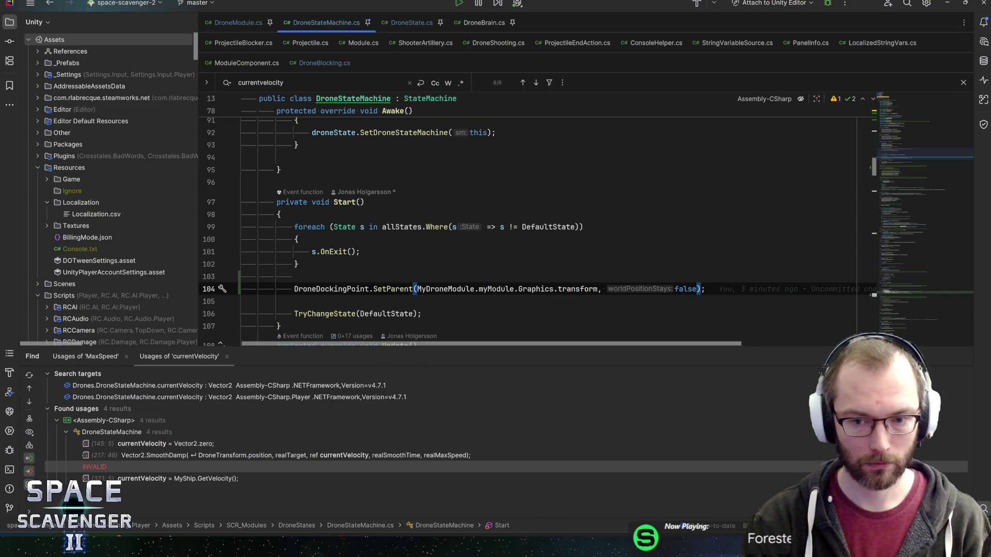
key("BackSpace")
key("BackSpace")
key("BackSpace")
key("End")
Add 'DroneDockingPoint.localScale = Vector3.one;' below the SetParent line.
key("Return")
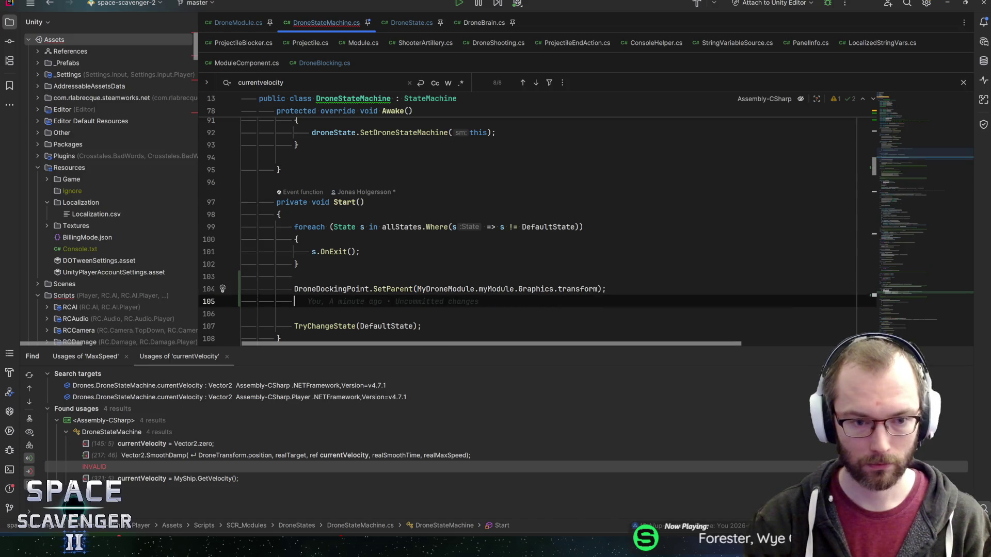
type("Dronedocking")
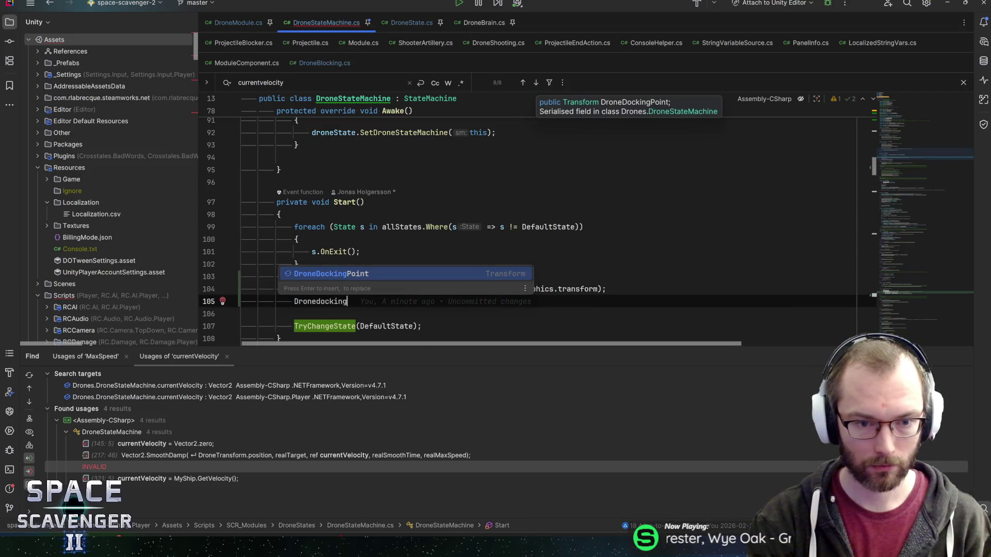
key("Return")
type(".l")
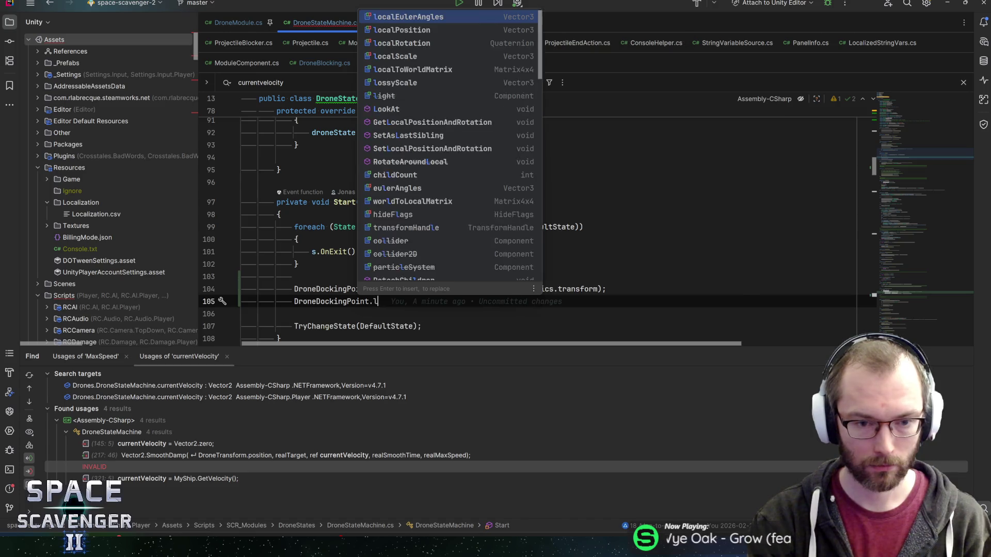
type("ocalS")
key("Return")
type("= ve")
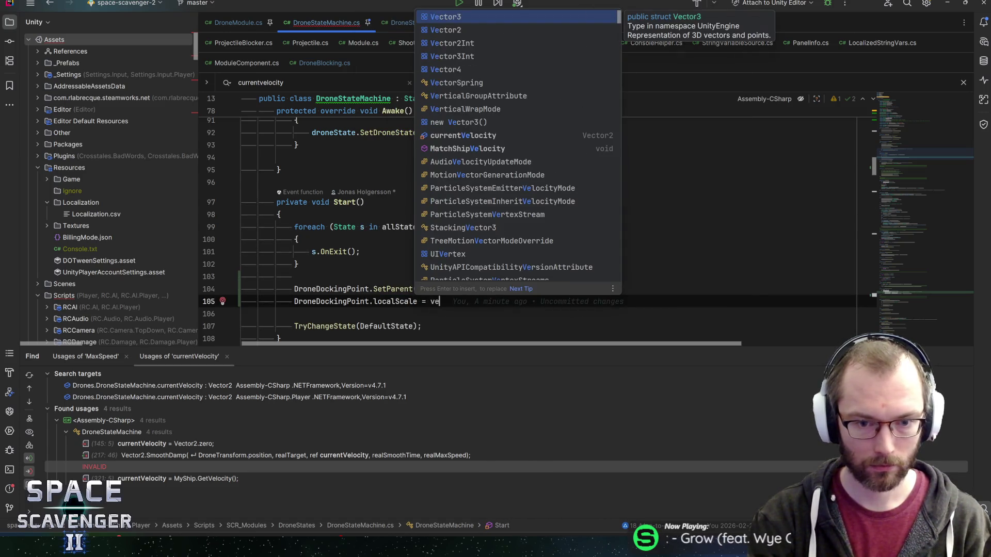
key("Return")
type(".one;")
key("Return")
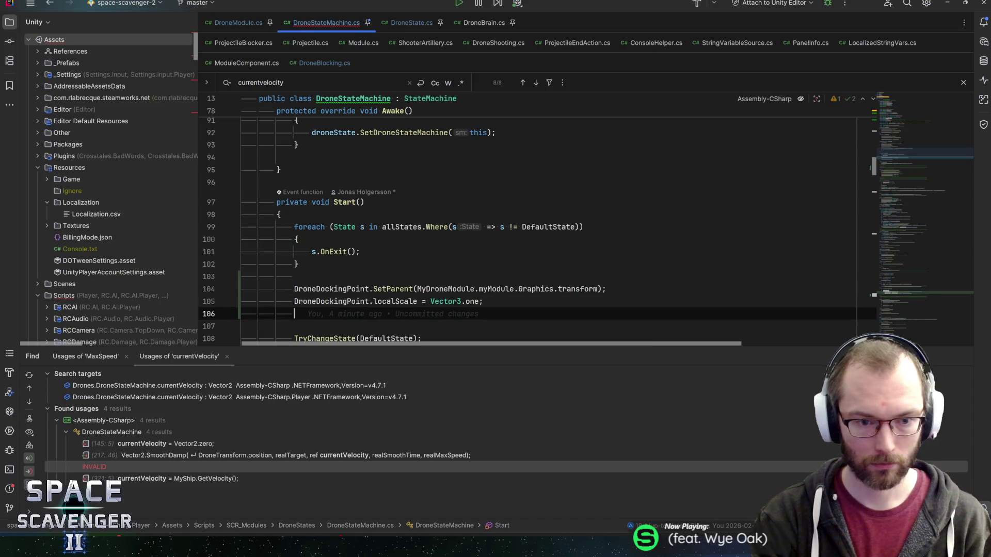
Add 'DroneDockingPoint.localPosition = Vector3.zero;' and return to Unity.
type("Dronedock")
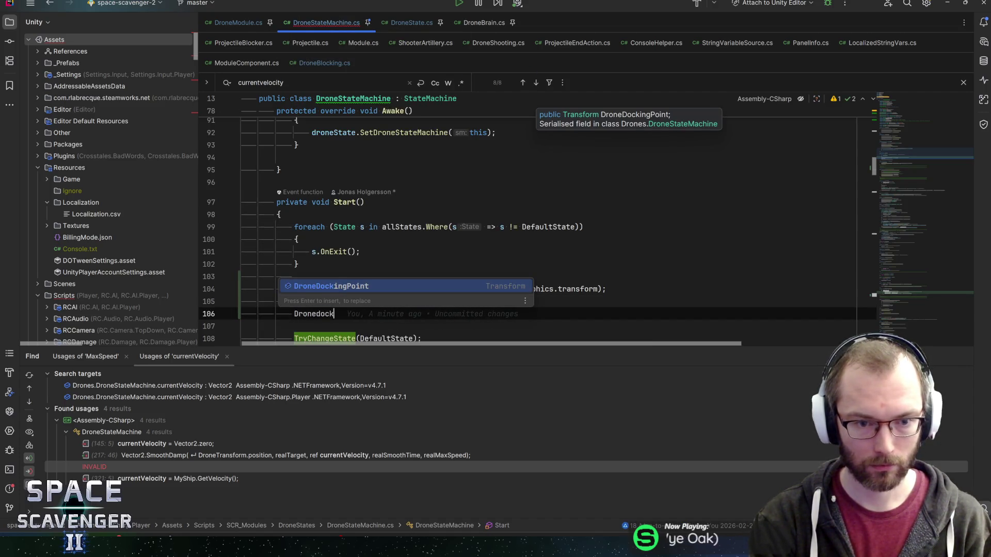
key("Return")
type(".localpos")
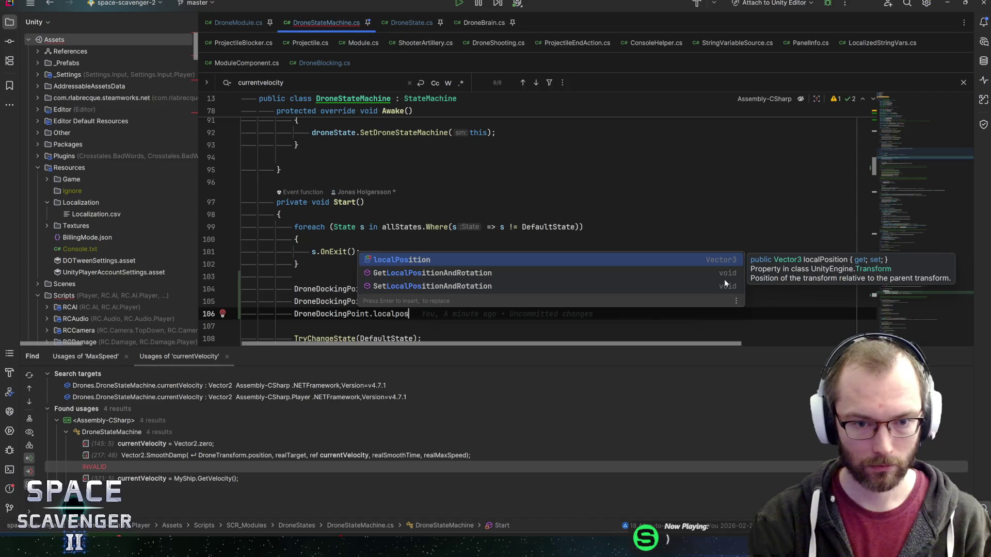
key("Return")
type("= v3z")
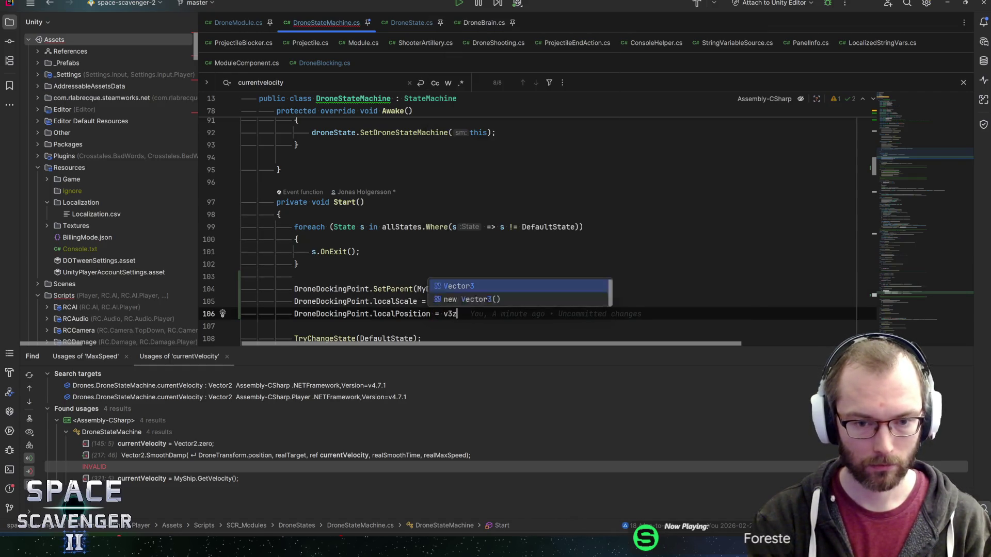
key("Return")
type(";")
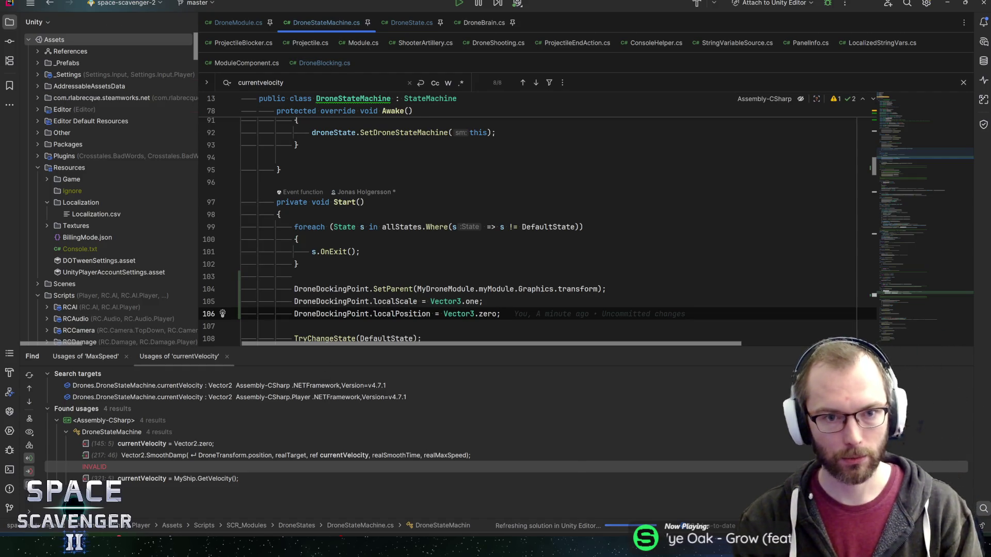
key("alt+Tab")
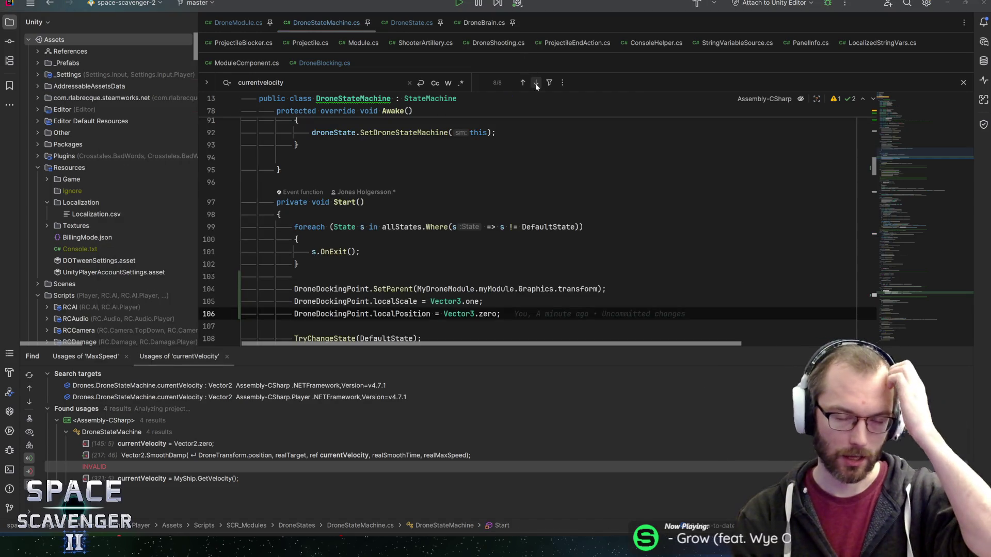
key("alt+Tab")
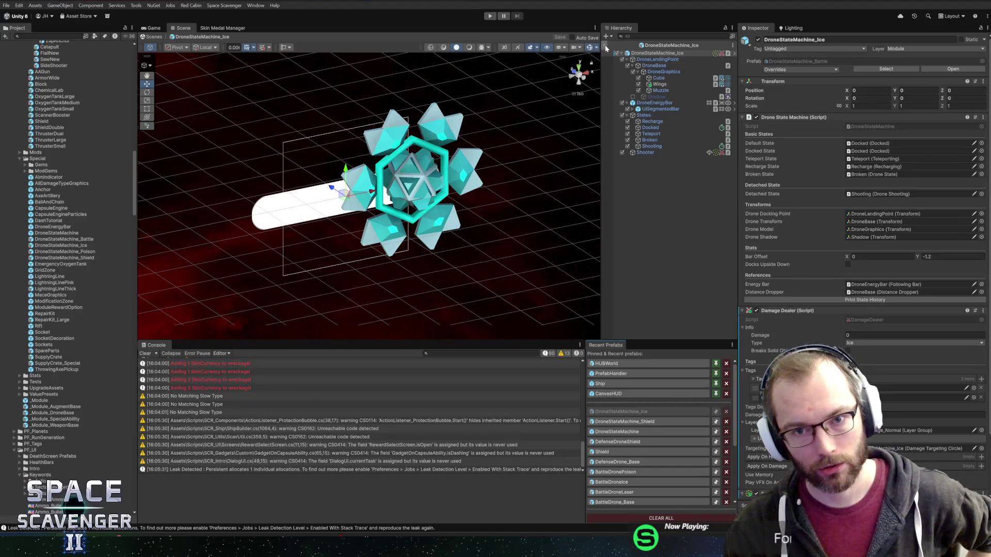
Exit the prefab, play-test in a maximized Game view, view the F upgrade screen, then stop.
left_click(606, 45)
left_click(489, 17)
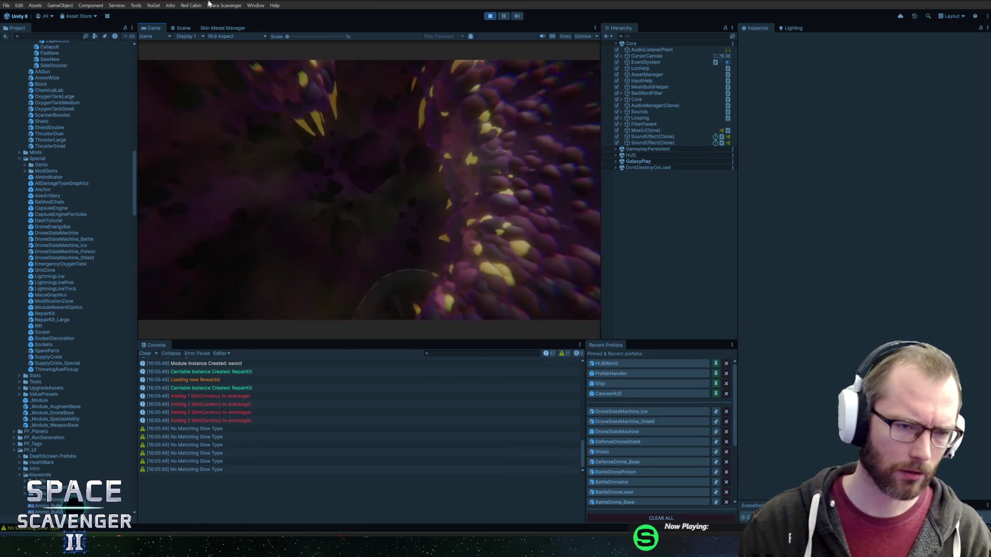
double_click(165, 28)
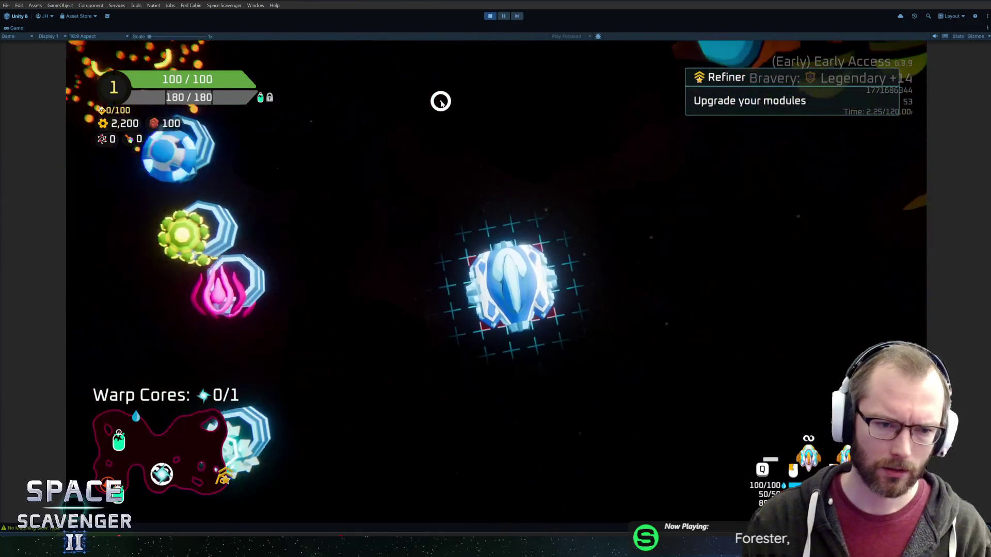
key("f")
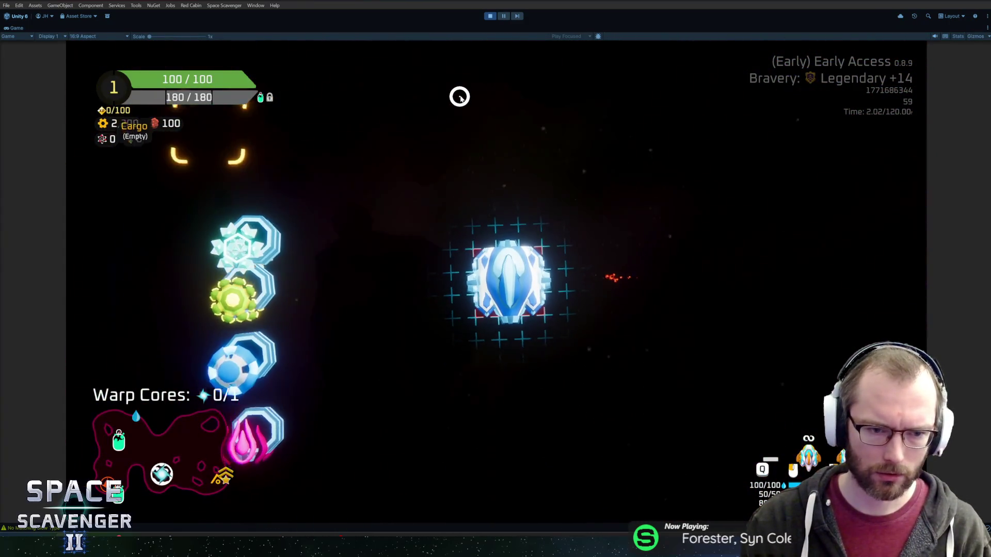
mouse_move(238, 228)
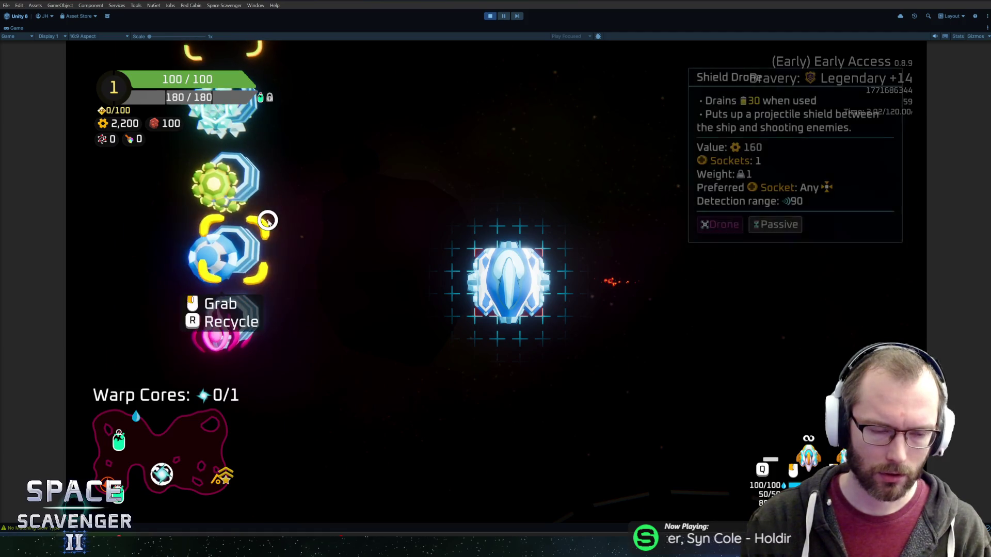
left_click(493, 17)
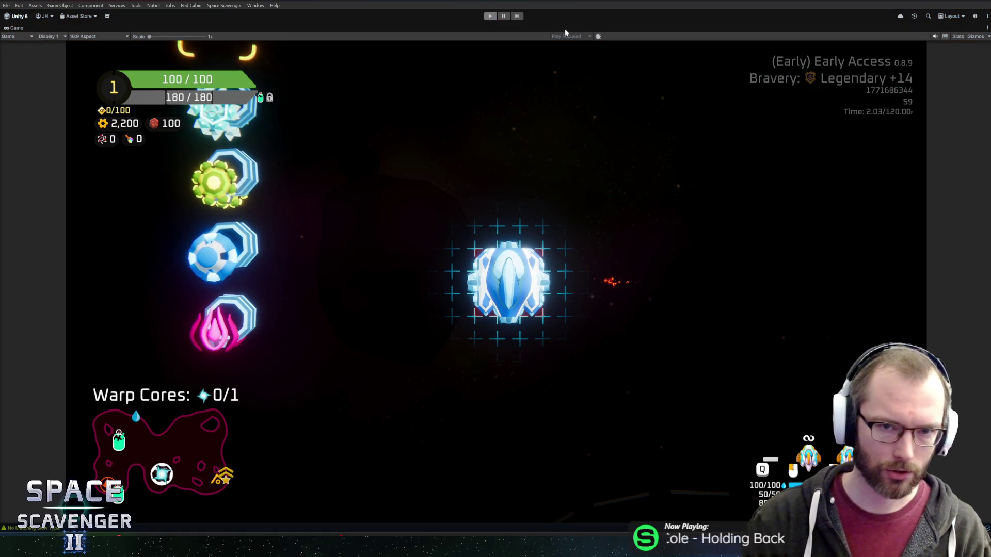
key("alt+Tab")
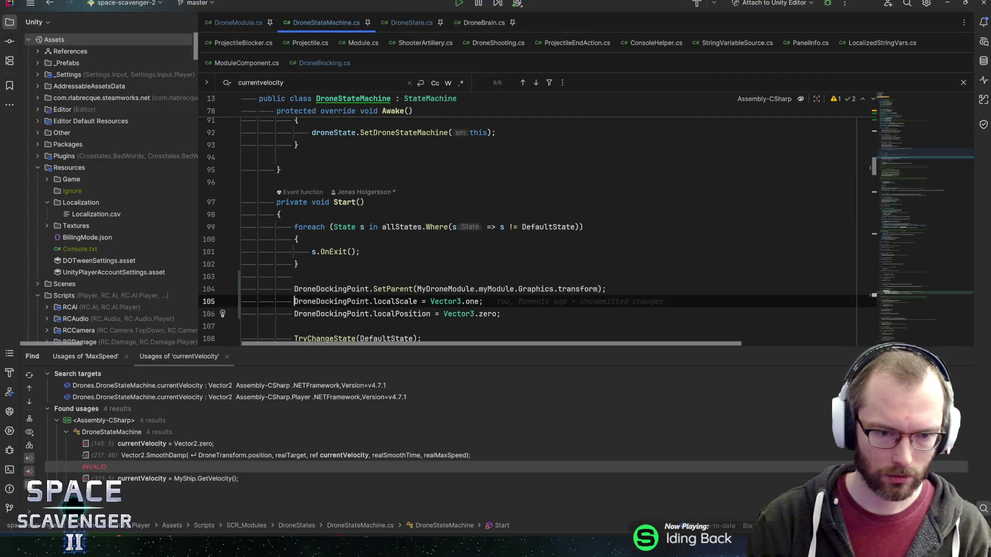
Comment out the localPosition = Vector3.zero line, let Unity recompile, and start Play.
key("ctrl+slash")
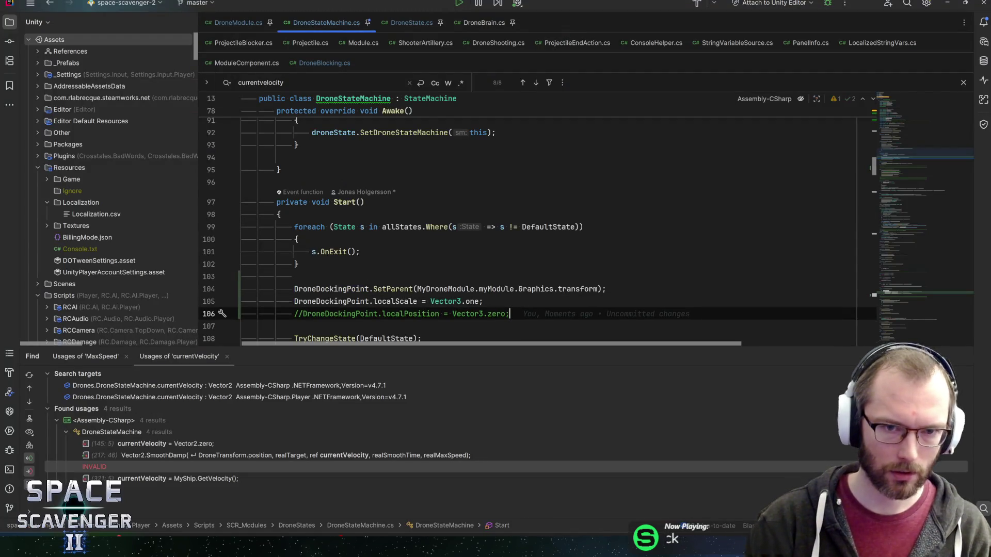
key("alt+Tab")
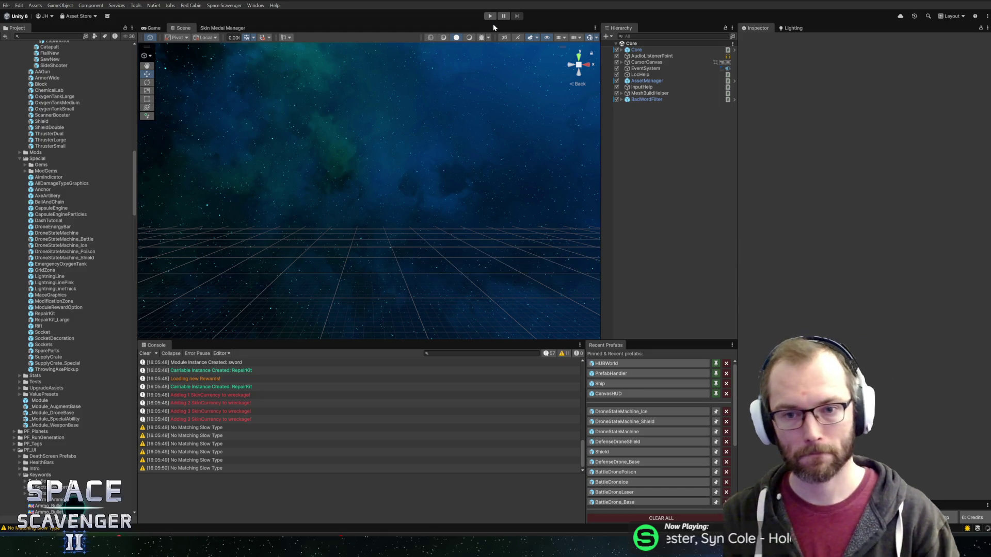
left_click(491, 17)
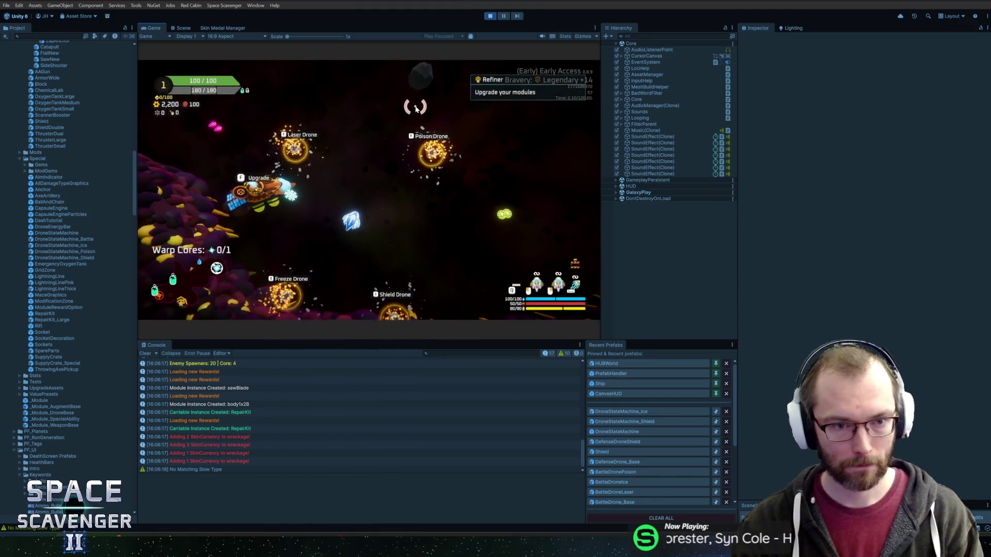
Stop the play test with Ctrl+P and switch back to Rider.
key("ctrl+p")
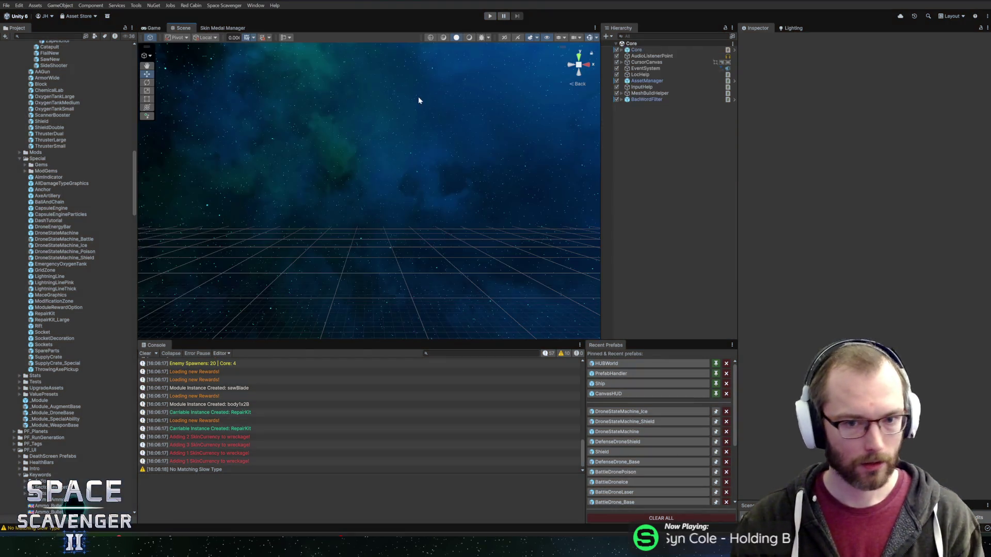
key("alt+Tab")
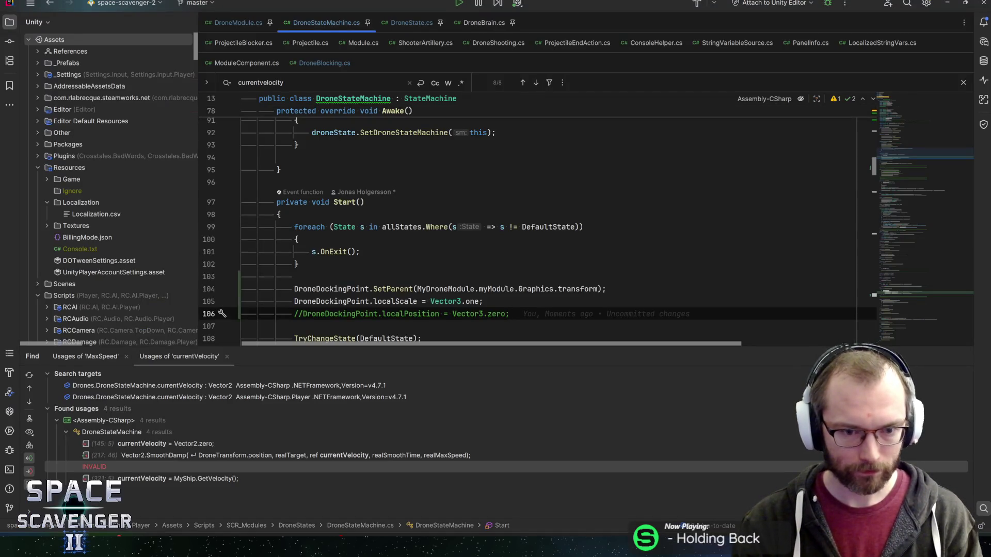
Add 'Vector3 lPos = DroneDockingPoint.localPosition;' above the SetParent line.
left_click(529, 275)
key("Return")
type("V")
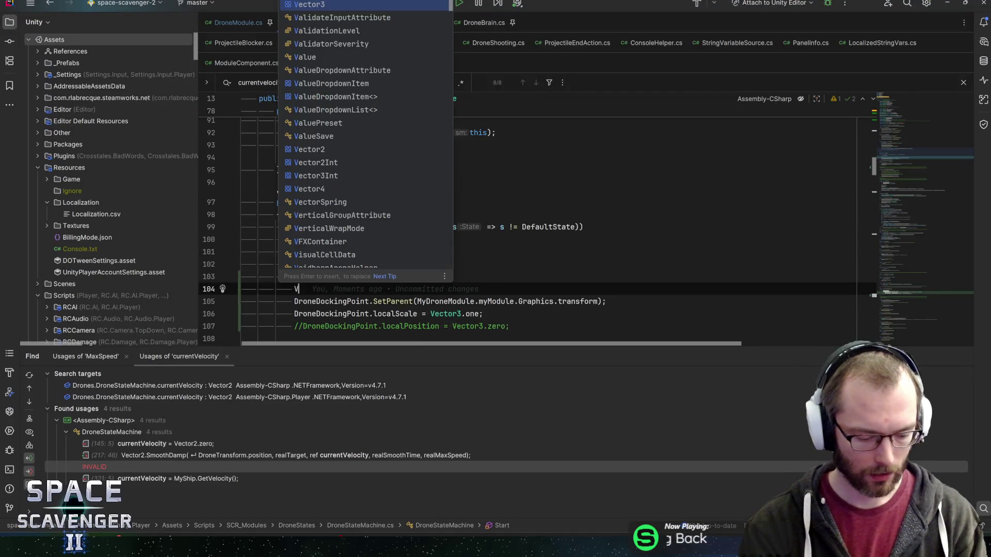
type("ector3 ")
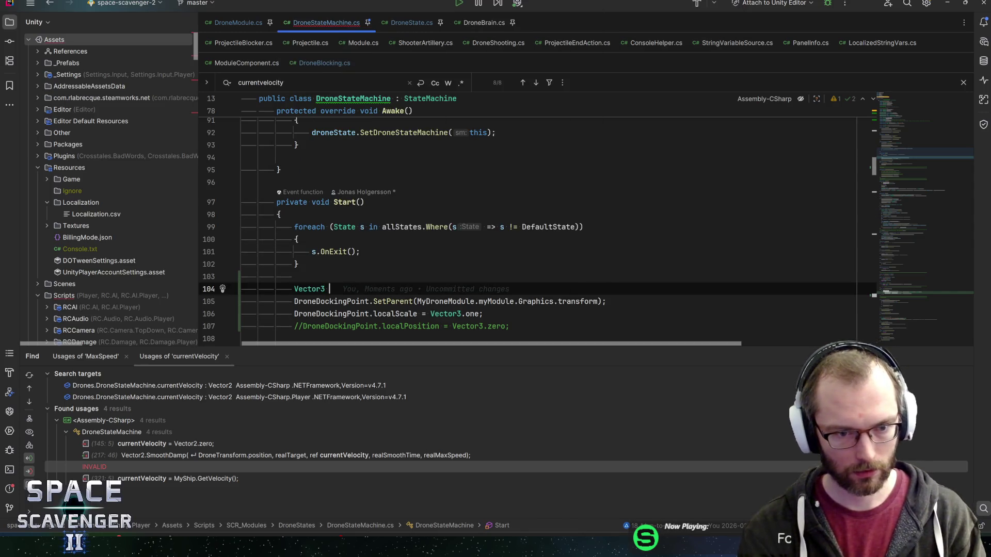
type("lPos = Droned")
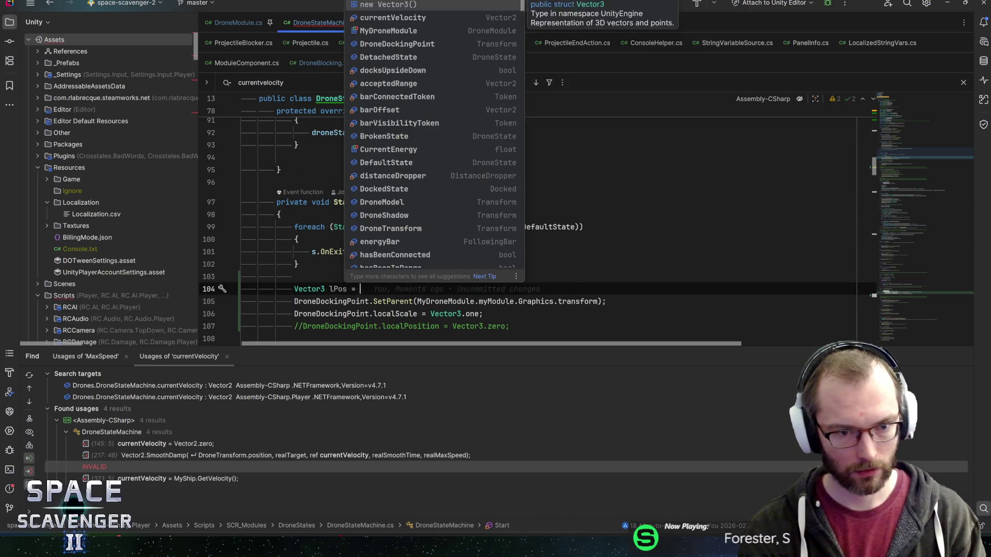
key("Return")
type("= l")
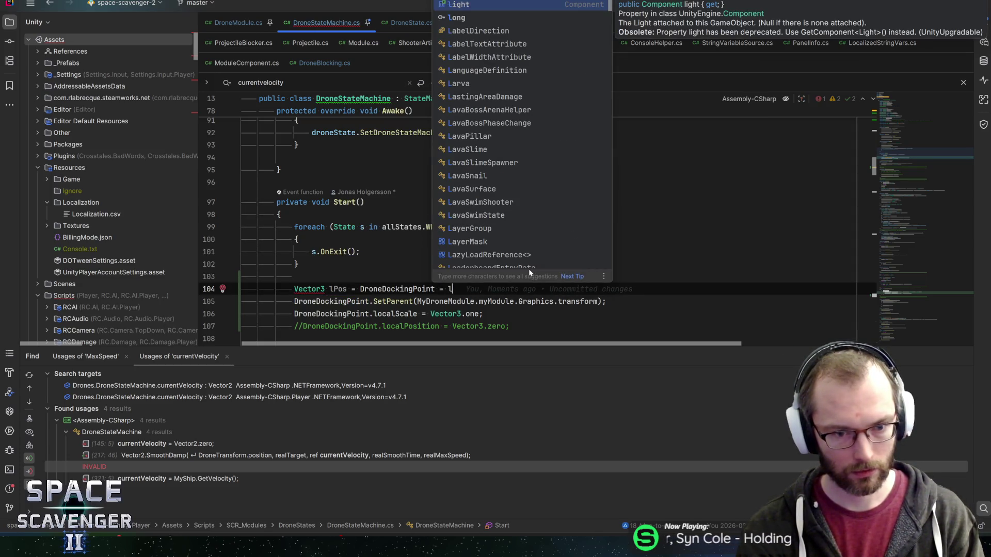
key("BackSpace")
key("BackSpace")
key("BackSpace")
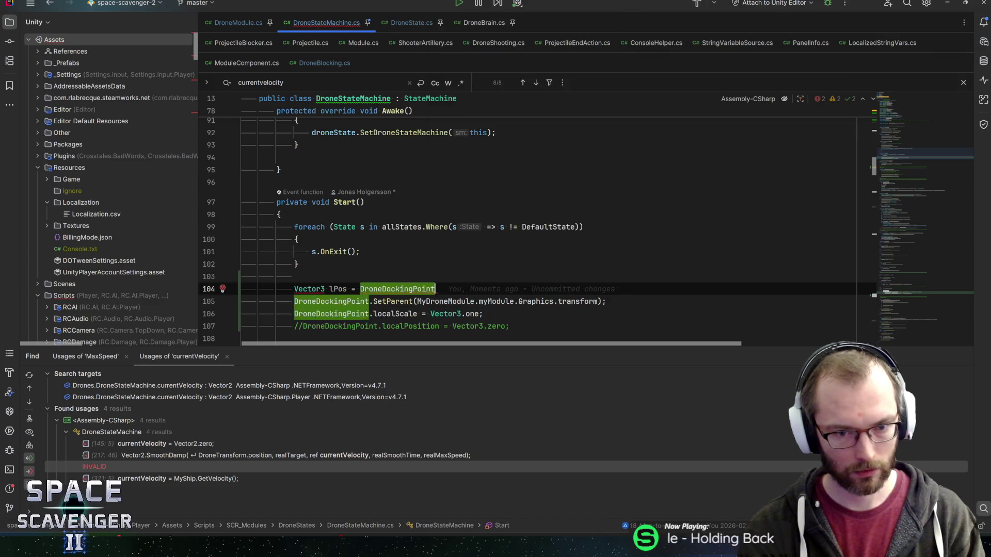
type(".localpos")
key("Return")
type(";")
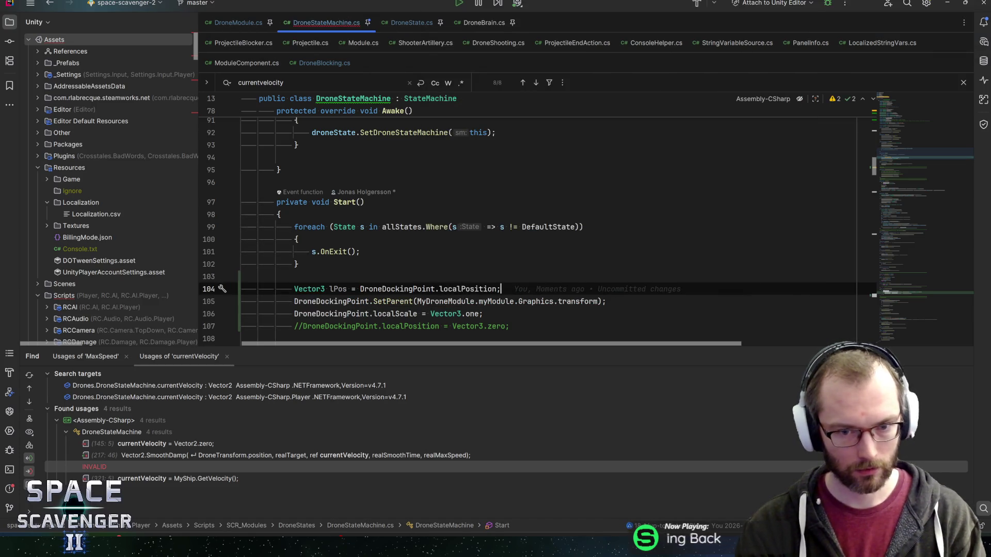
Uncomment the localPosition line, assign lPos instead of Vector3.zero, and return to Unity.
left_click(479, 314)
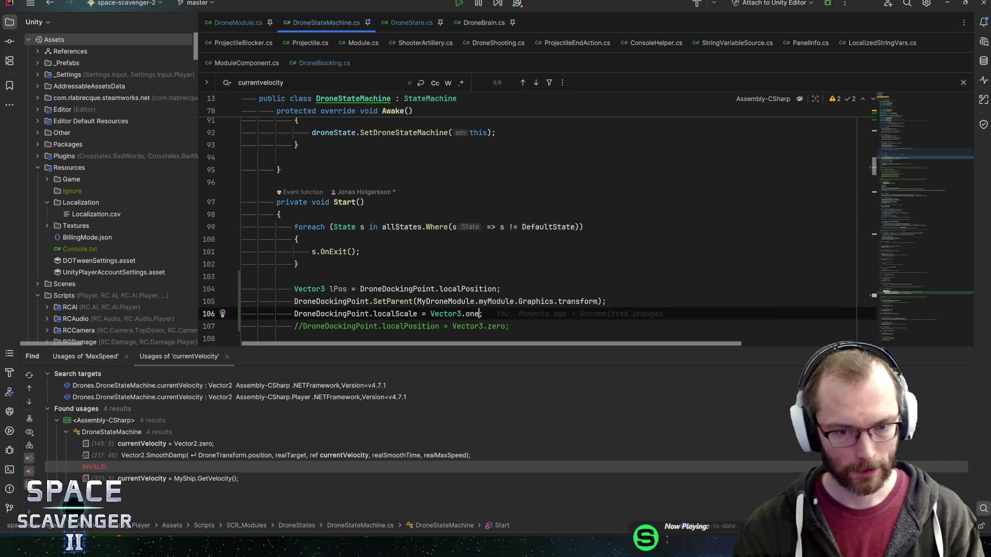
left_click(294, 326)
key("ctrl+w")
key("ctrl+w")
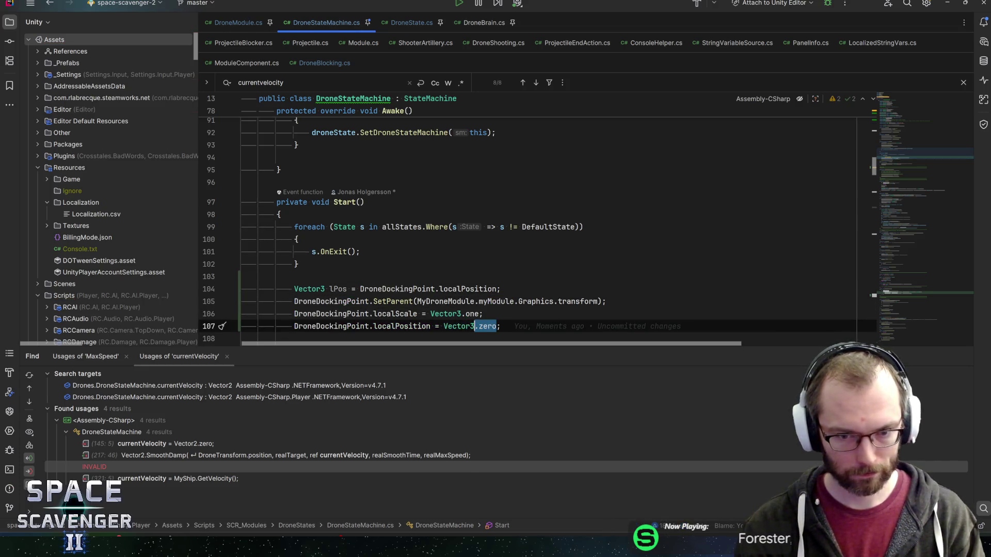
type("lpos")
key("Return")
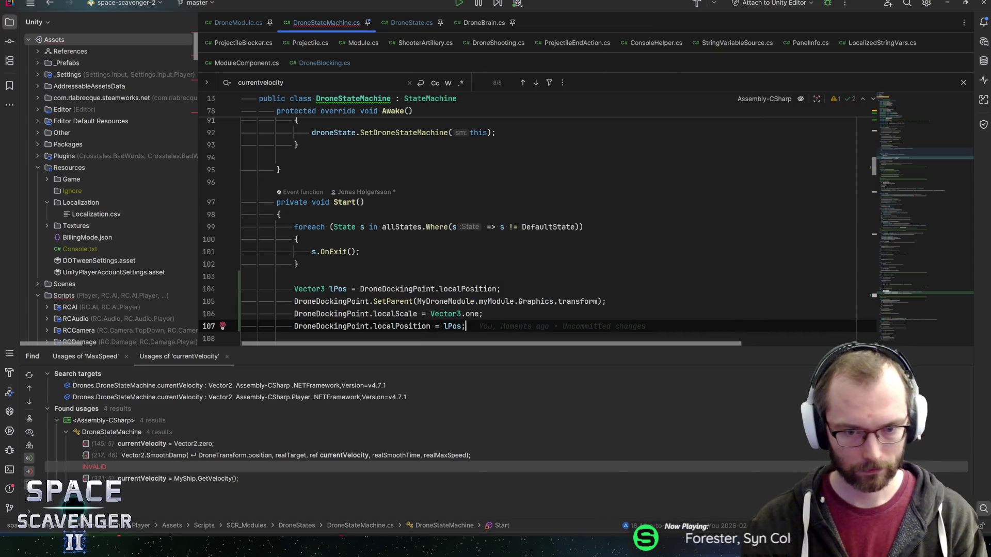
key("shift")
key("shift")
key("Escape")
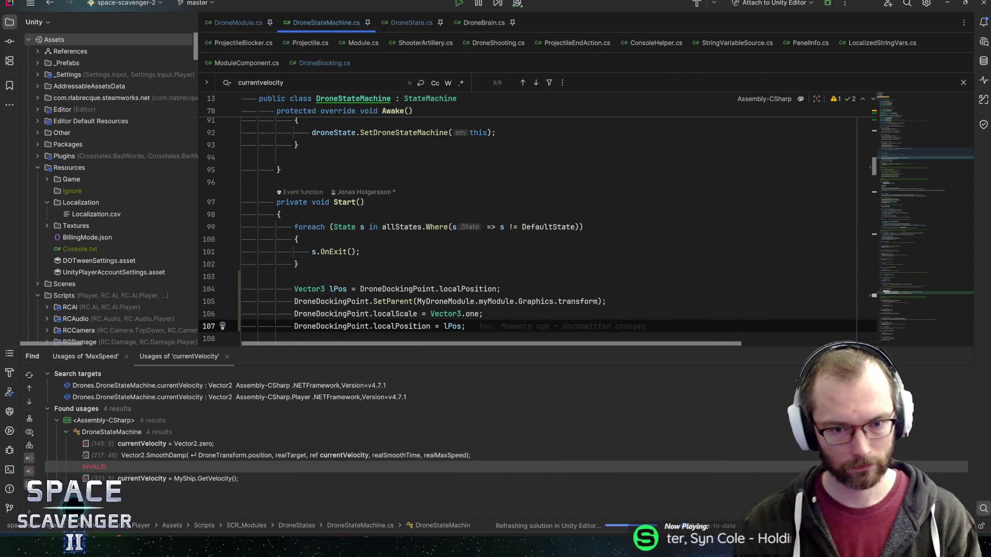
key("alt+Tab")
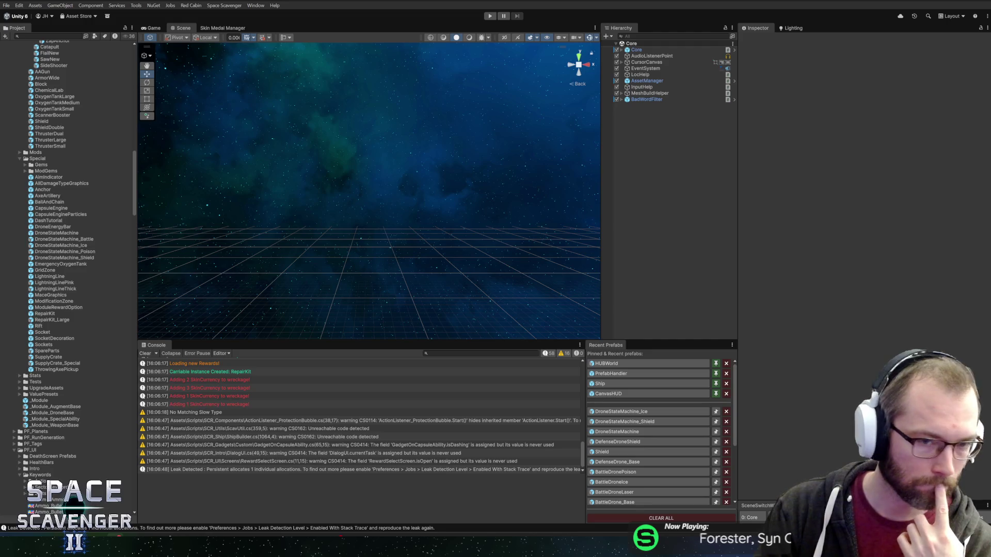
Enter Play mode with Ctrl+P once the domain reload finishes.
key("ctrl+p")
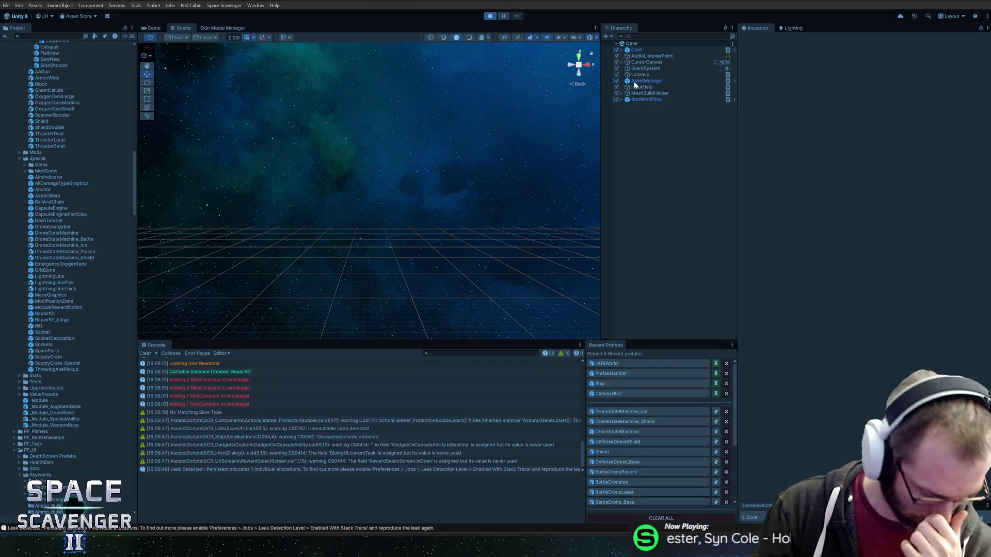
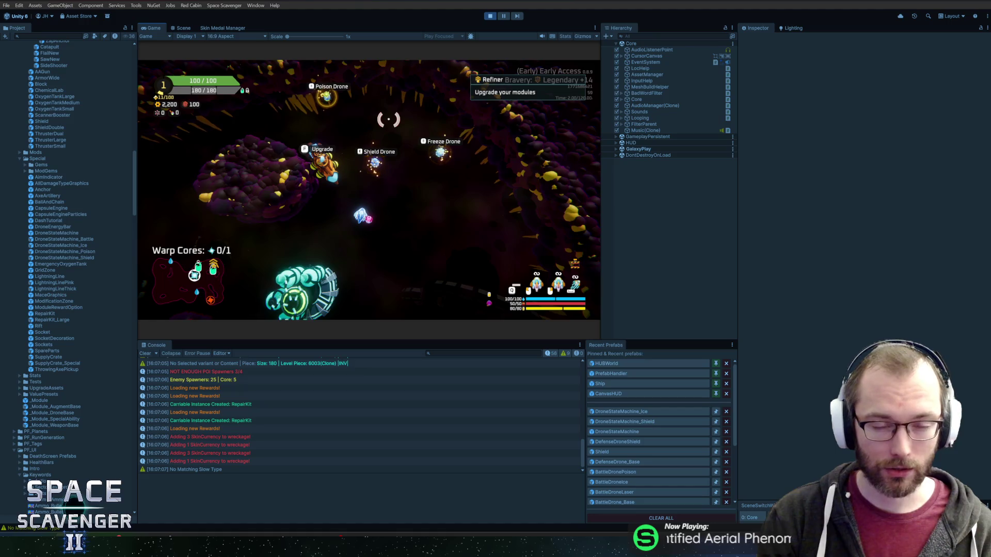
Attach the Poison Drone from cargo in the module screen and resume play.
key("f")
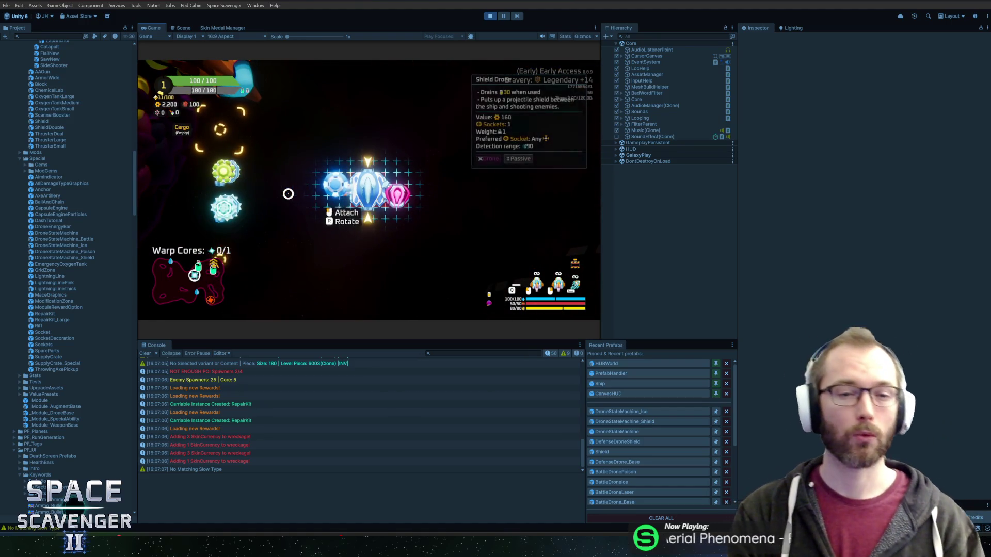
left_click(223, 170)
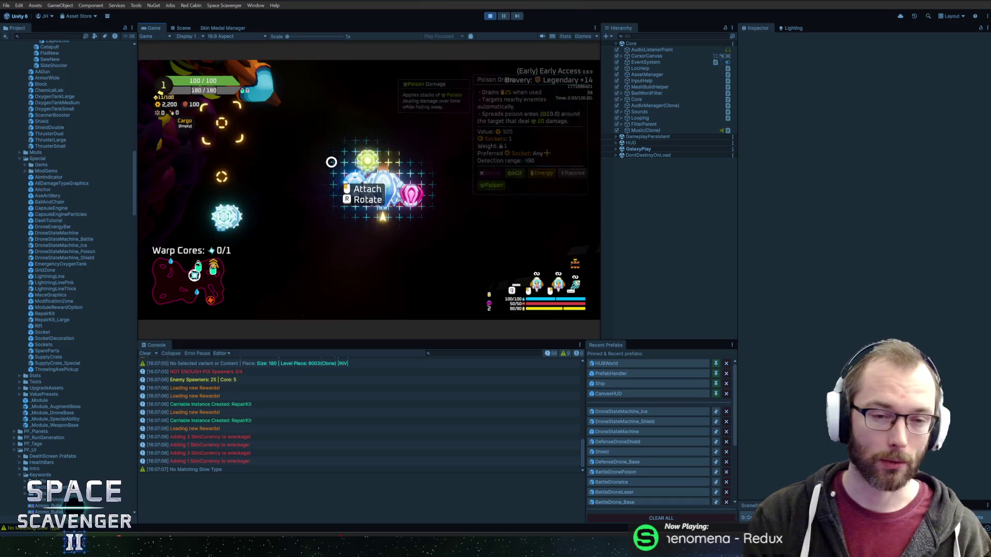
key("Escape")
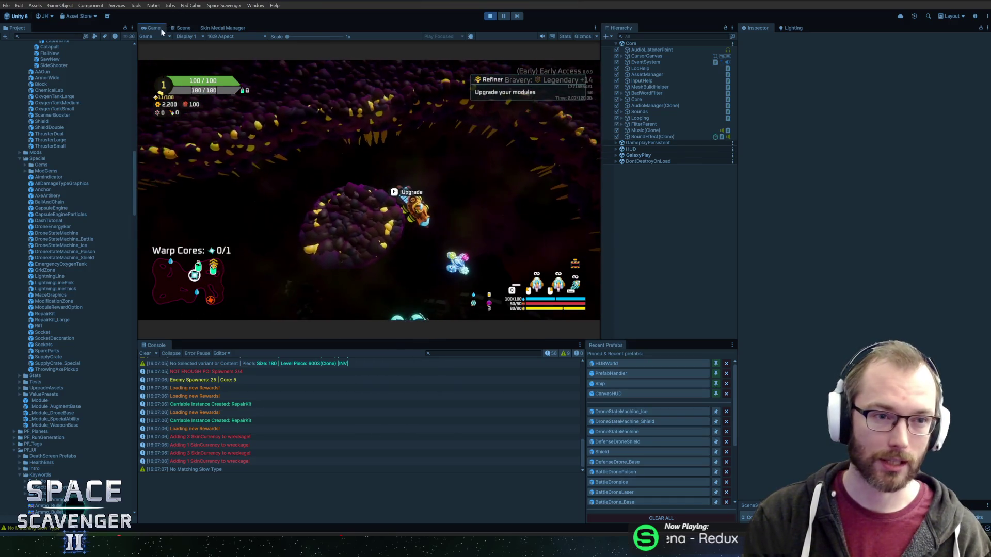
Maximize the game view and claim the Oxygen Station reward.
double_click(162, 32)
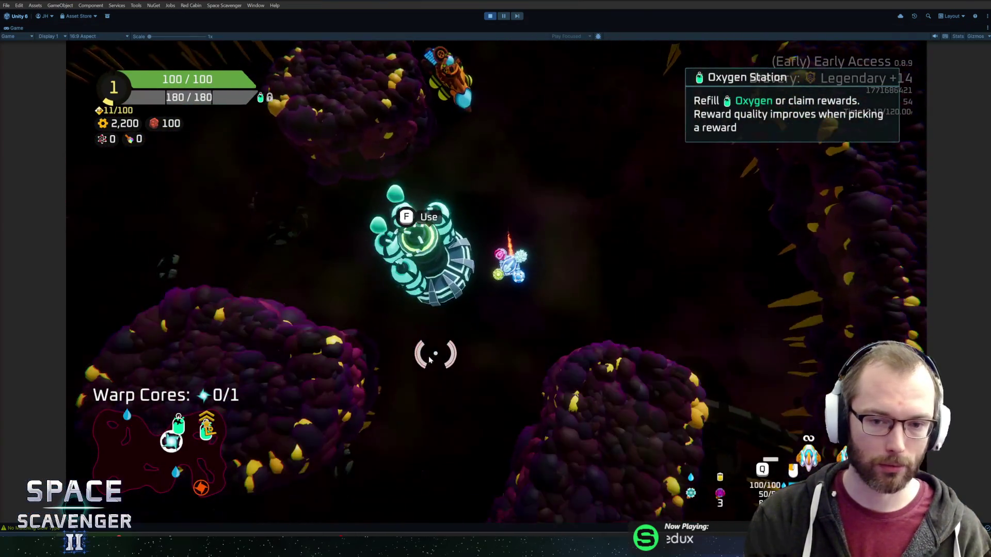
key("f")
left_click(630, 436)
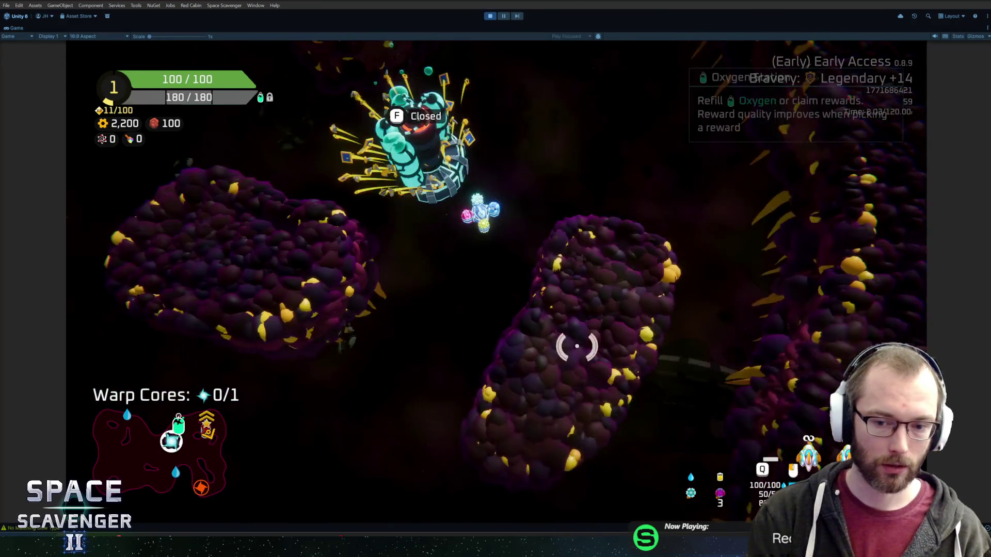
Fly the ship through the asteroid field to test the drones, then stop the playtest.
key("s")
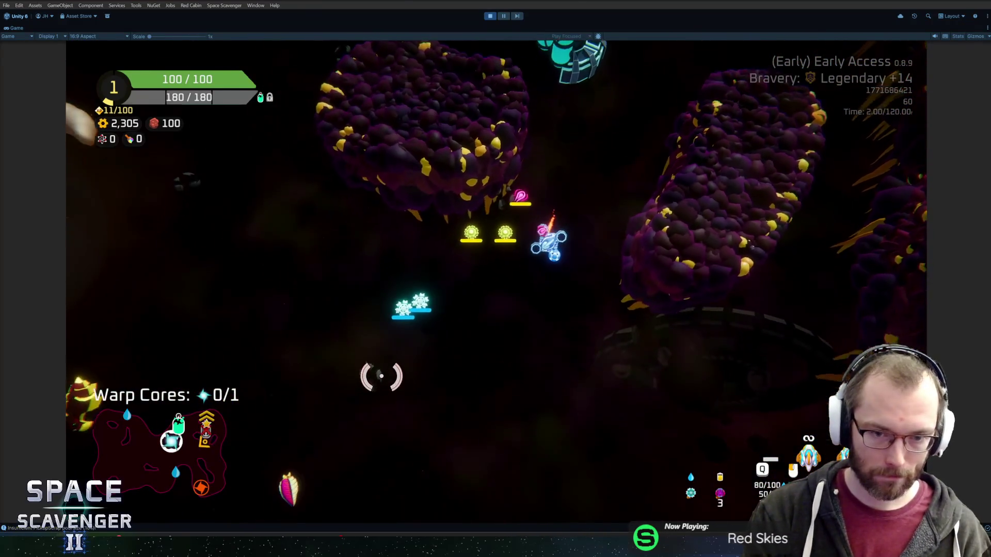
key("q")
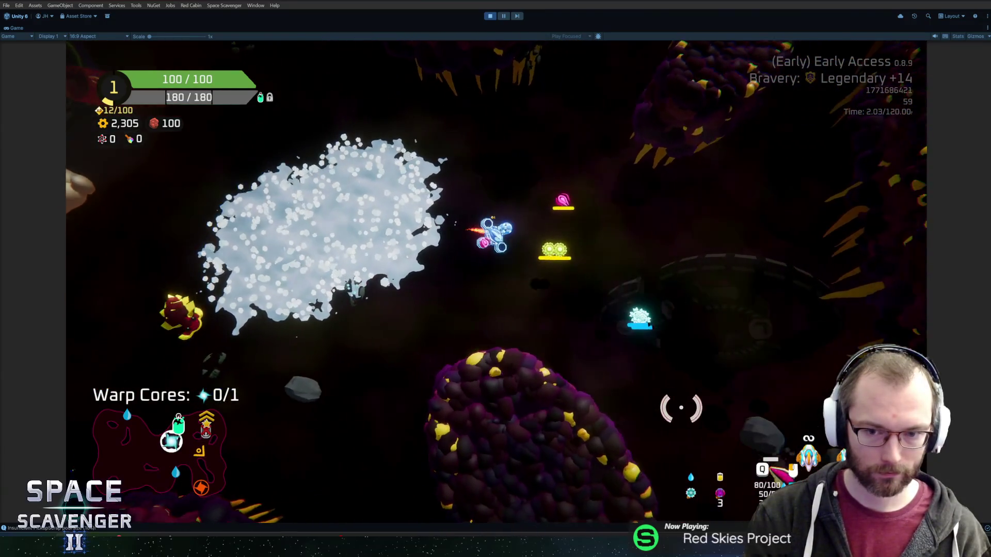
key("s")
key("d")
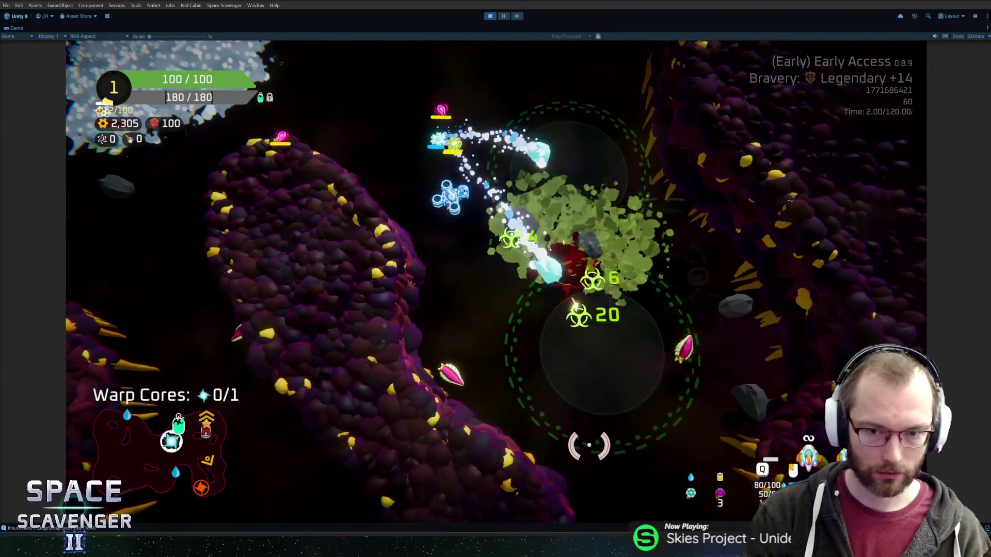
key("q")
key("w")
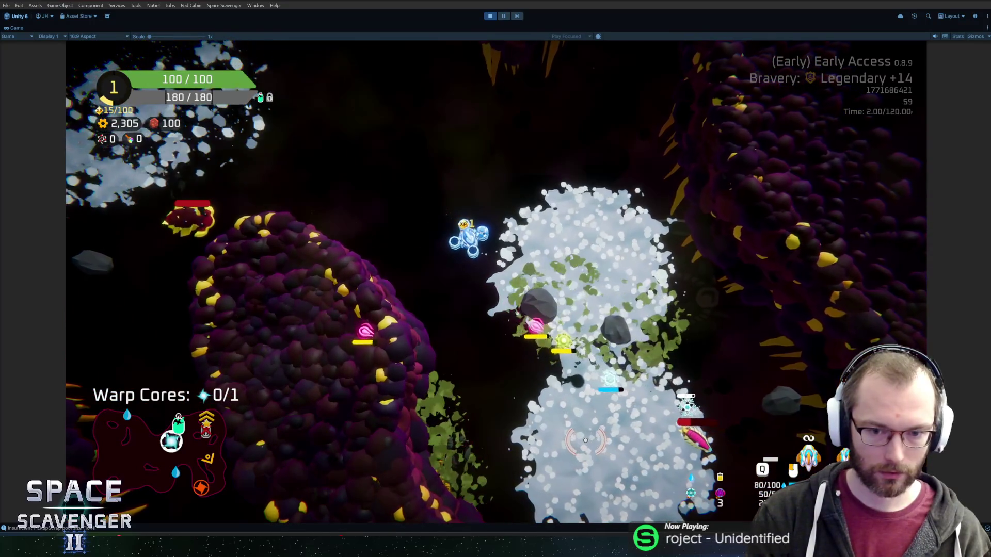
key("a")
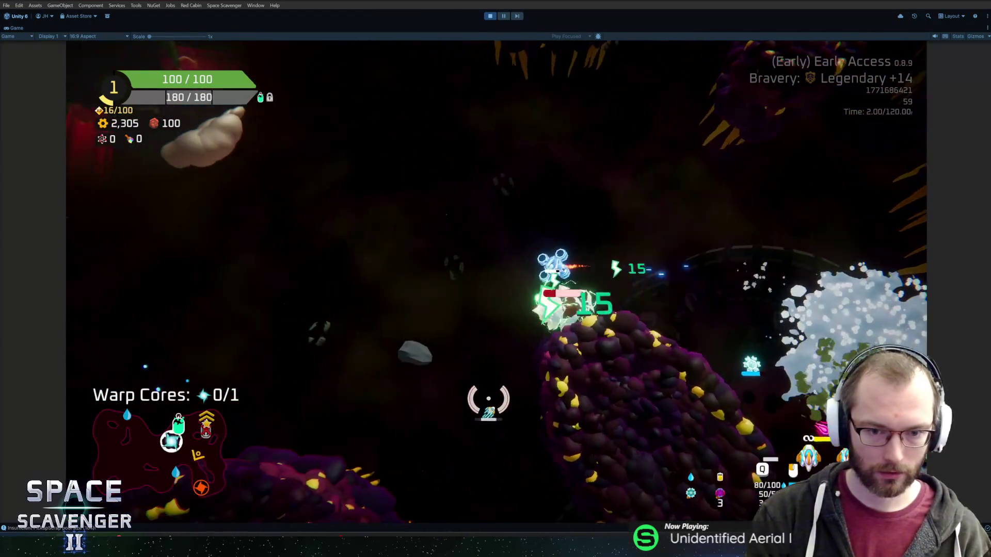
key("w")
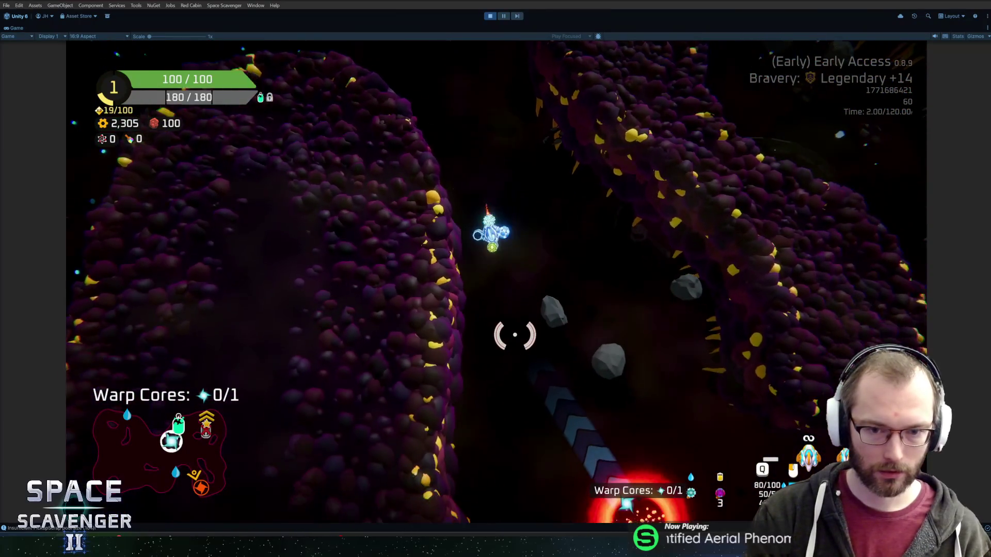
key("w")
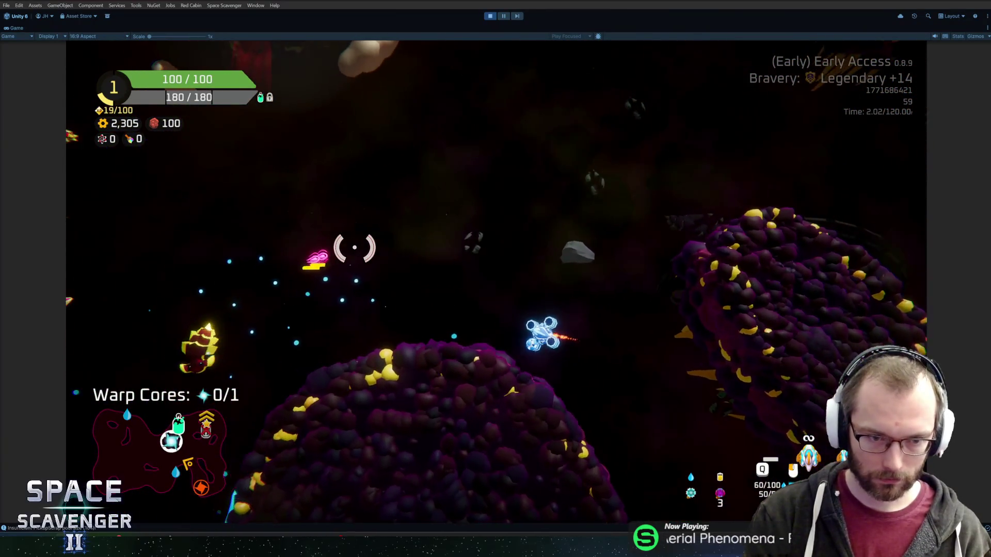
key("w")
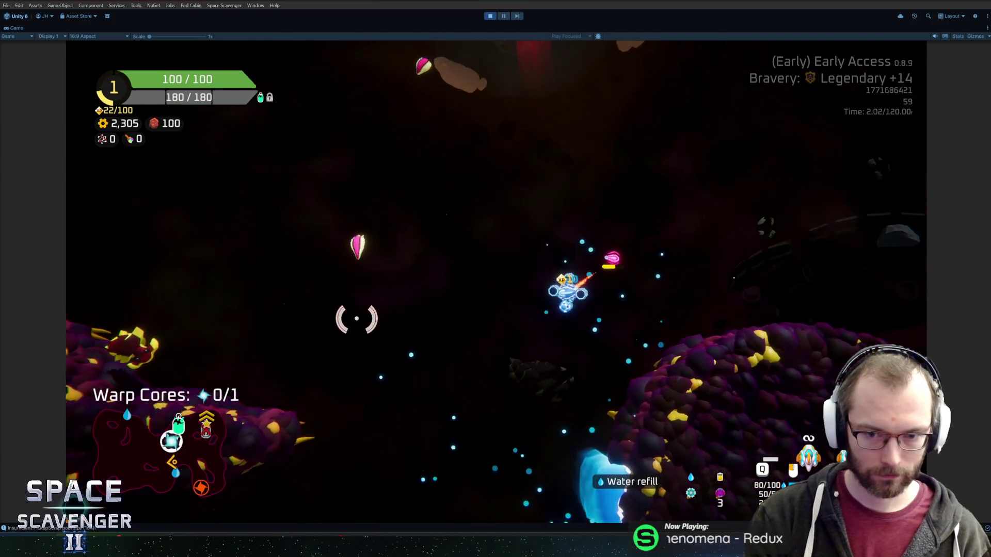
key("w")
key("w")
key("w")
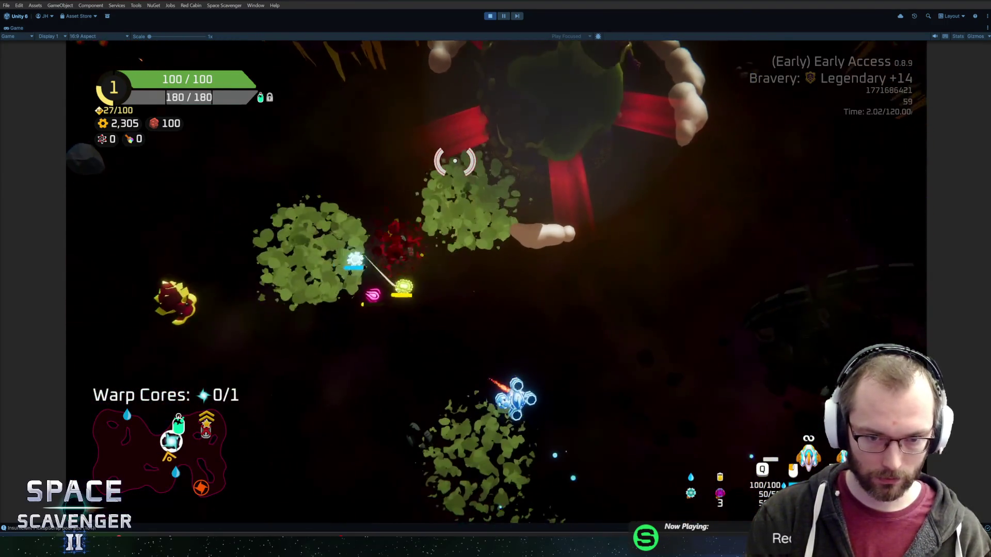
key("ctrl+p")
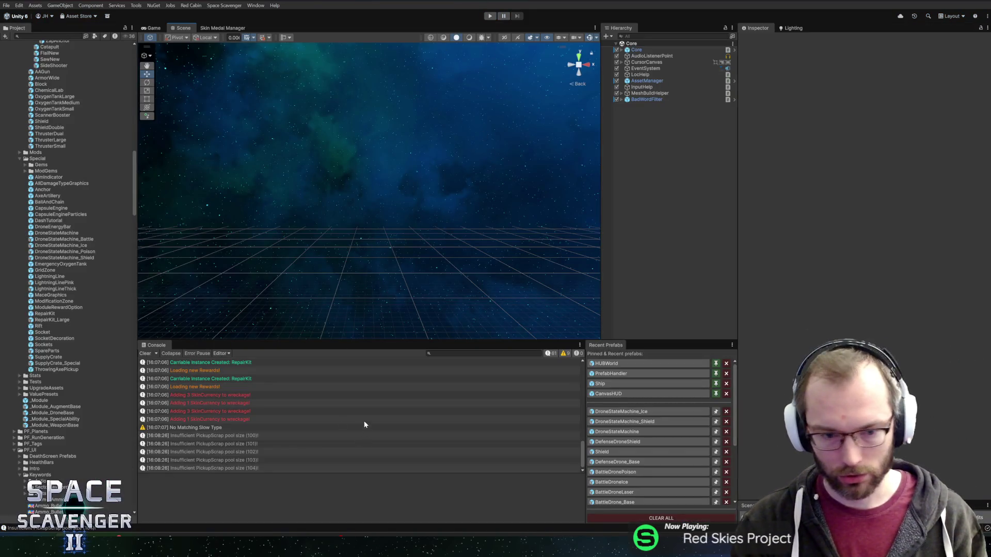
key("alt+Tab")
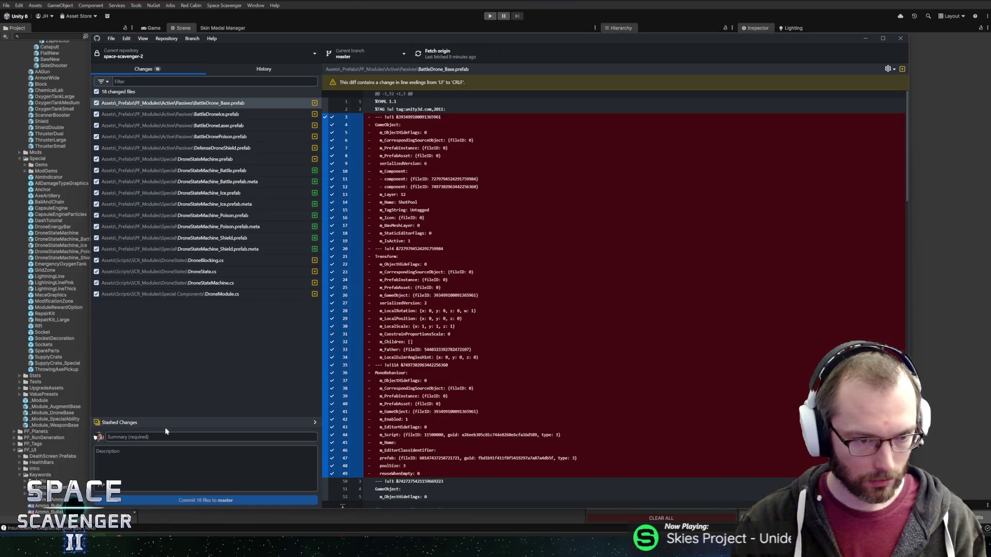
Commit the 18 changed files to master as 'Improved Drone StateMachine setup' and push to origin.
left_click(168, 438)
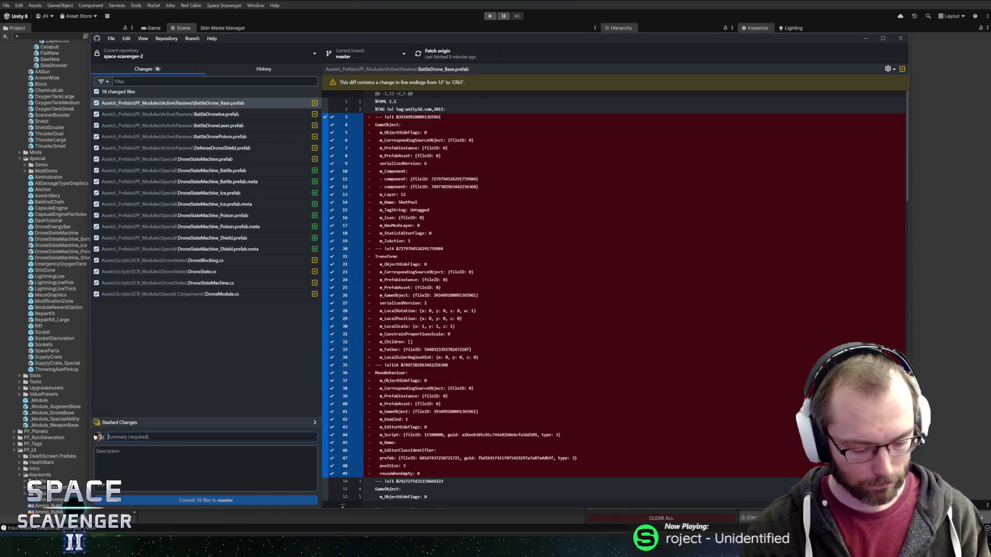
type("Improved Drone StateMachine s")
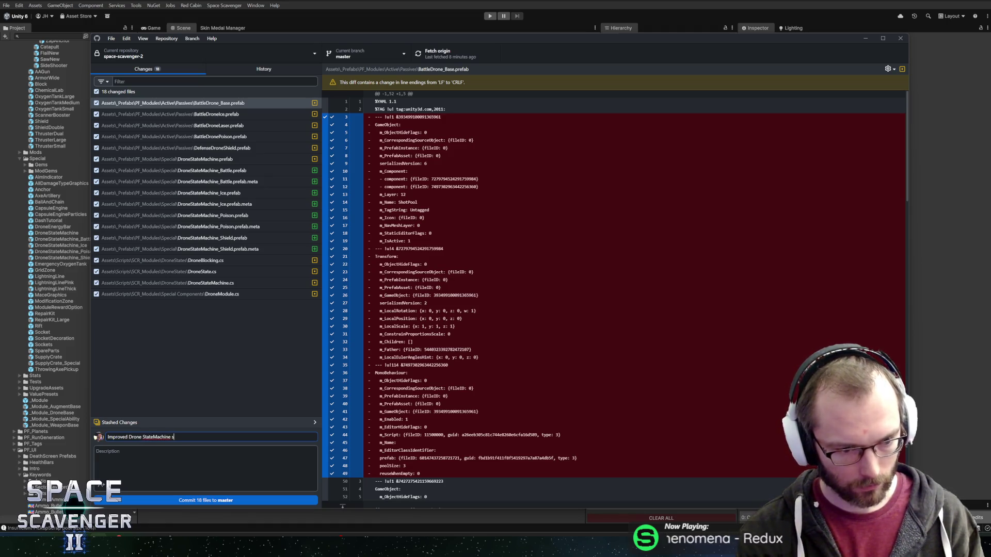
left_click(268, 500)
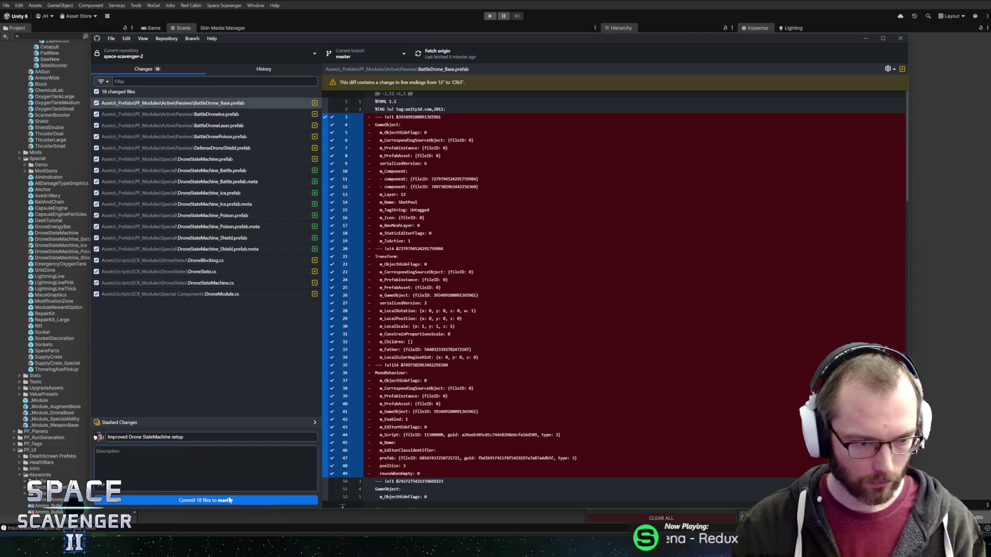
left_click(472, 49)
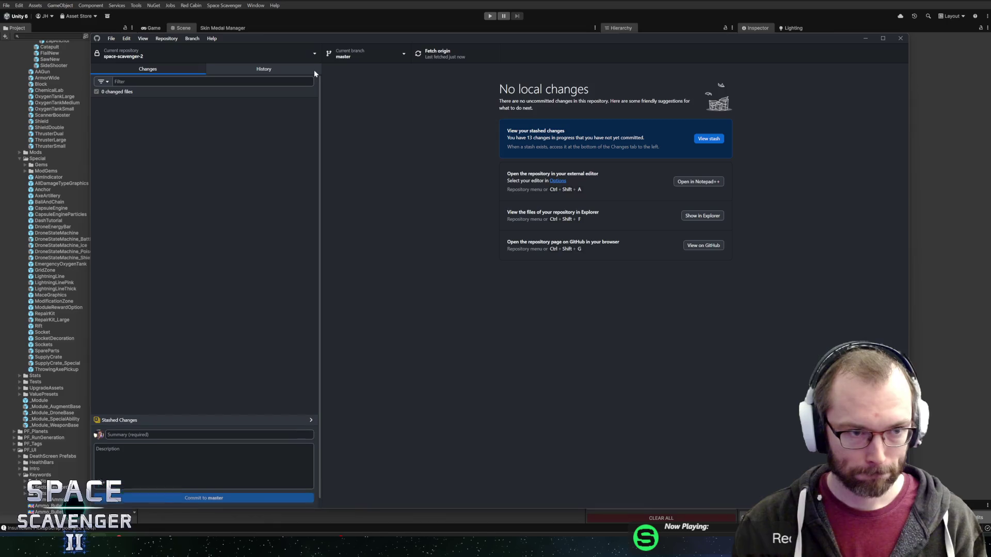
left_click(399, 18)
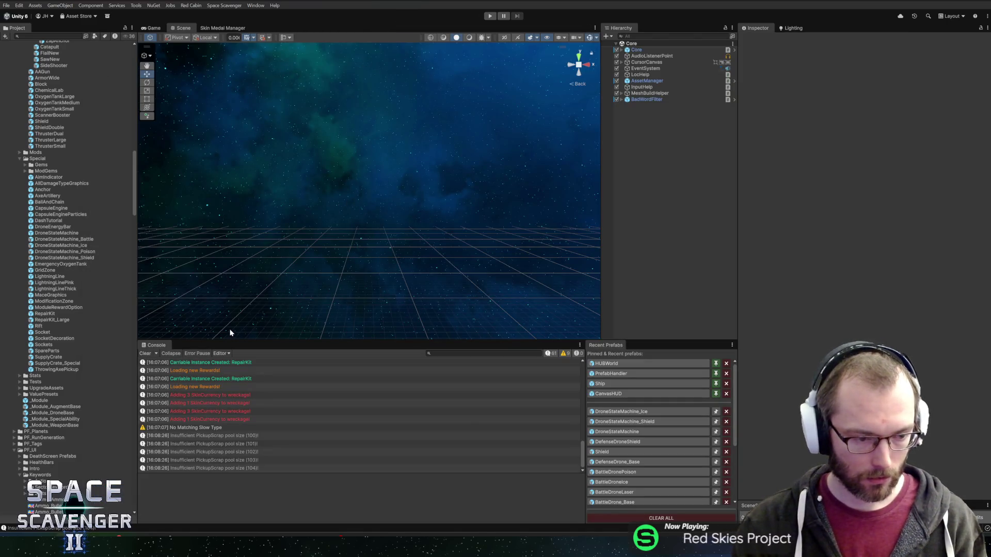
Locate the Slime01 clip in the Project window and reveal it with Show in Explorer.
mouse_move(80, 546)
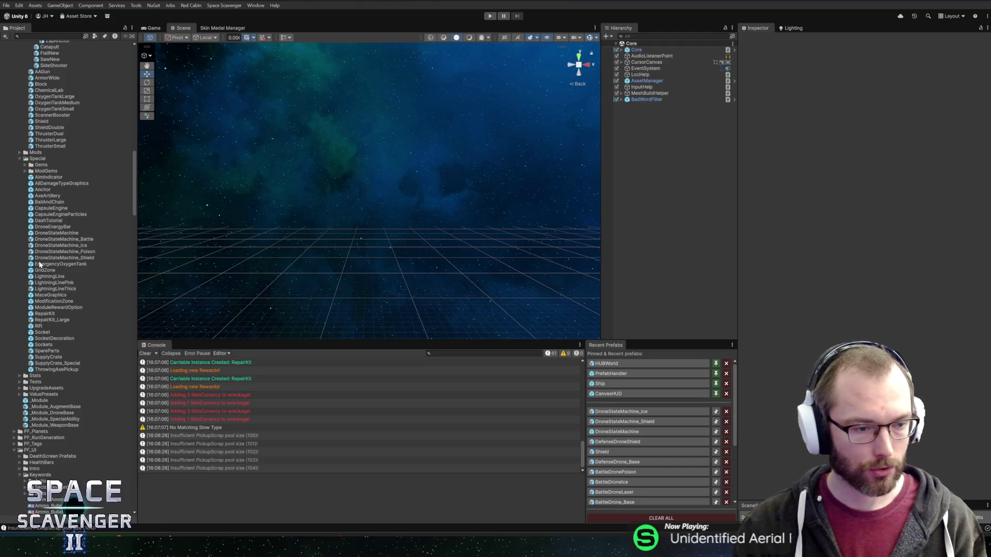
left_click(48, 44)
key("Escape")
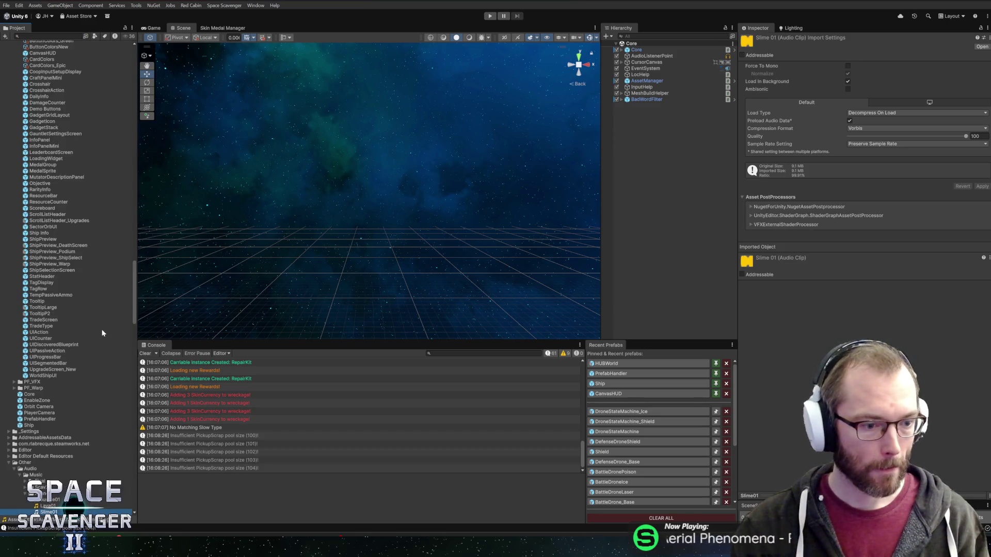
scroll(102, 332, "down", 5)
right_click(52, 349)
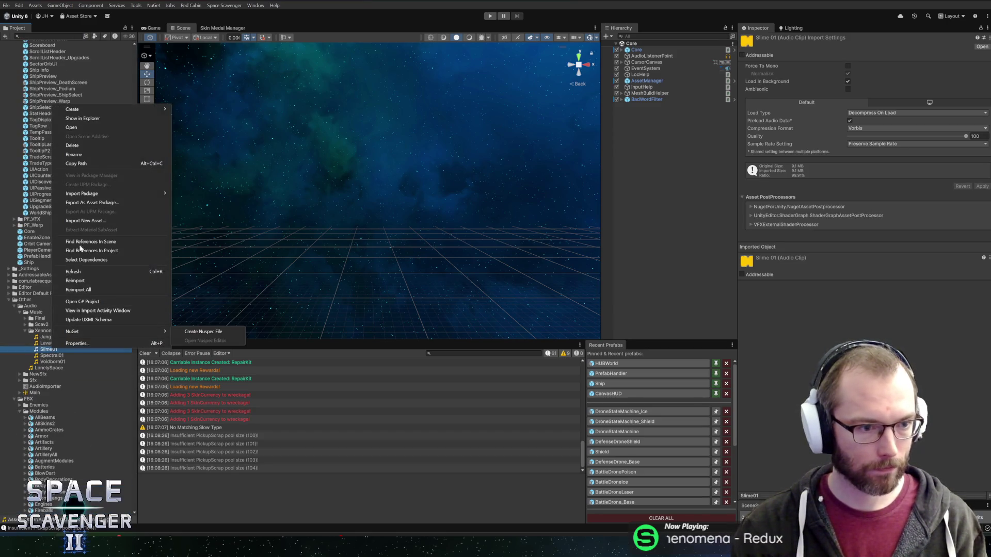
left_click(83, 118)
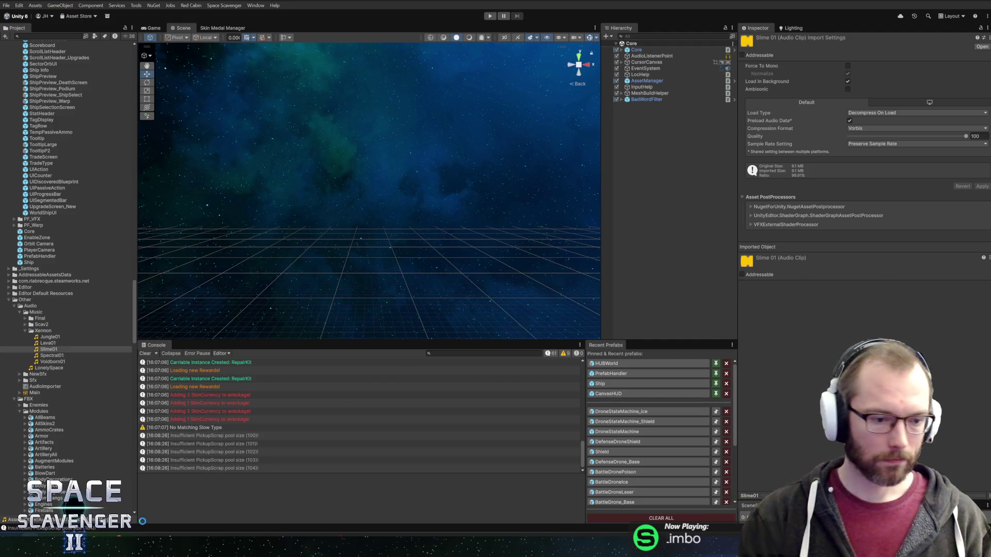
Commit the changed Slime01.ogg to master as 'New Slime Music test'.
key("alt+Tab")
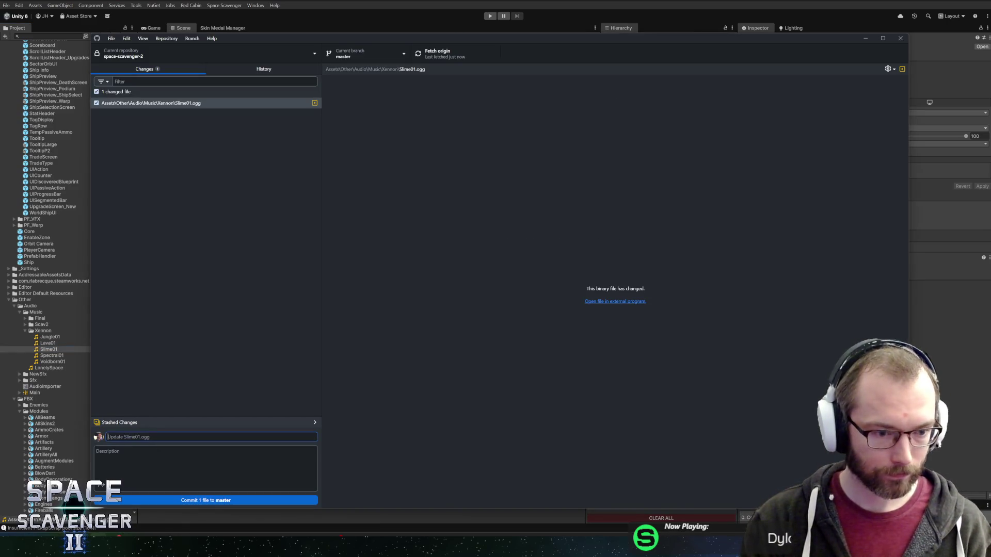
type("New Slime Music test")
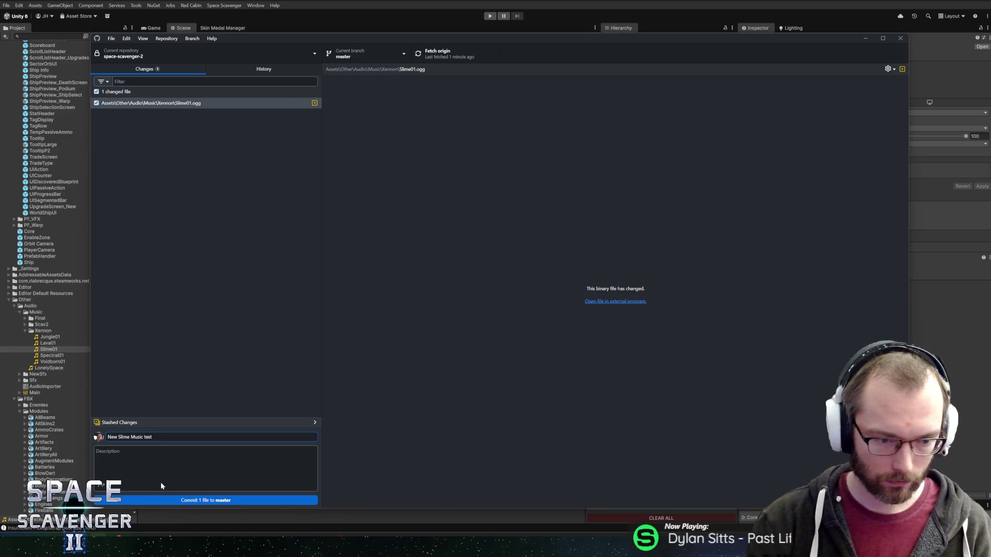
left_click(165, 500)
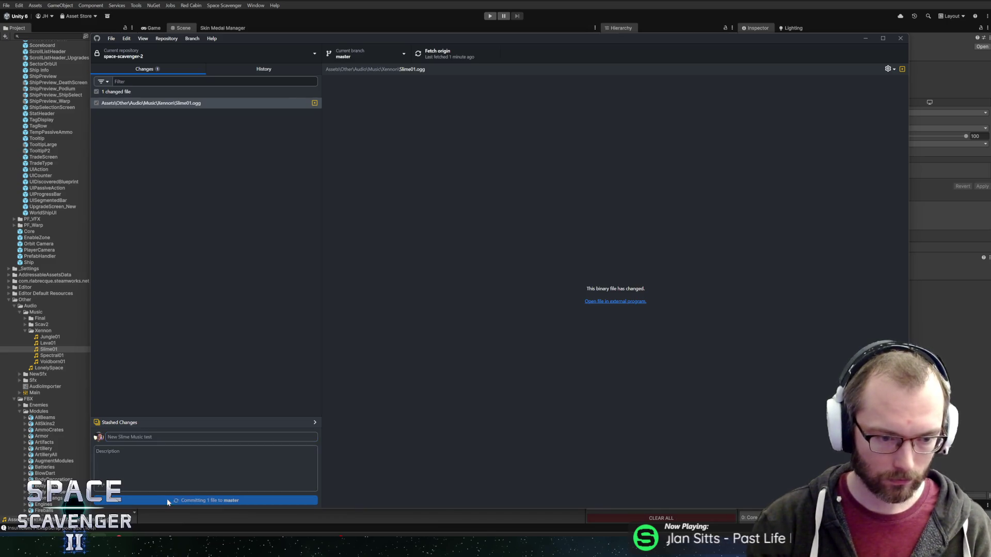
left_click(427, 14)
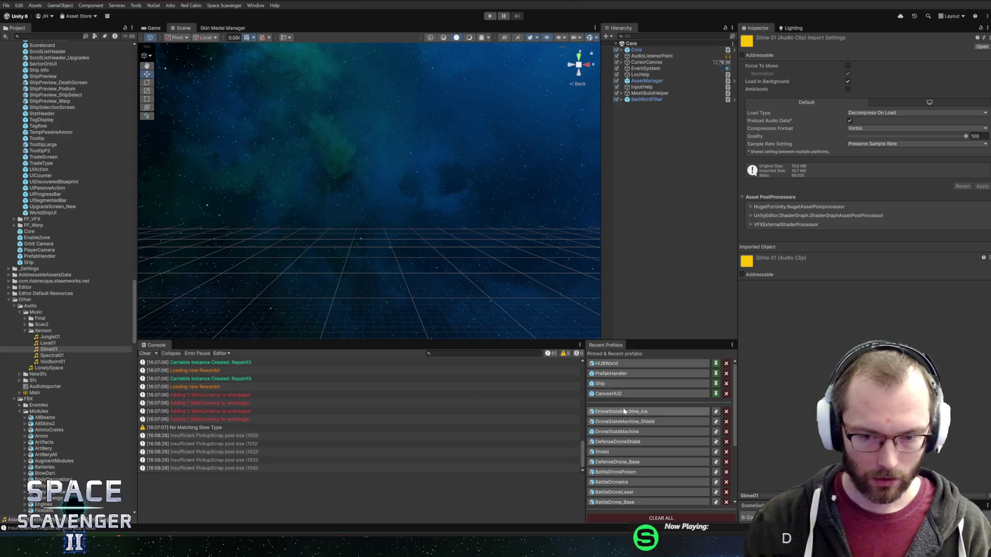
key("alt+Tab")
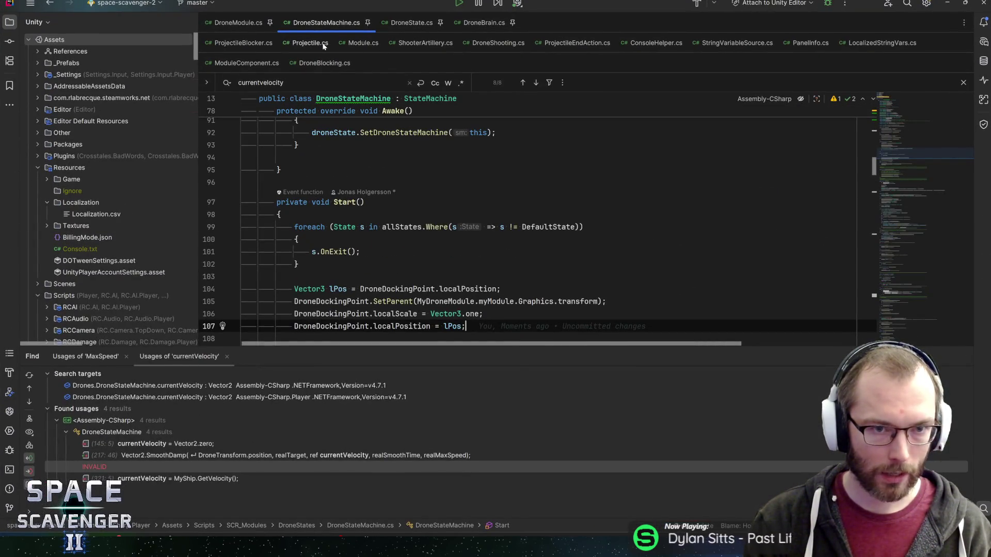
Check DroneModule's stateMachines field, then open the DroneBrain class via Go to Class.
left_click(238, 21)
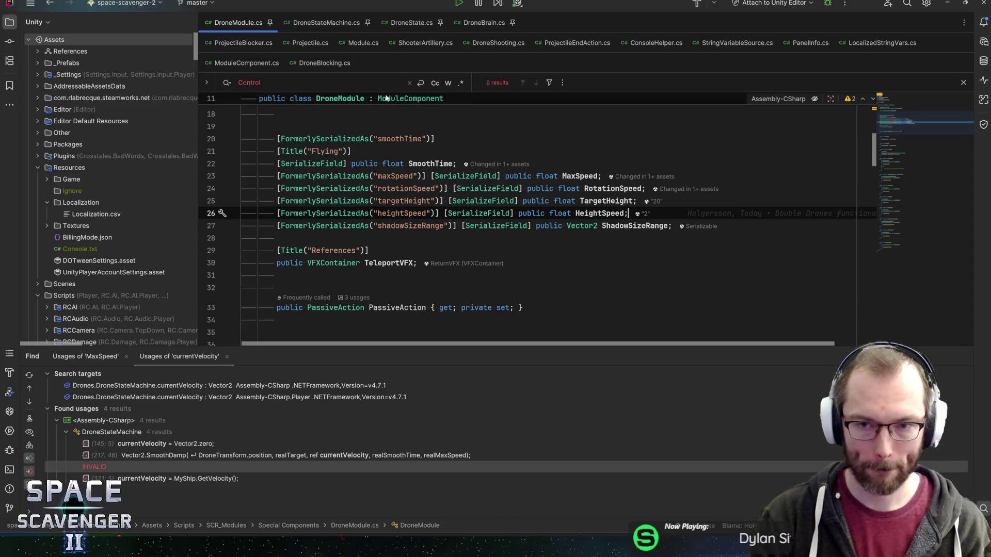
scroll(334, 106, "up", 1)
scroll(516, 217, "up", 3)
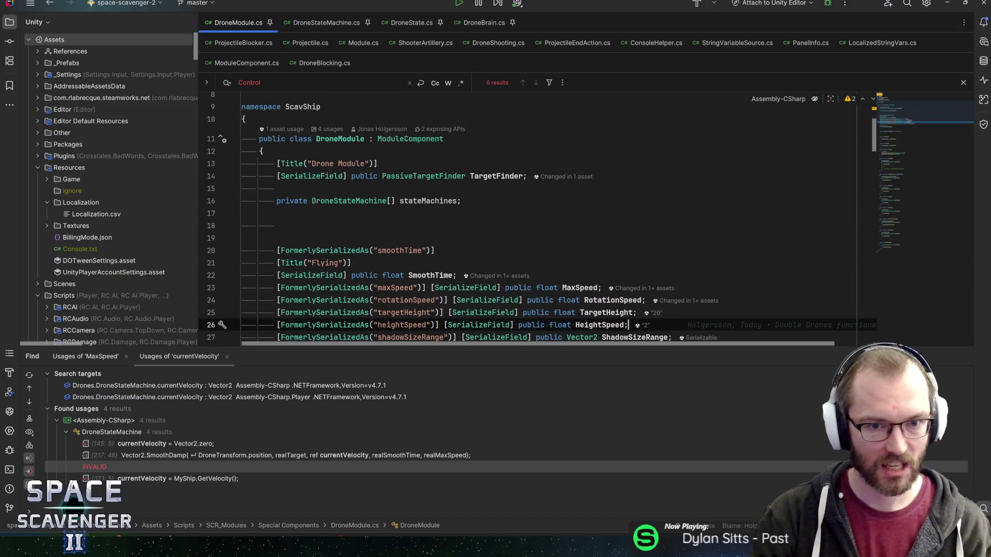
left_click(460, 201)
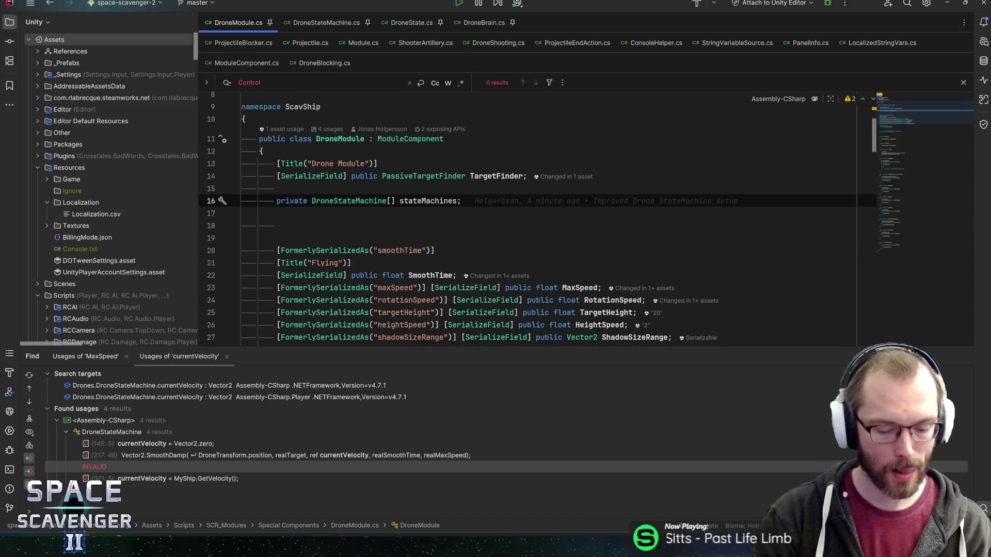
key("ctrl+n")
type("dronebr")
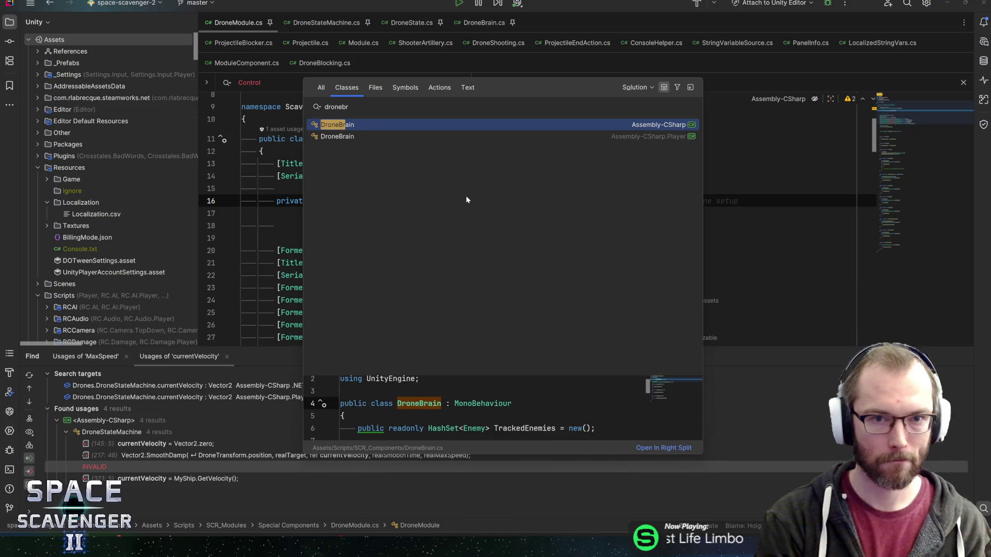
key("Return")
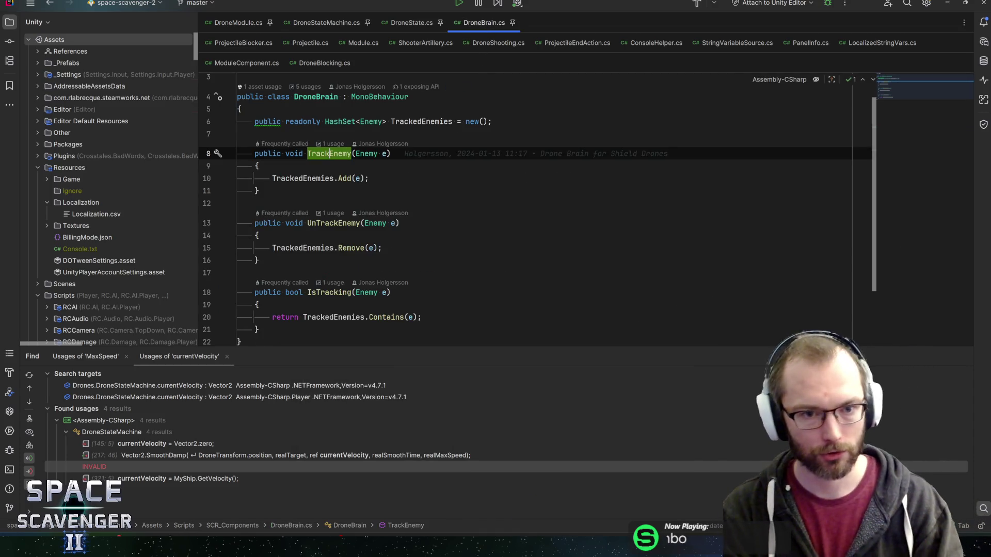
Declare 'public HashSet<DroneStateMachine> ActiveDrones;' above TrackedEnemies.
left_click(493, 122)
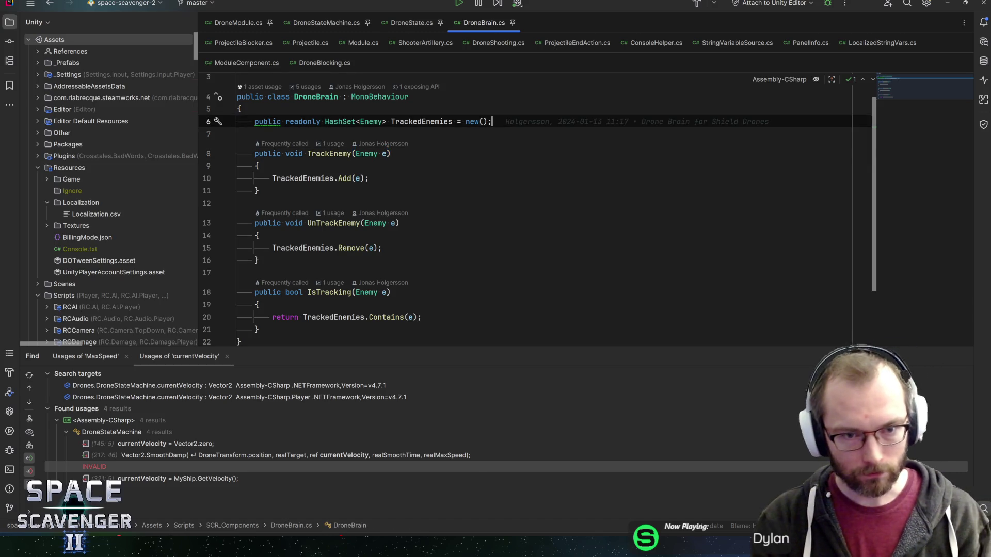
key("ctrl+alt+Return")
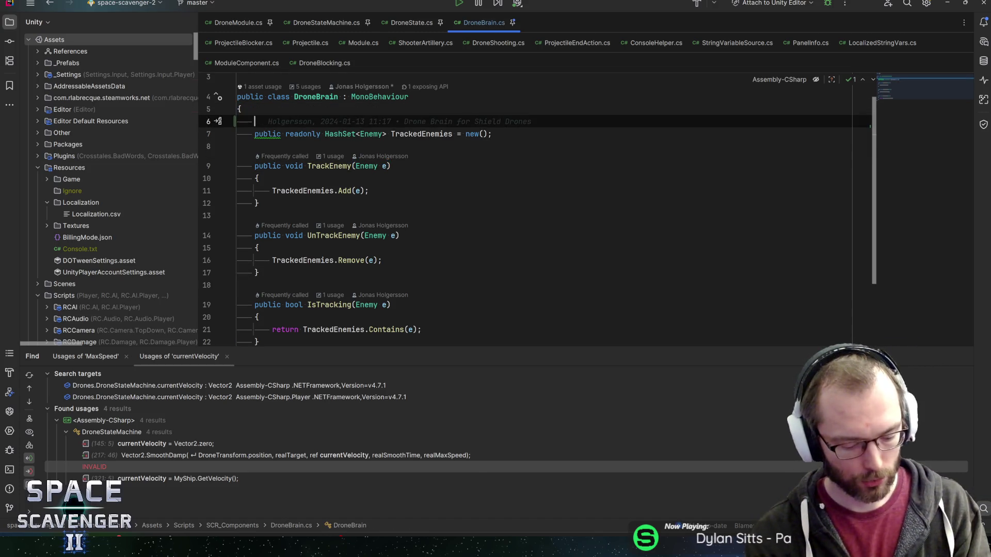
type("public List<")
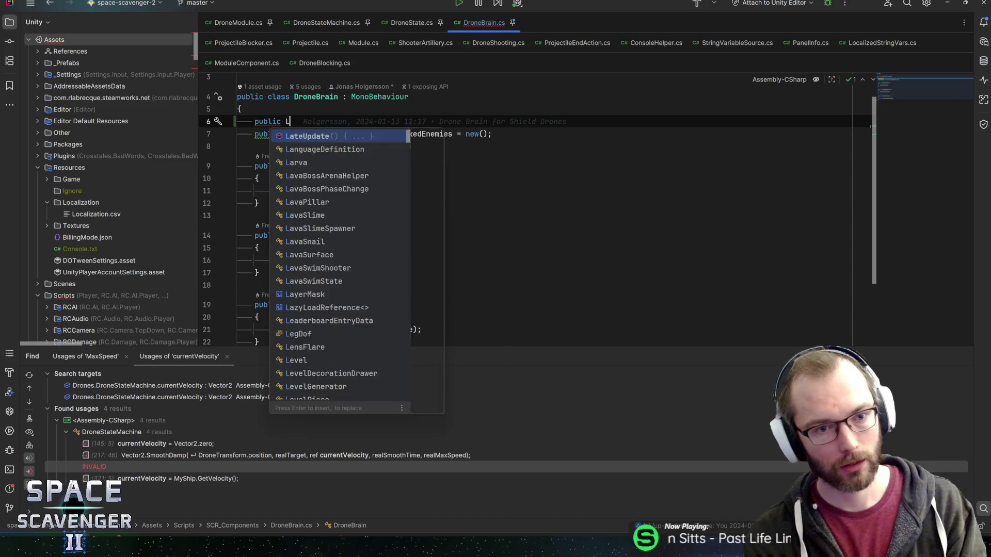
key("BackSpace")
key("BackSpace")
key("BackSpace")
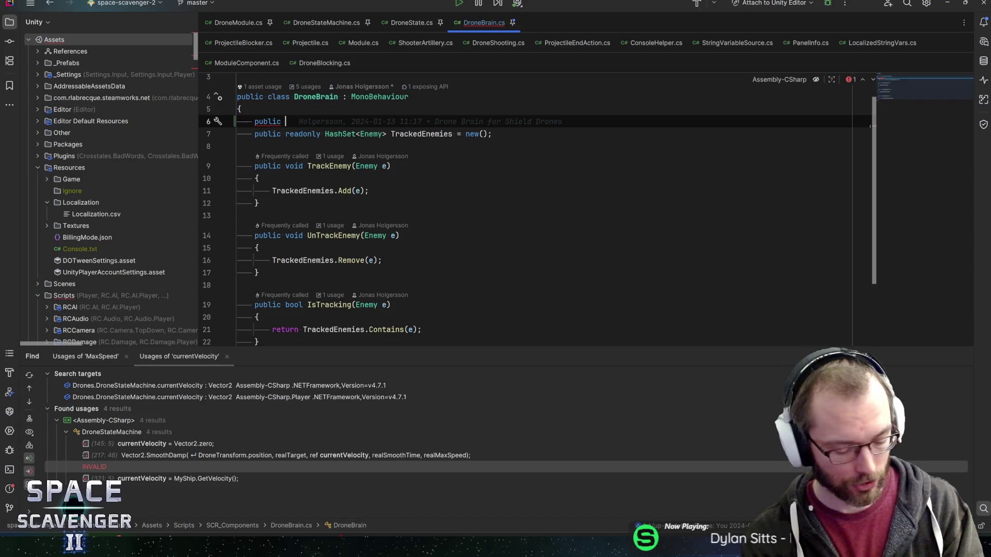
type("HashSet<")
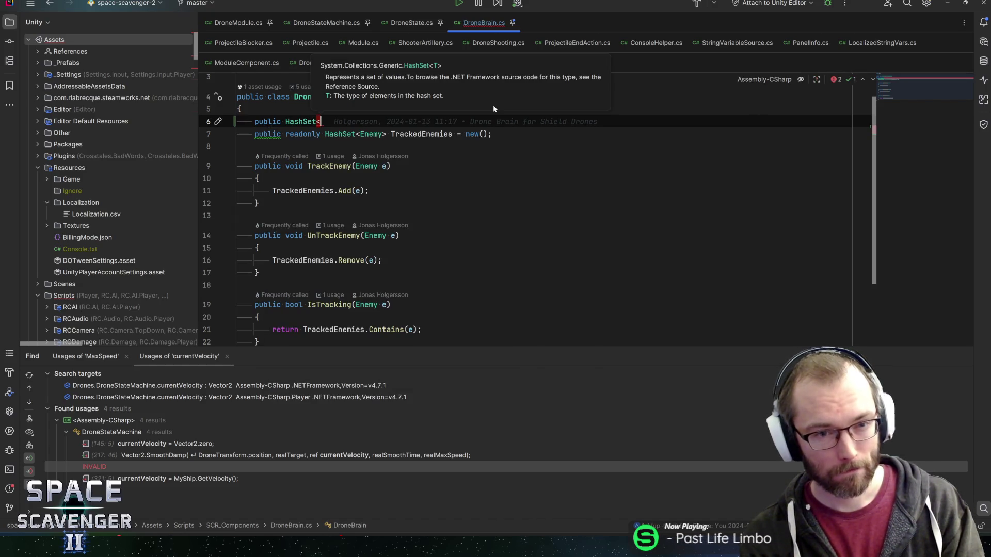
type("DroneStateMachine>")
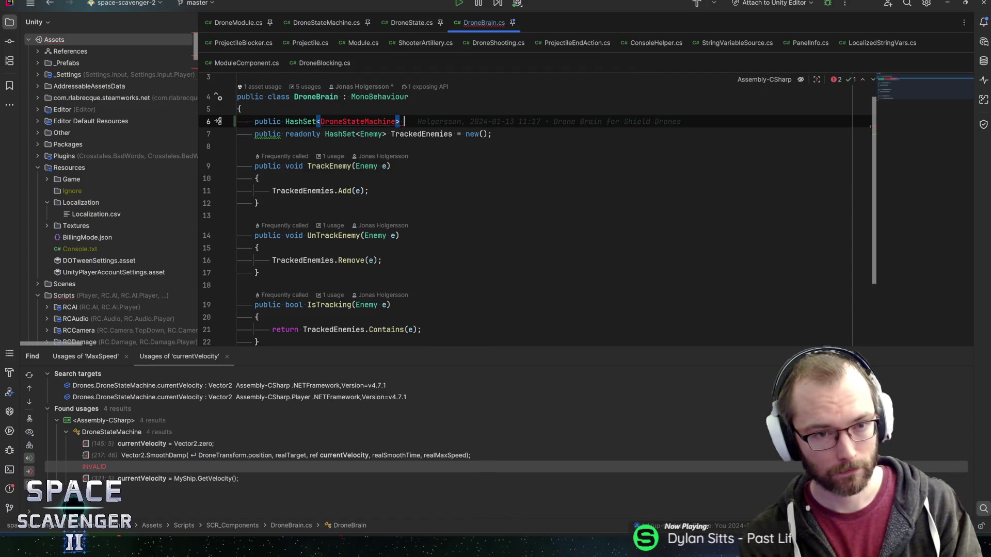
type(" ActiveDrones;")
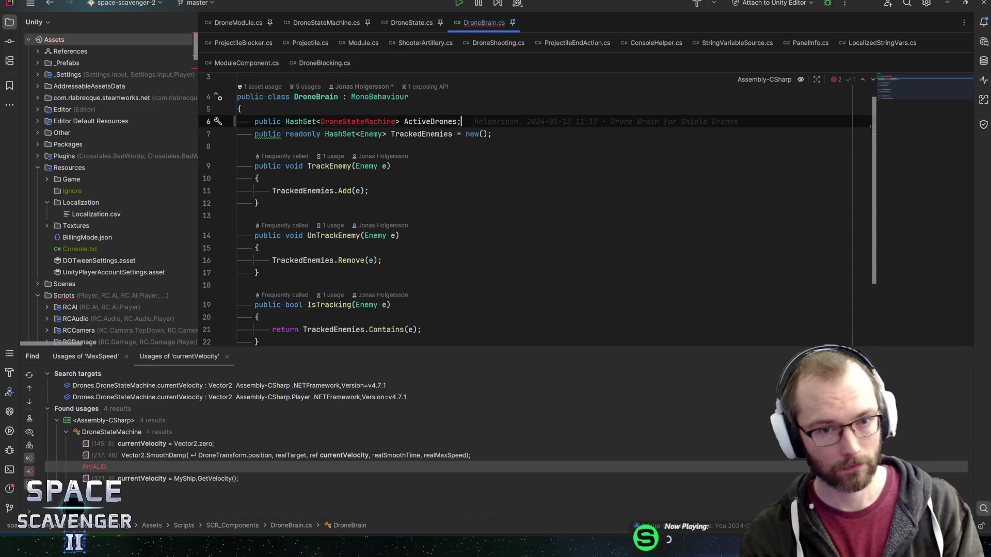
Apply the Alt+Enter quick fix importing Drones.DroneStateMachine.
key("alt+Return")
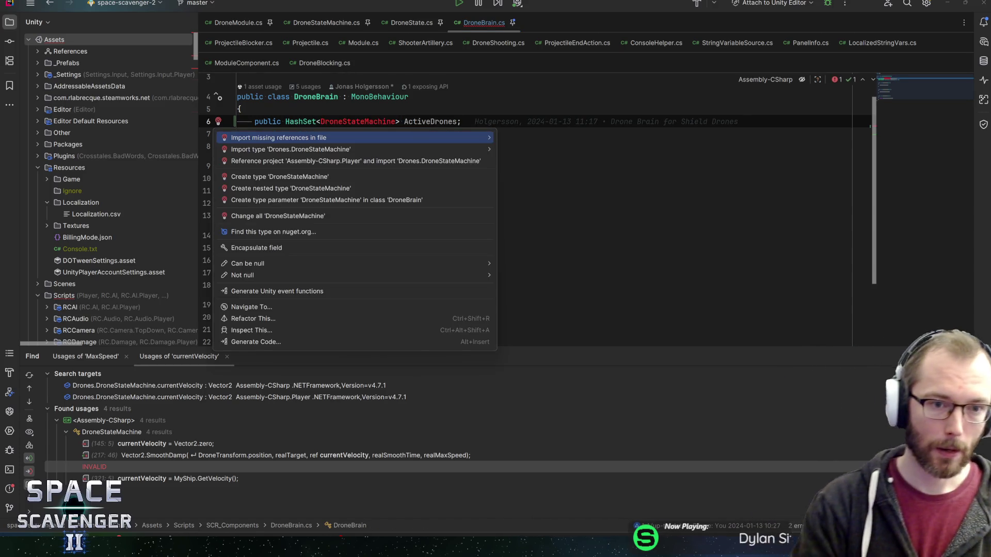
key("Down")
key("Down")
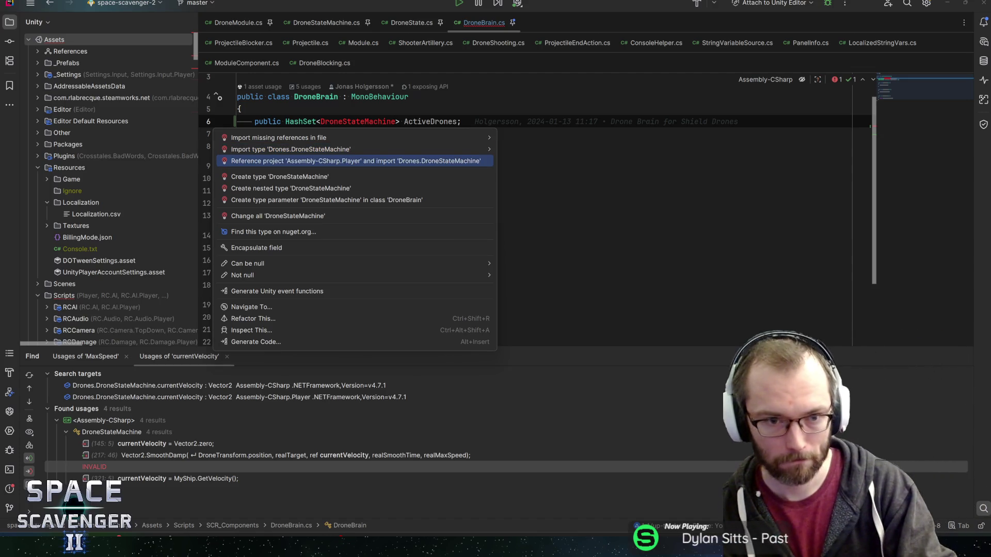
key("Up")
key("Up")
key("Right")
key("Left")
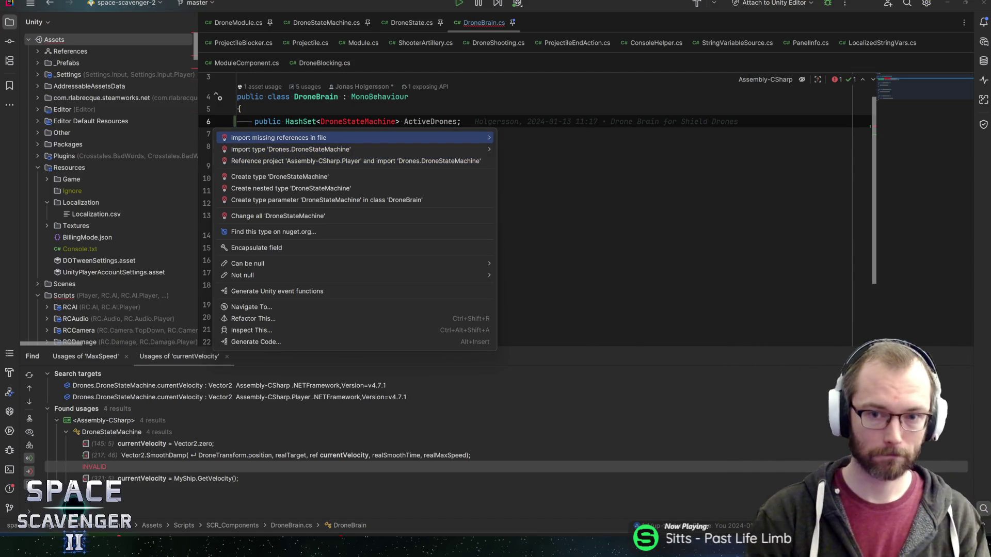
key("Down")
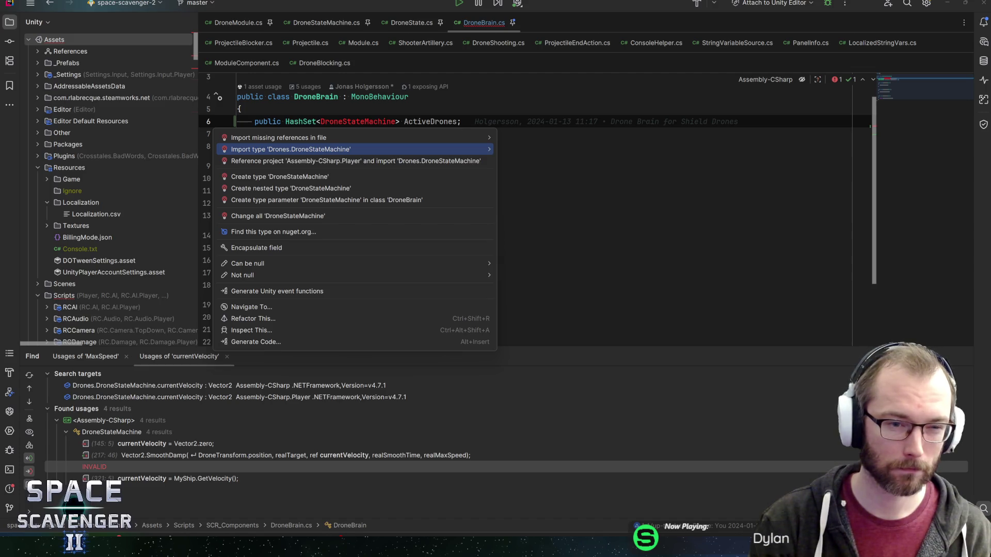
key("Return")
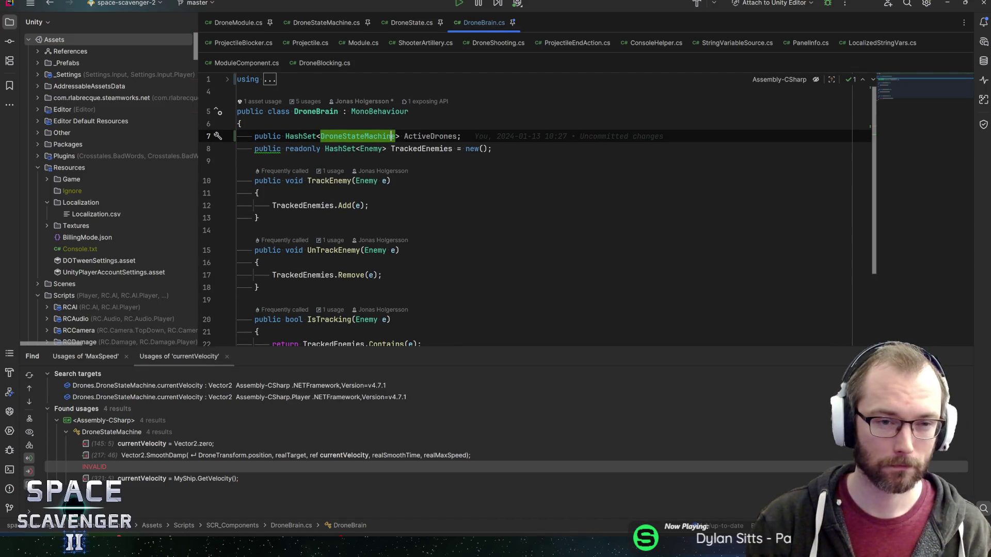
Expand the usings and add an empty 'namespace Drones' block above the class.
left_click(237, 92)
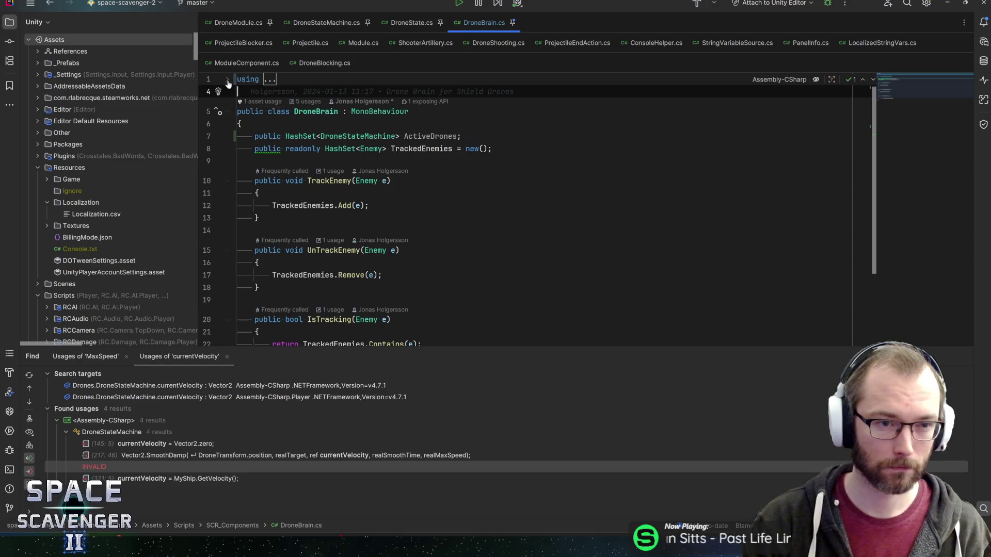
left_click(227, 80)
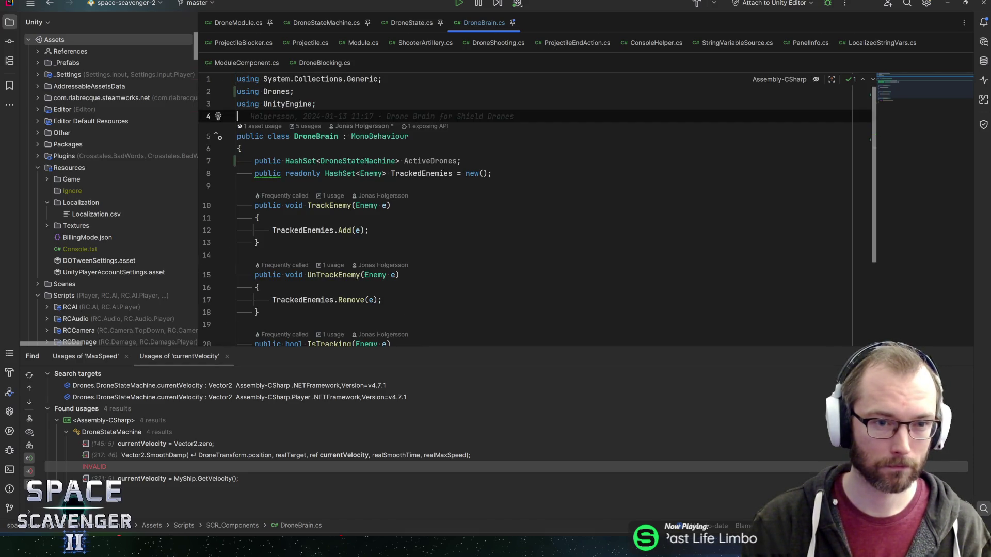
key("Return")
type("namesp")
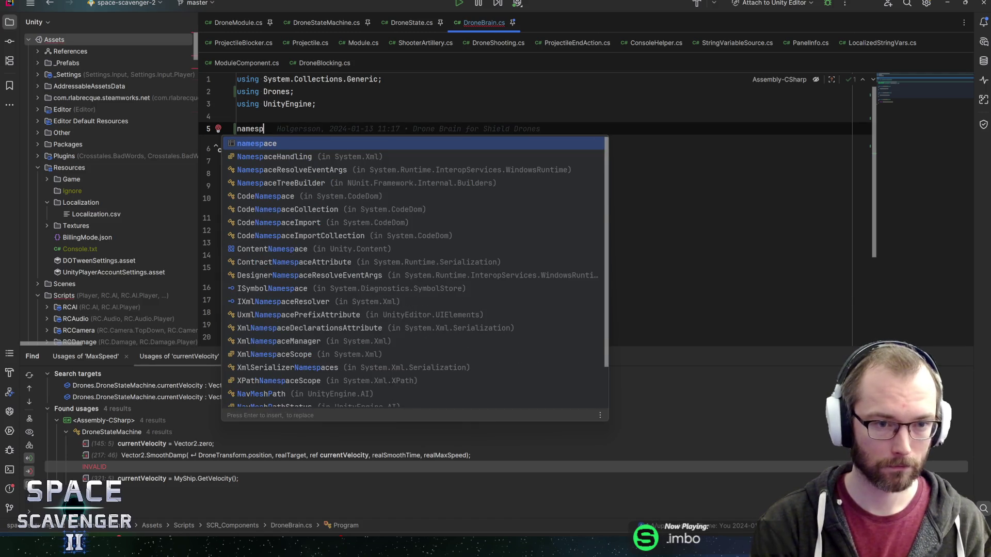
key("Return")
type("Drones")
key("Return")
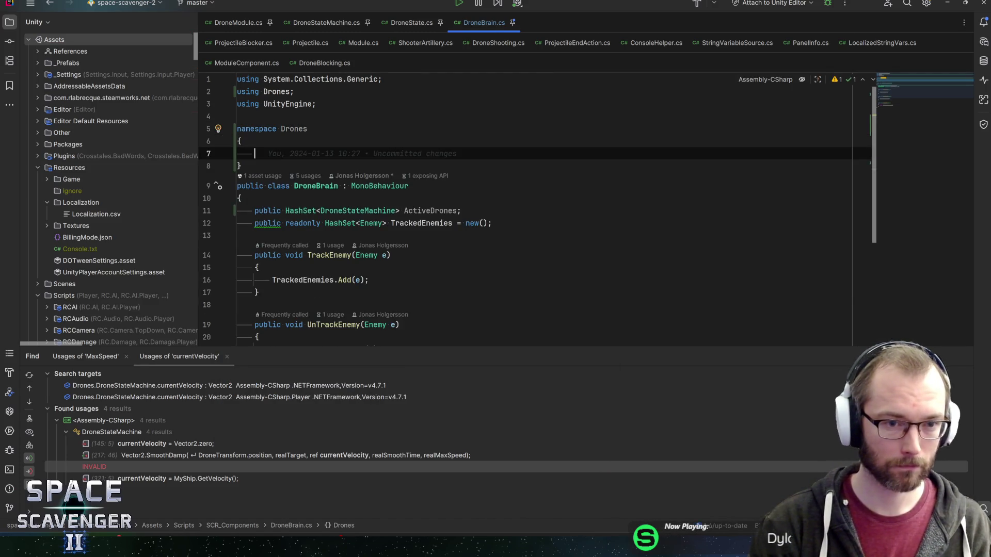
Move the DroneBrain class inside the Drones namespace braces.
mouse_move(236, 185)
left_mouse_down()
mouse_move(392, 255)
mouse_move(382, 344)
left_mouse_up()
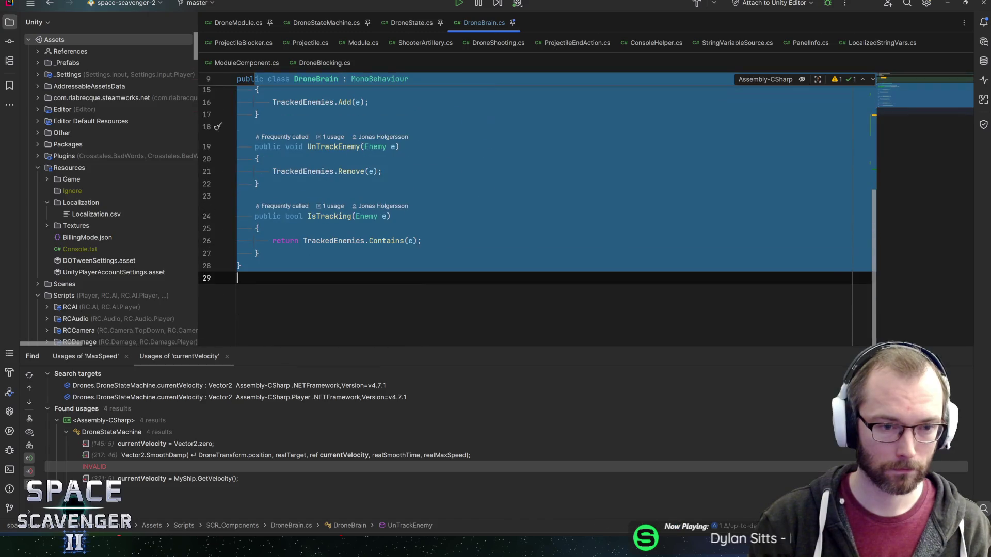
scroll(380, 265, "up", 5)
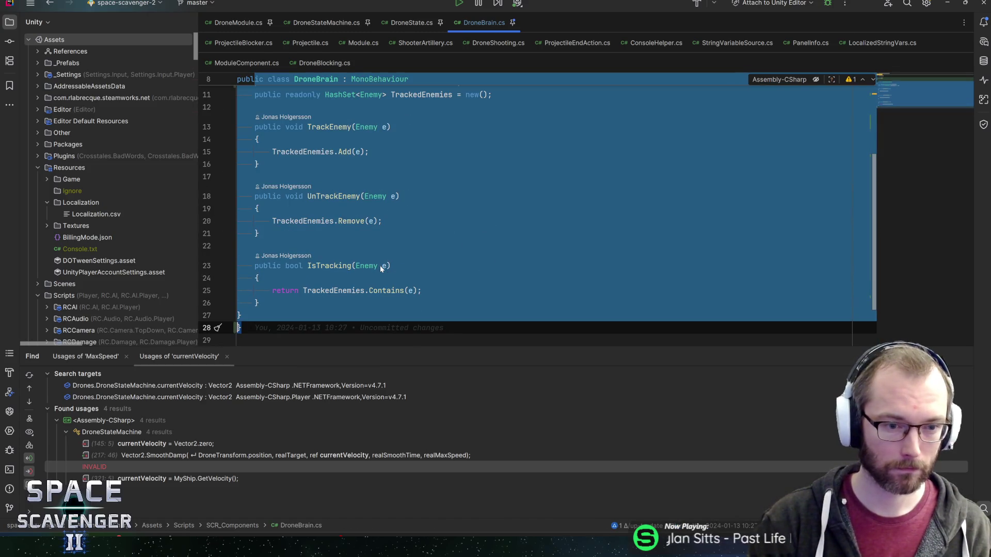
key("ctrl+x")
key("Up")
key("Up")
key("ctrl+v")
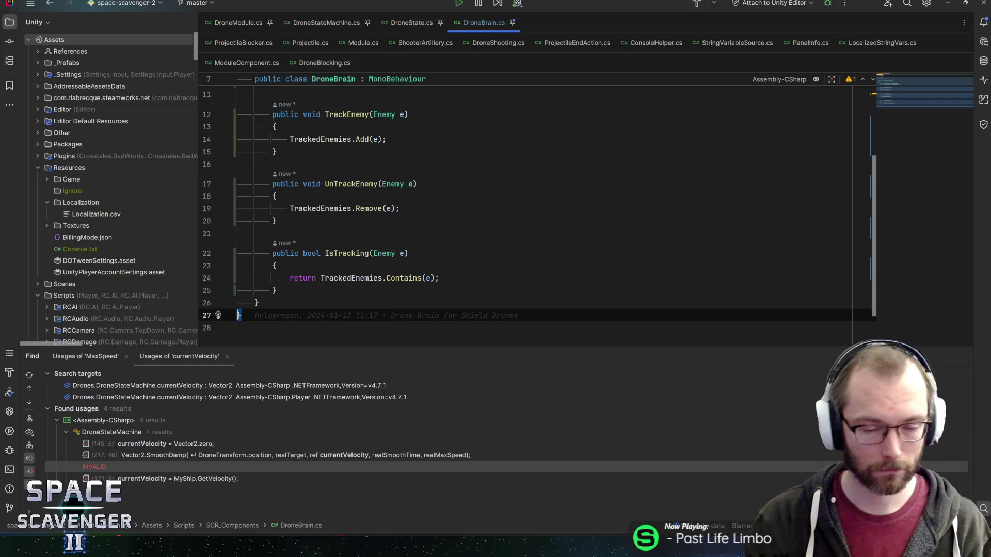
scroll(516, 206, "up", 5)
left_click(474, 181)
left_click_drag(427, 347, 427, 362)
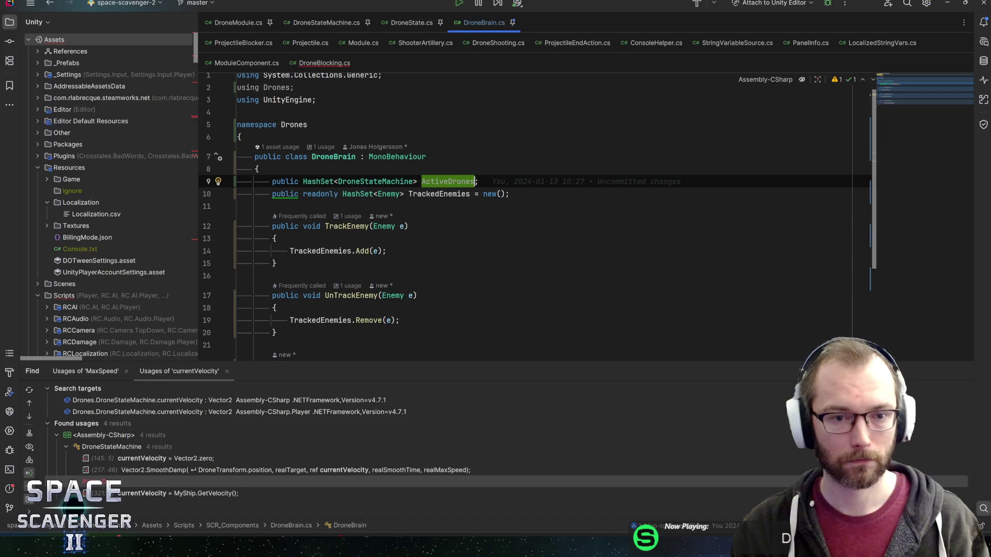
Initialize ActiveDrones with '= new()' and begin a new public member below IsTracking.
type("= new()")
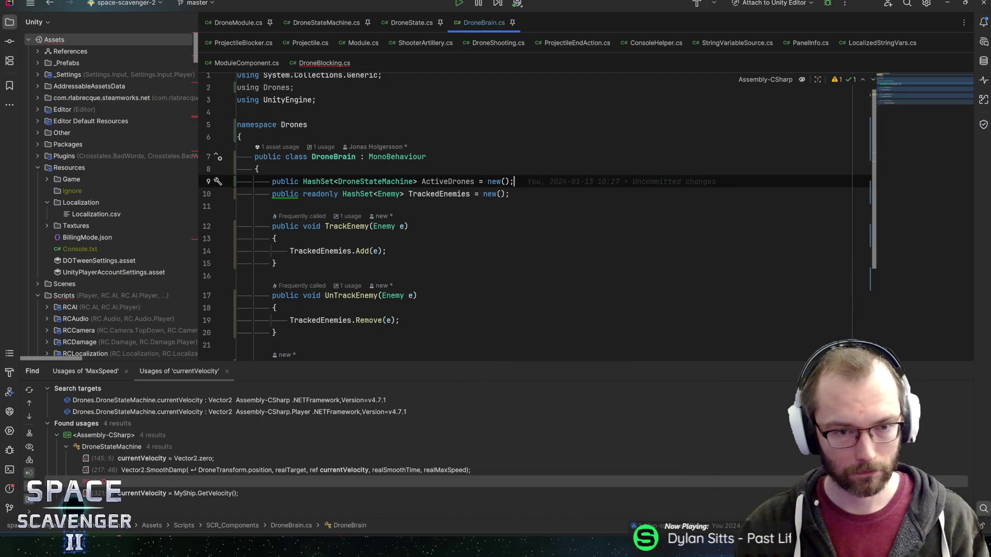
key("Down")
key("Down")
key("Down")
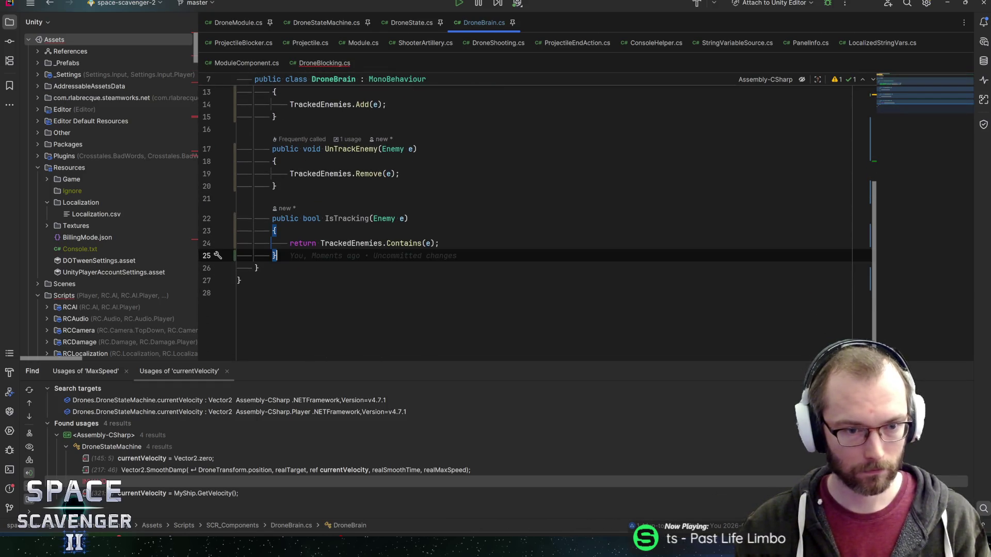
key("Return")
key("Return")
type("publc")
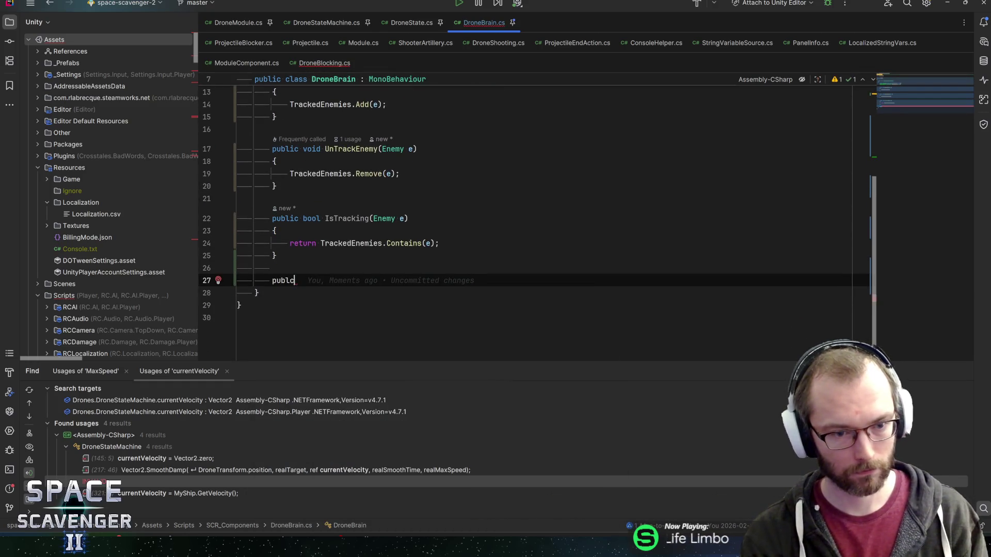
key("BackSpace")
type("ic")
Change ActiveDrones' type from HashSet to List<DroneStateMachine>.
scroll(515, 217, "up", 4)
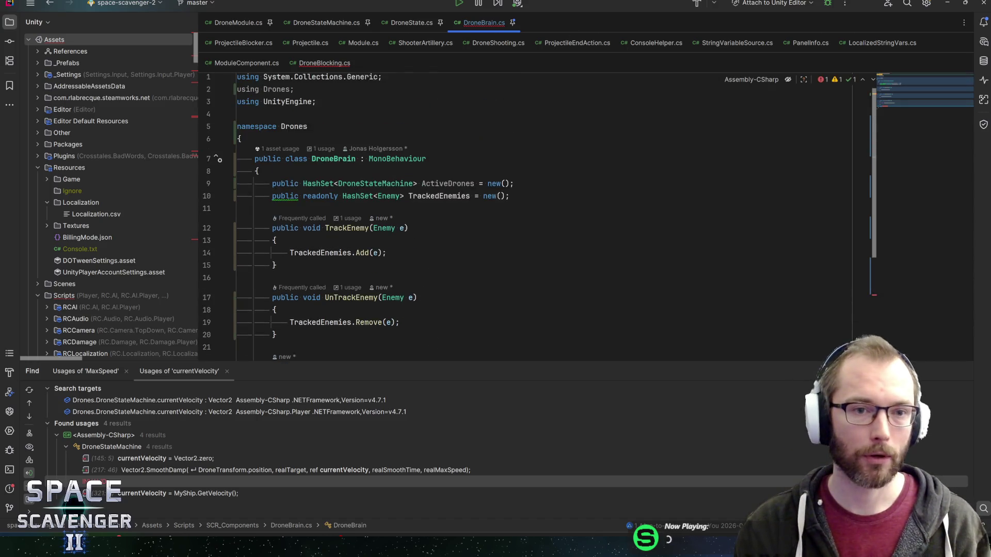
left_click(319, 185)
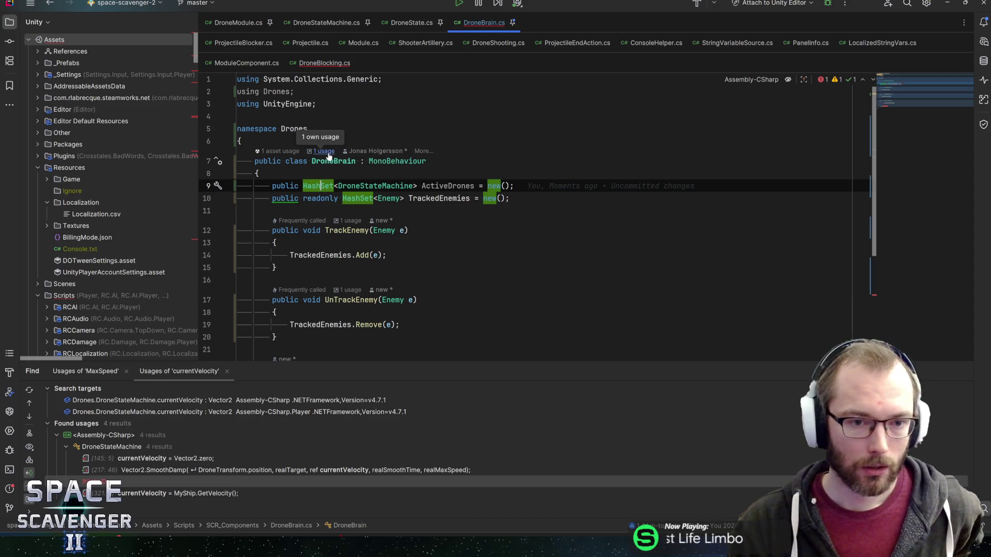
double_click(320, 186)
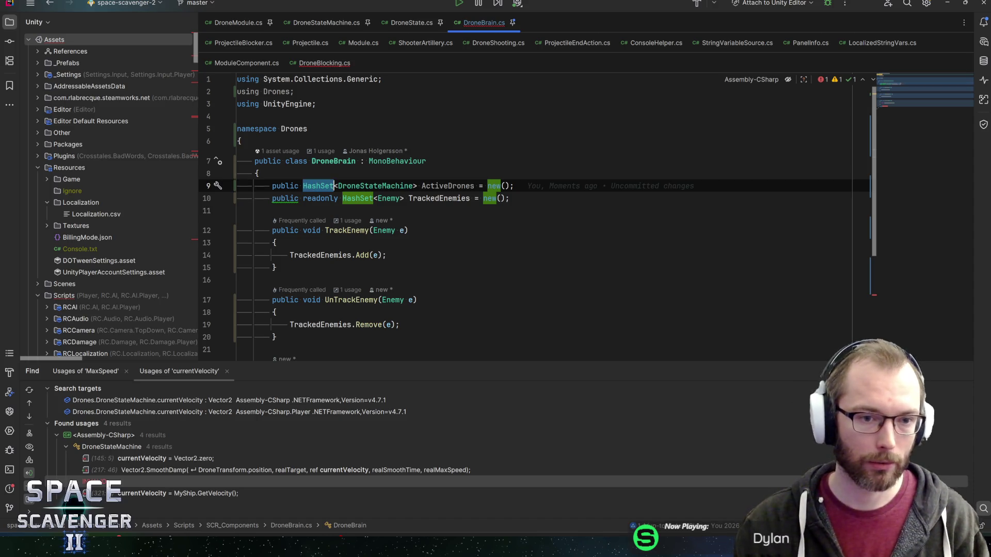
mouse_move(328, 186)
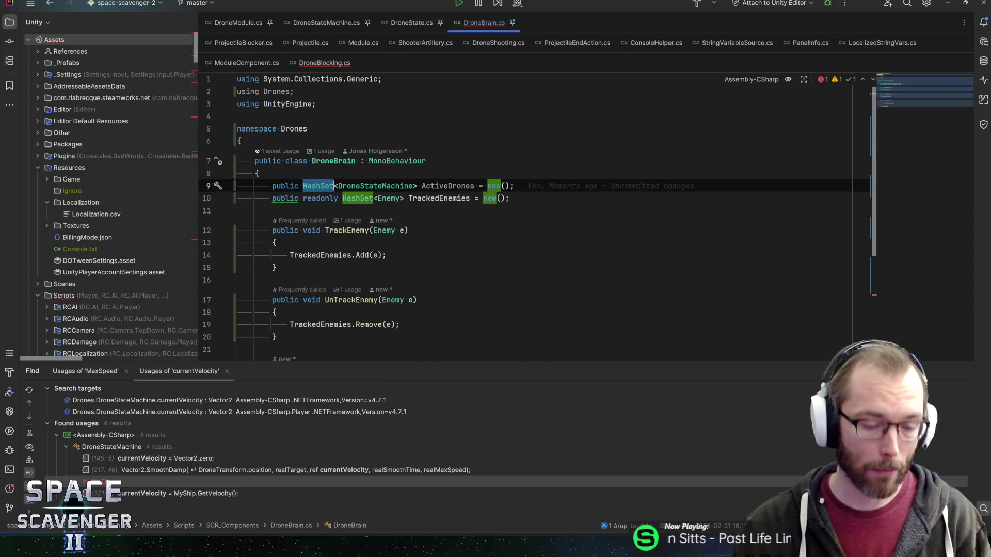
mouse_move(465, 187)
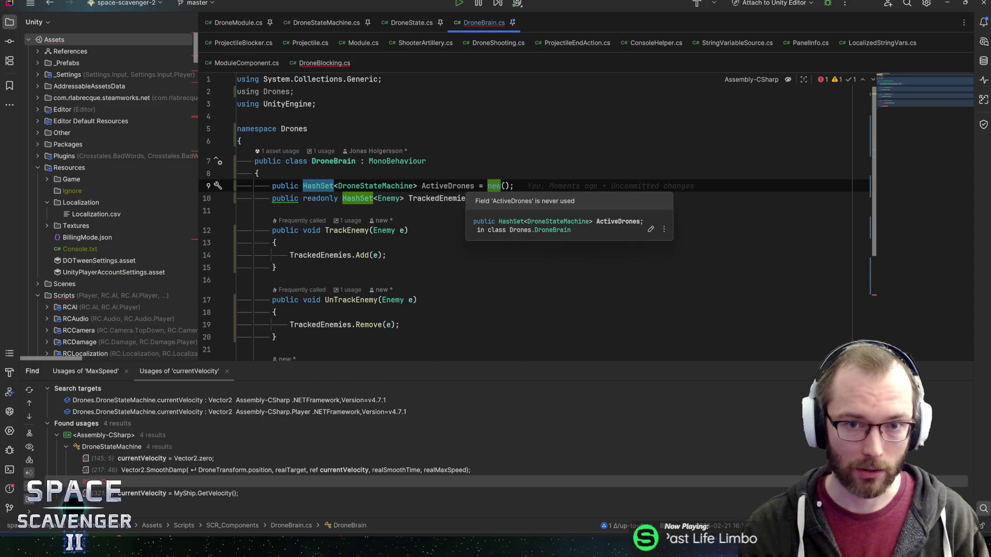
type("List")
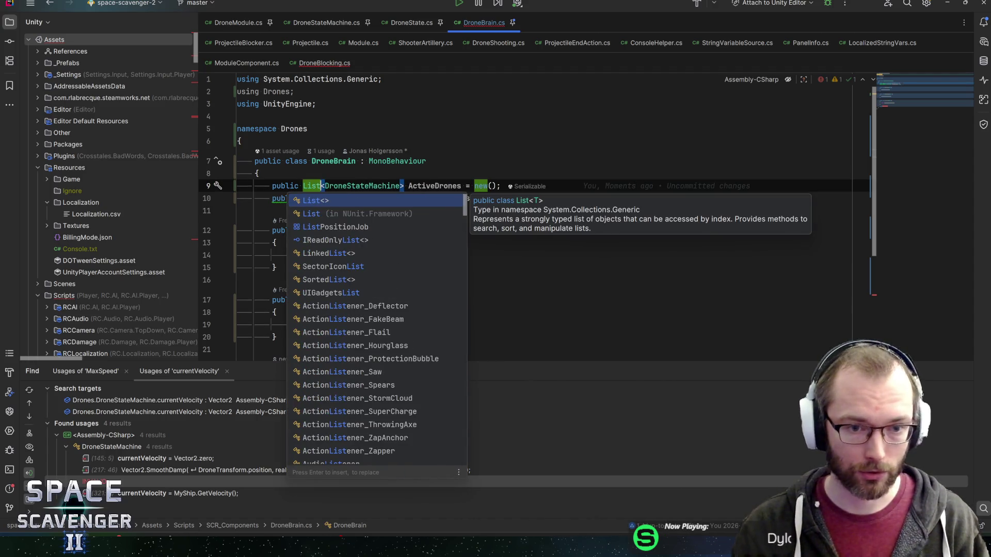
left_click(330, 186)
left_click(408, 186)
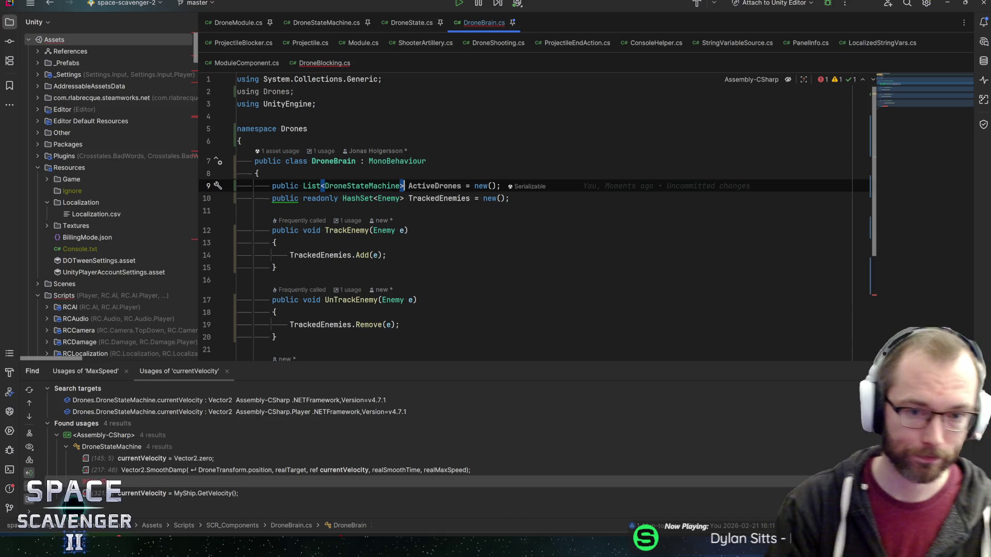
left_click(500, 186)
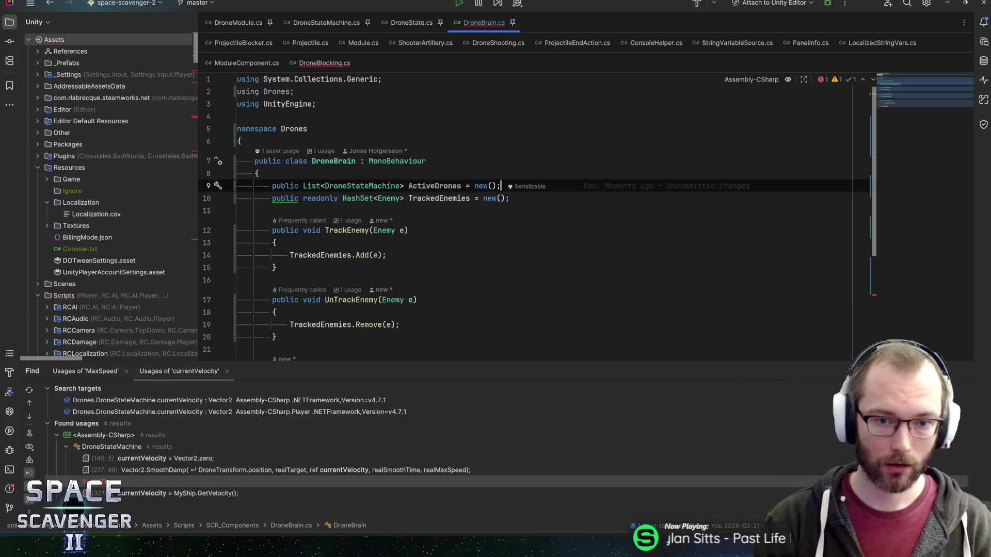
key("ctrl+shift+BackSpace")
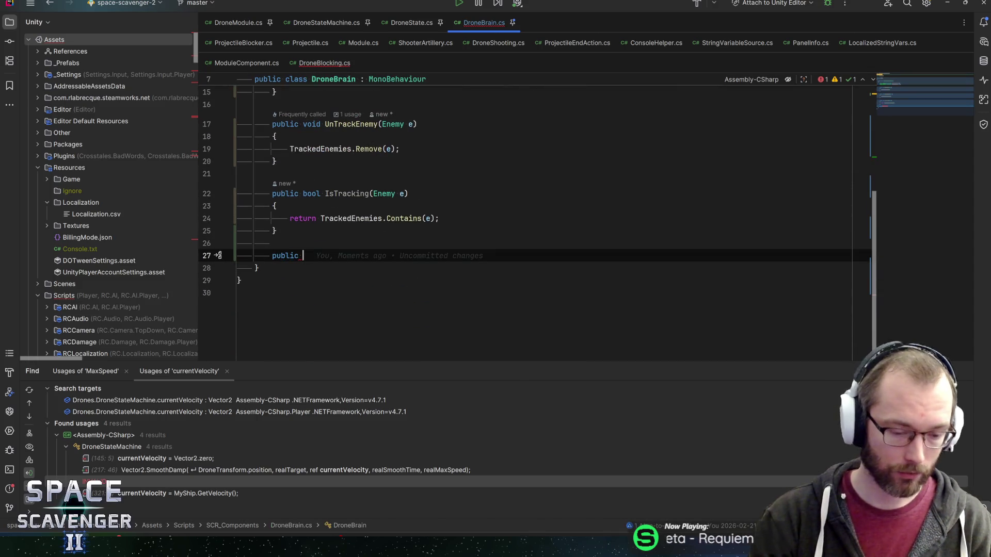
Create an empty public void AddActiveDrone(DroneStateMachine sm) method.
scroll(537, 217, "up", 5)
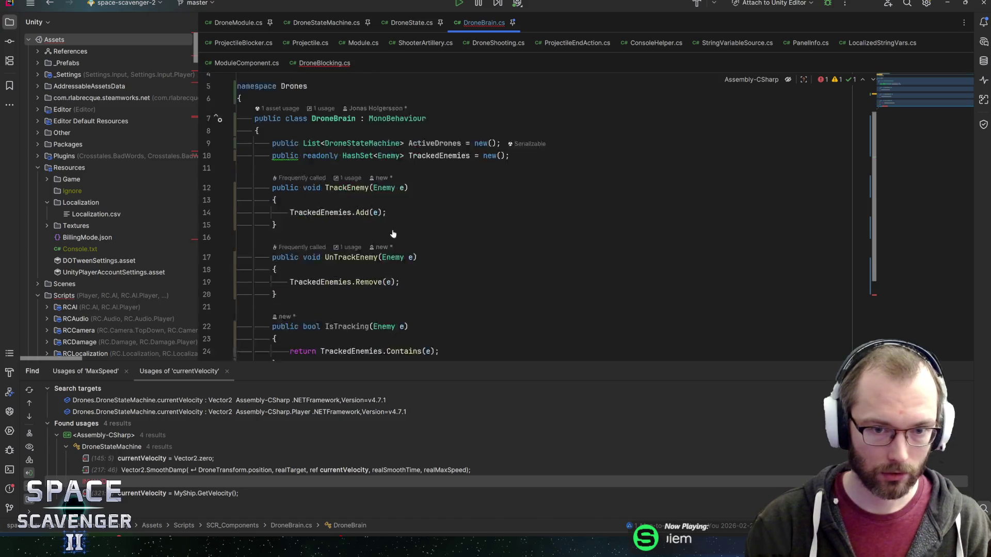
scroll(536, 216, "down", 5)
type("public void")
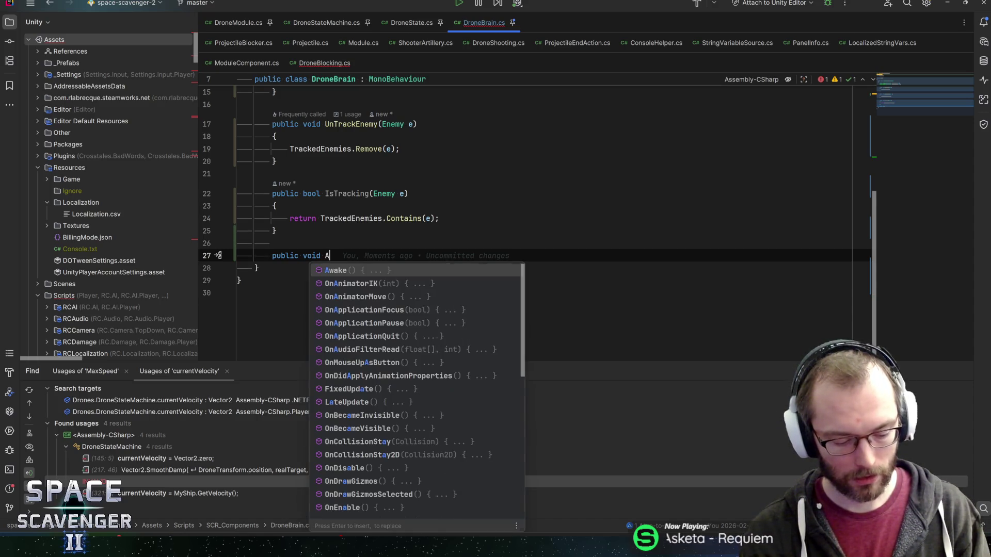
type("AddA")
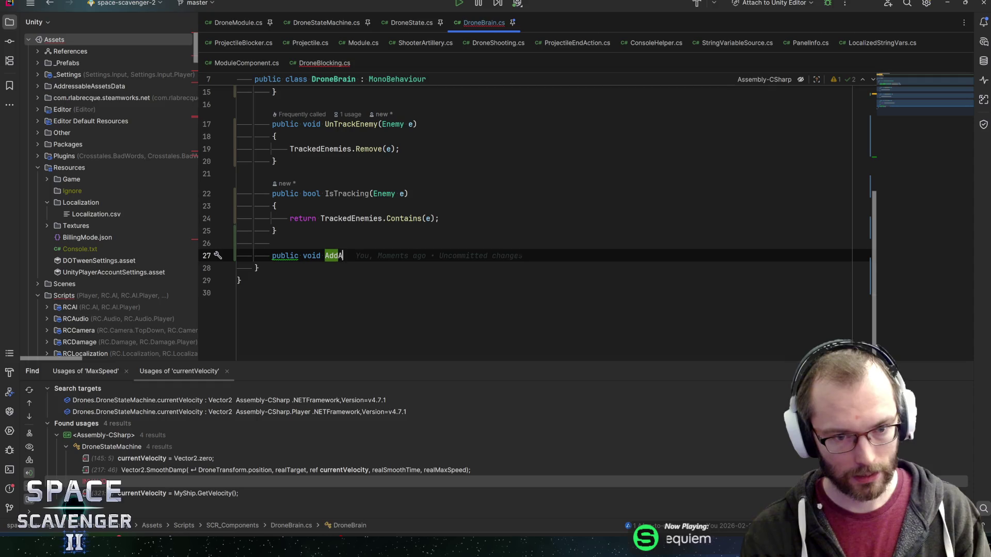
type("ctiveDrone(")
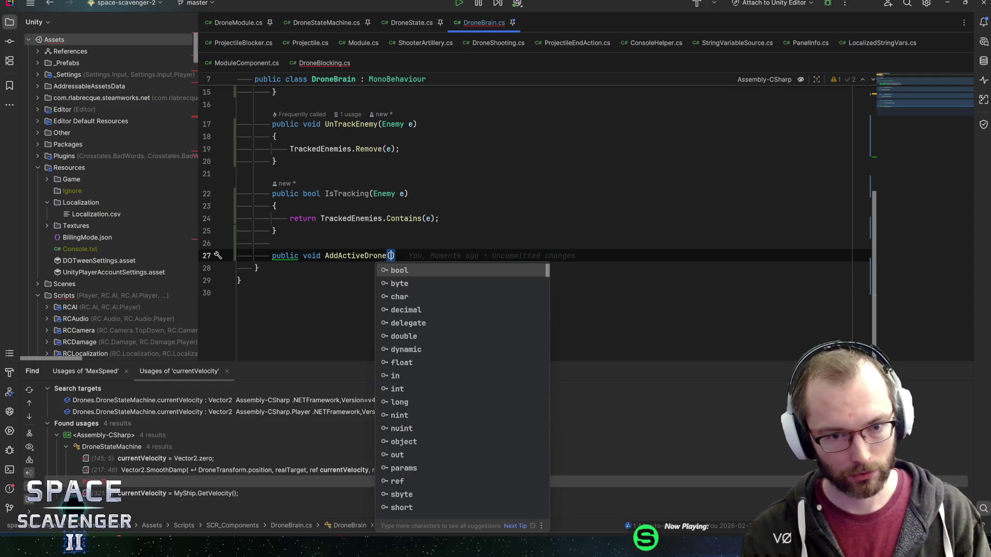
type("Drone")
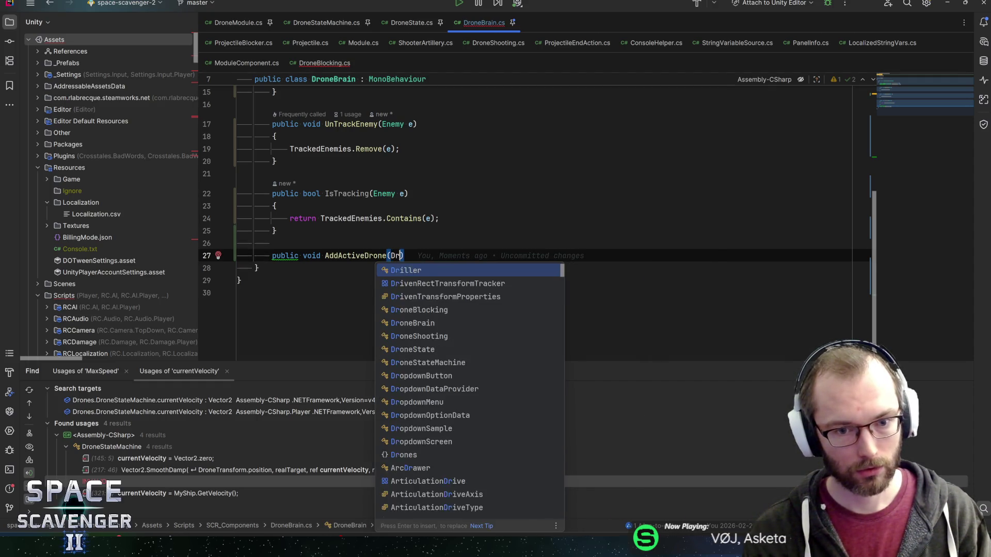
type("Statema")
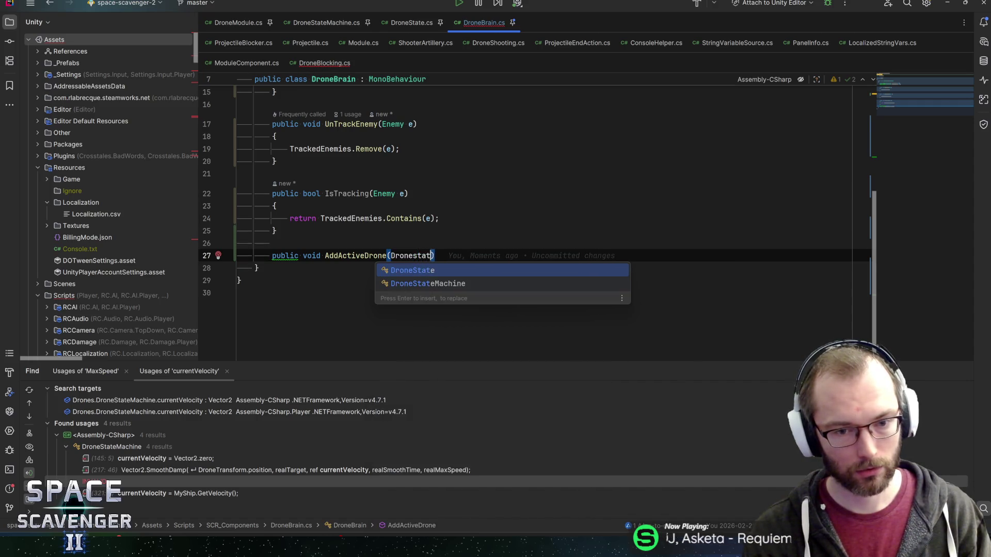
key("Return")
type("sm")
key("ctrl+shift+Return")
Add an empty public void RemoveActiveDrone(DroneStateMachine sm) method below it.
key("Down")
key("End")
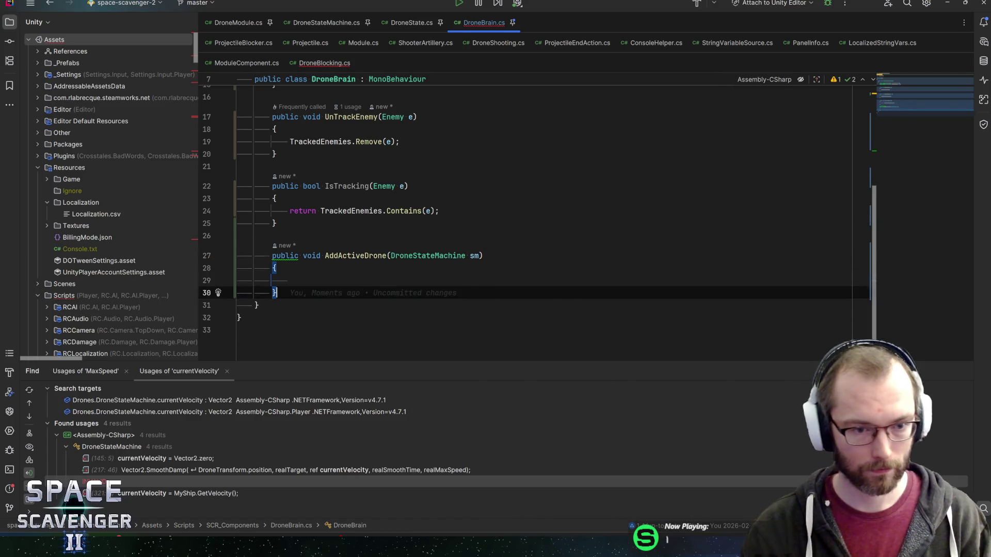
key("Return")
key("Return")
type("public void RemoveAc")
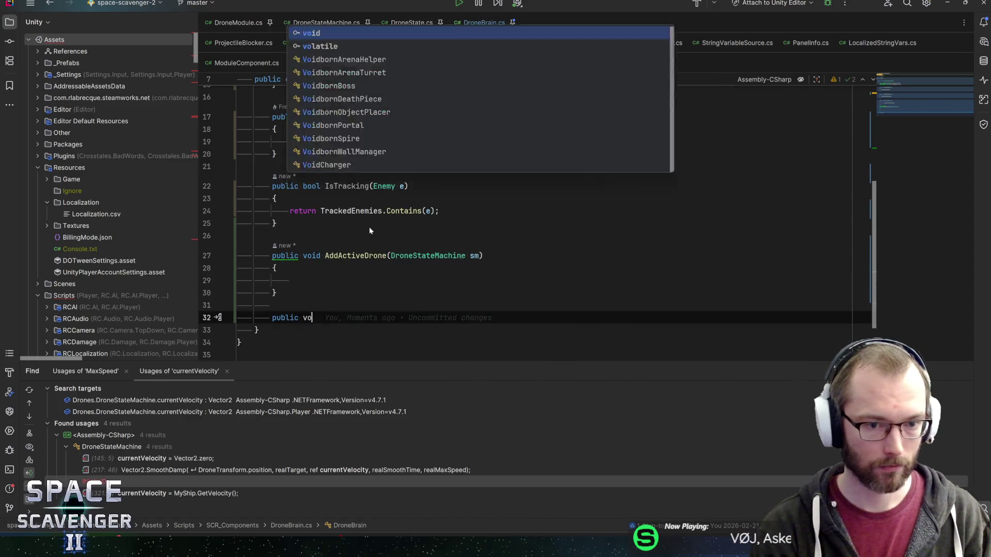
type("tiveDrone()")
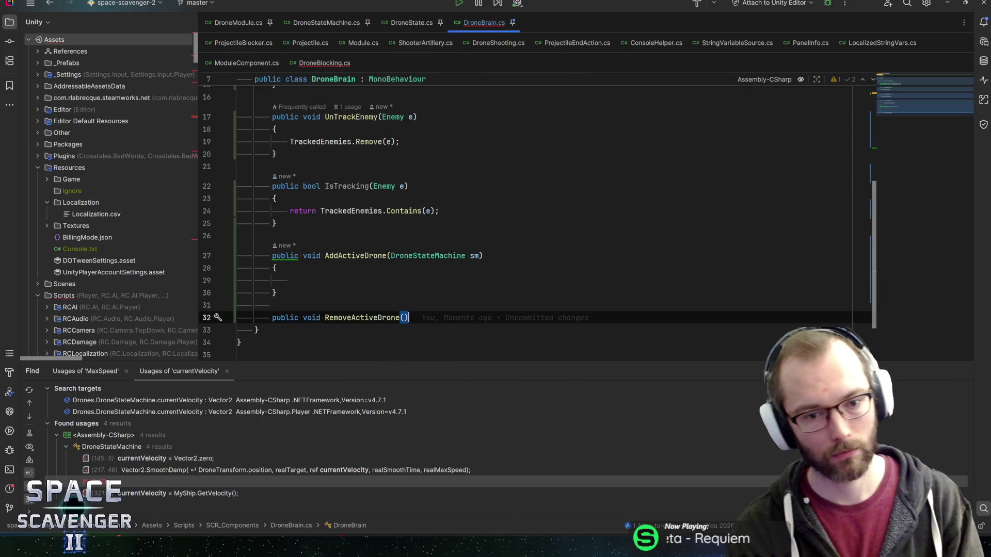
key("Left")
type("DroneStatem")
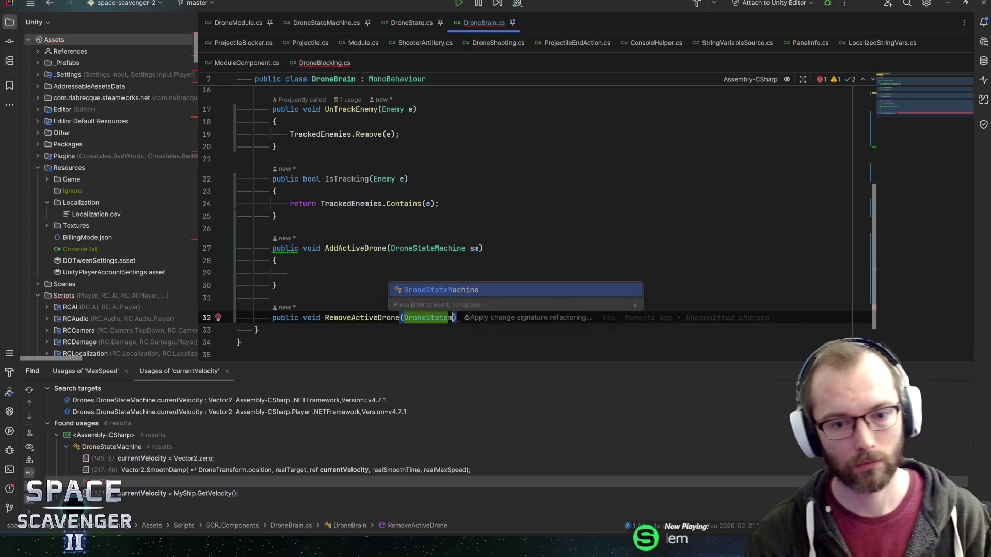
key("Return")
type("sm){")
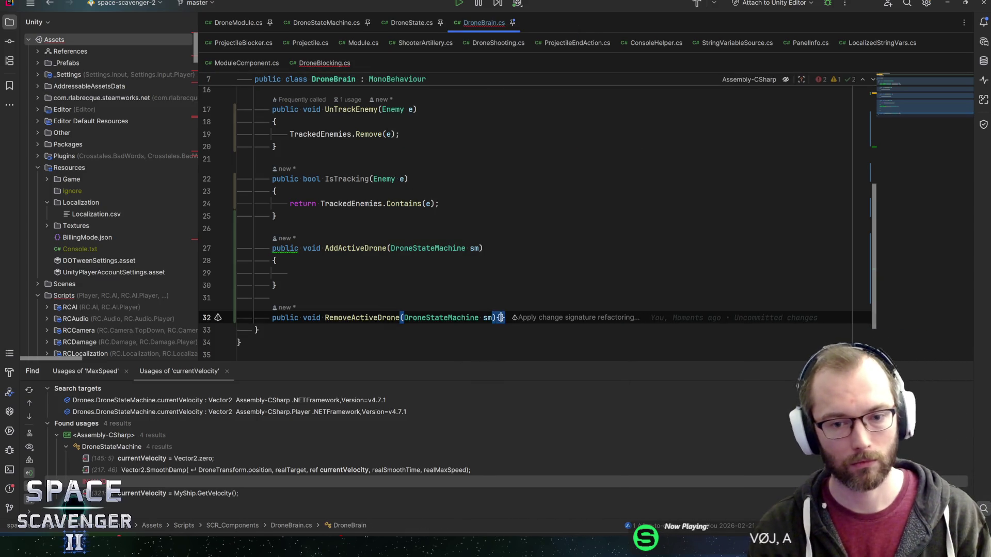
key("Return")
Make AddActiveDrone return early if ActiveDrones contains sm, otherwise call ActiveDrones.Add(sm).
scroll(444, 206, "up", 5)
double_click(434, 186)
key("ctrl+c")
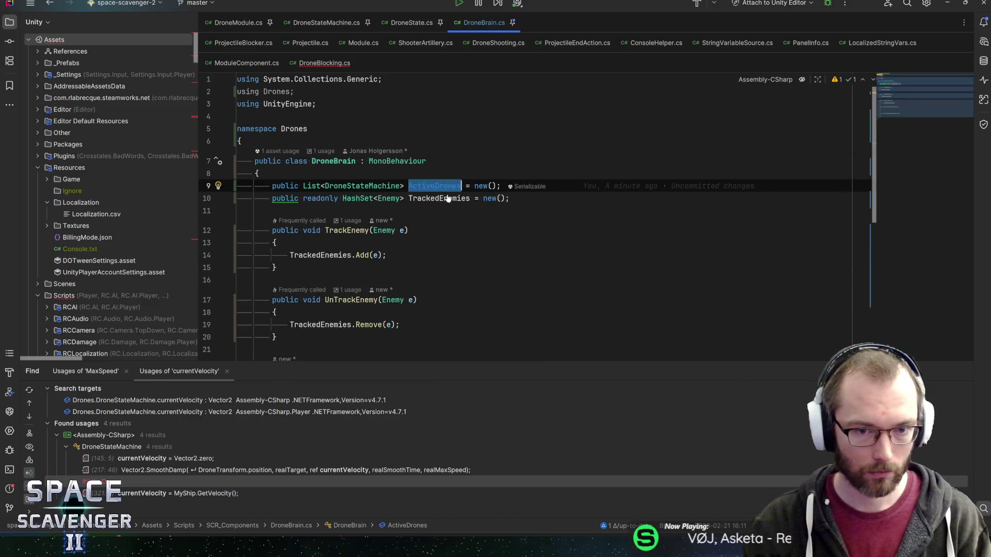
scroll(448, 199, "down", 5)
left_click(290, 174)
key("ctrl+v")
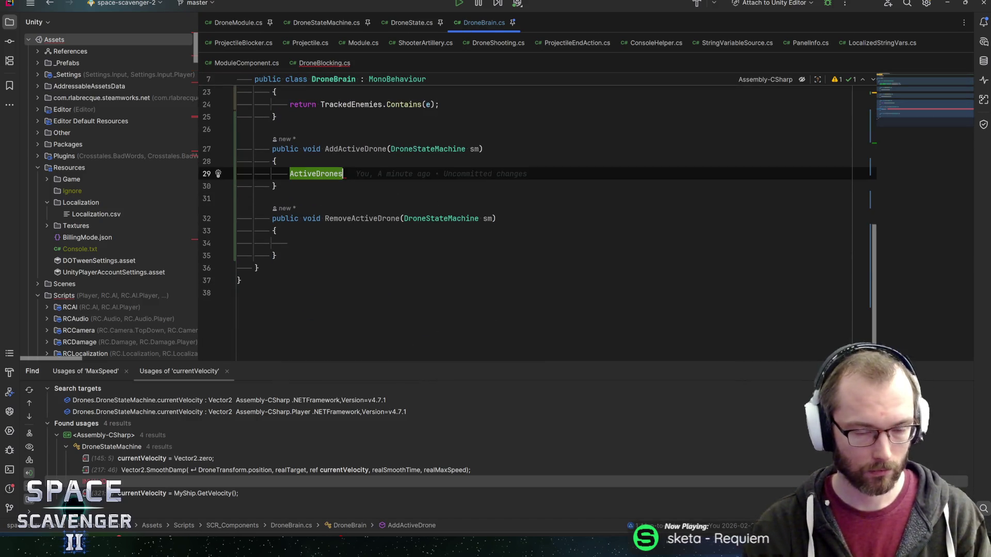
type("if (")
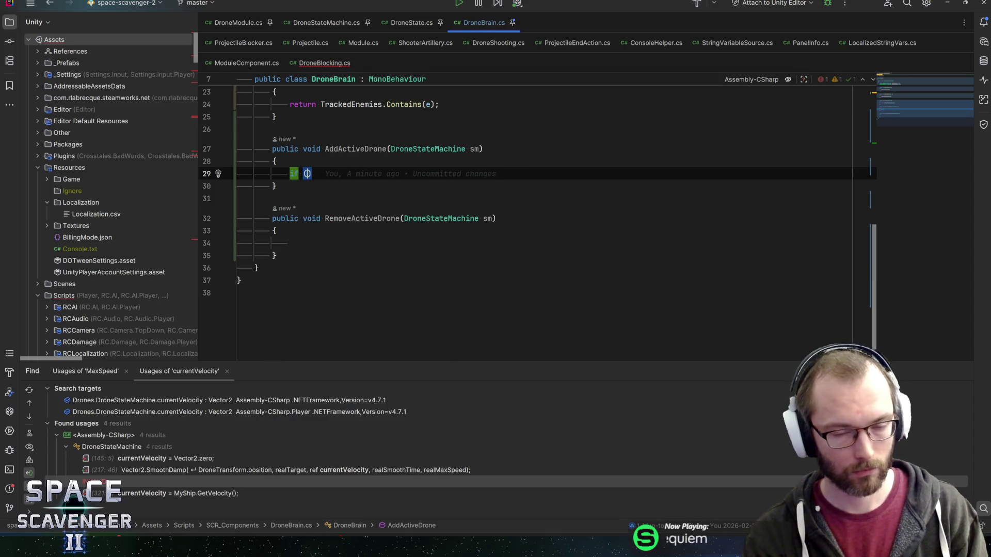
type("ActiveDrones.co")
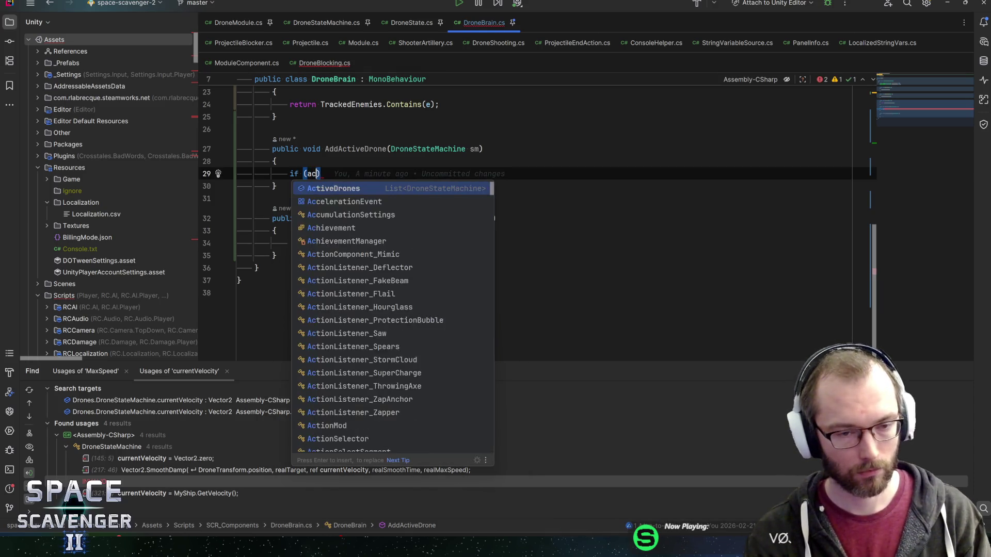
key("Return")
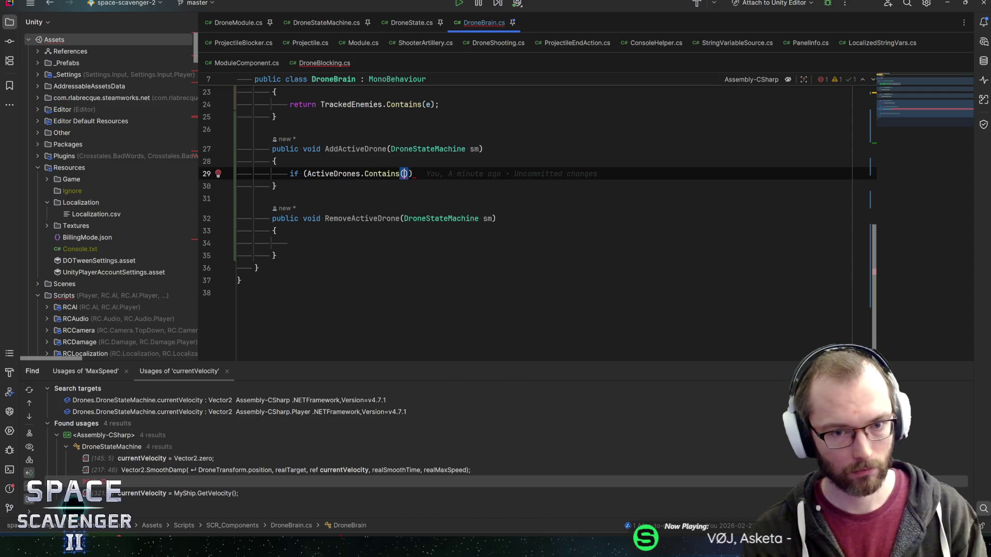
type("sm")
key("End")
key("Return")
type("ret")
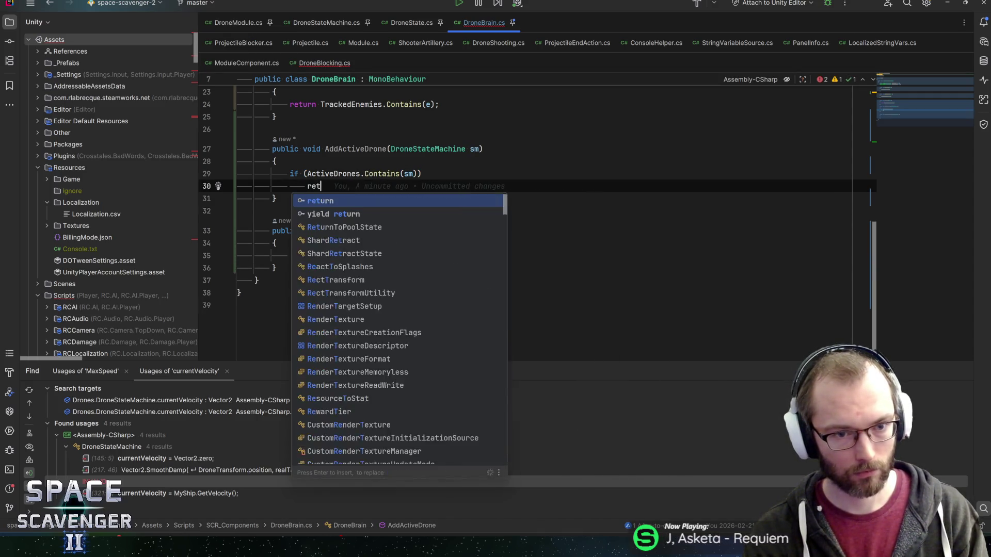
key("Return")
key("Return")
key("Return")
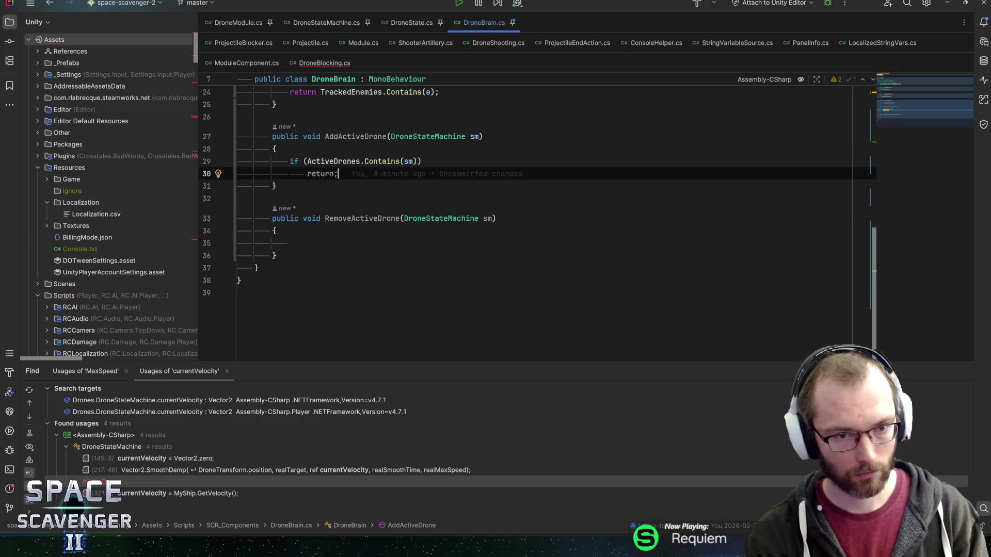
type("ActiveDrones.add")
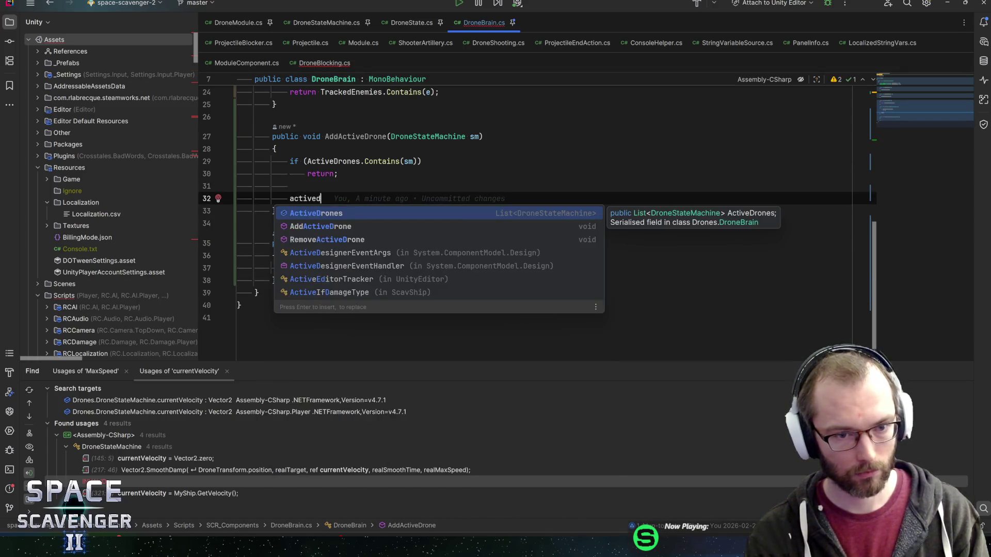
key("Return")
type("sm)")
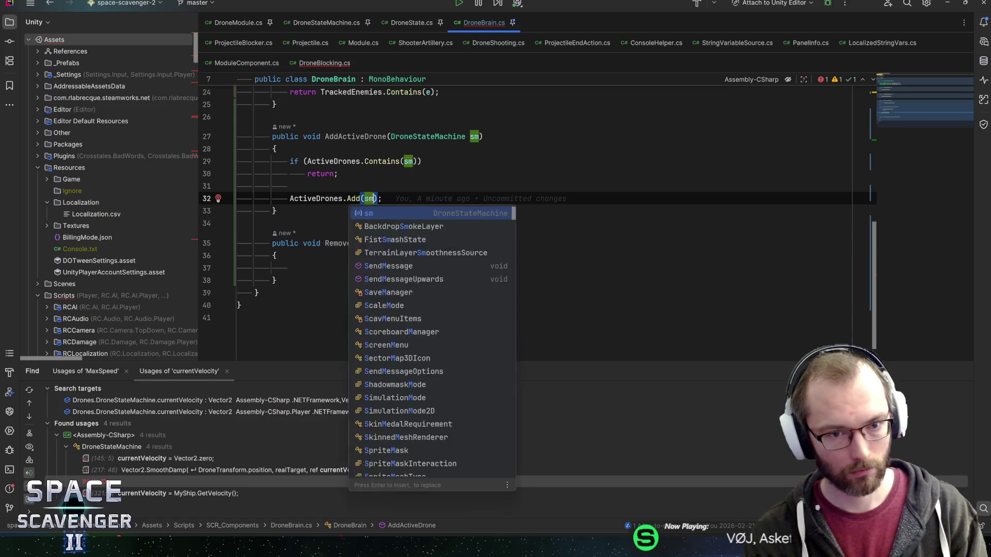
type(";")
Write ActiveDrones.Remove(sm); in RemoveActiveDrone's body.
left_click(381, 243)
left_click(290, 268)
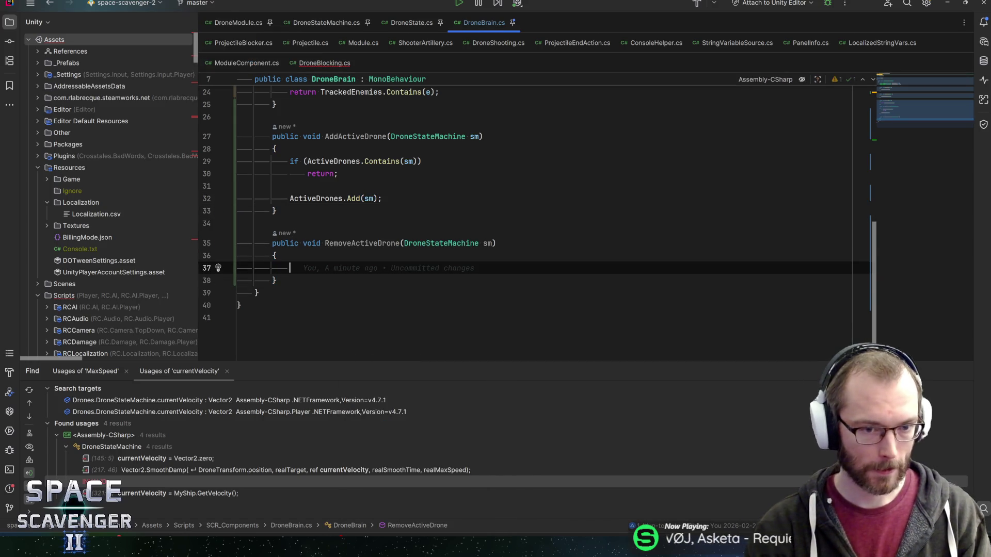
type("activeDr")
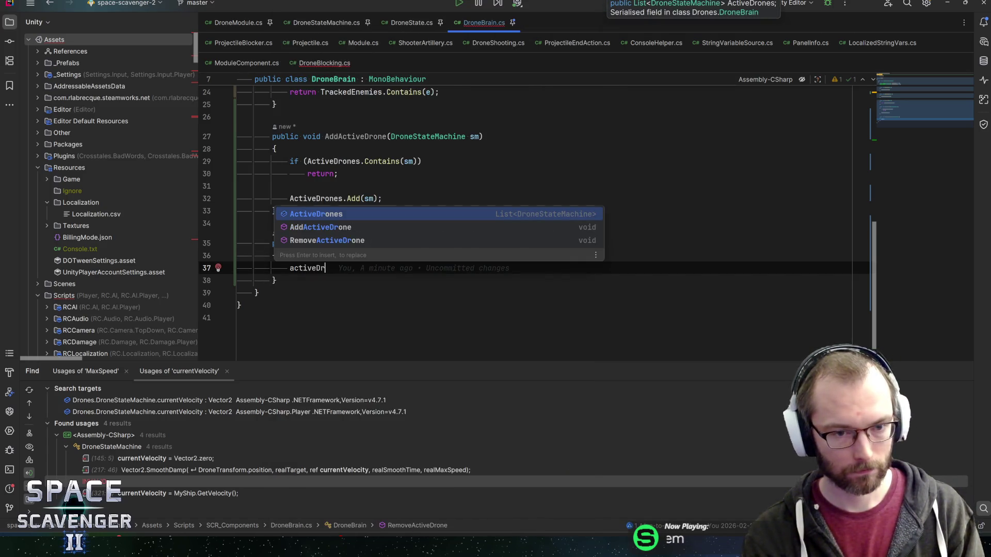
key("Return")
type(".Remove")
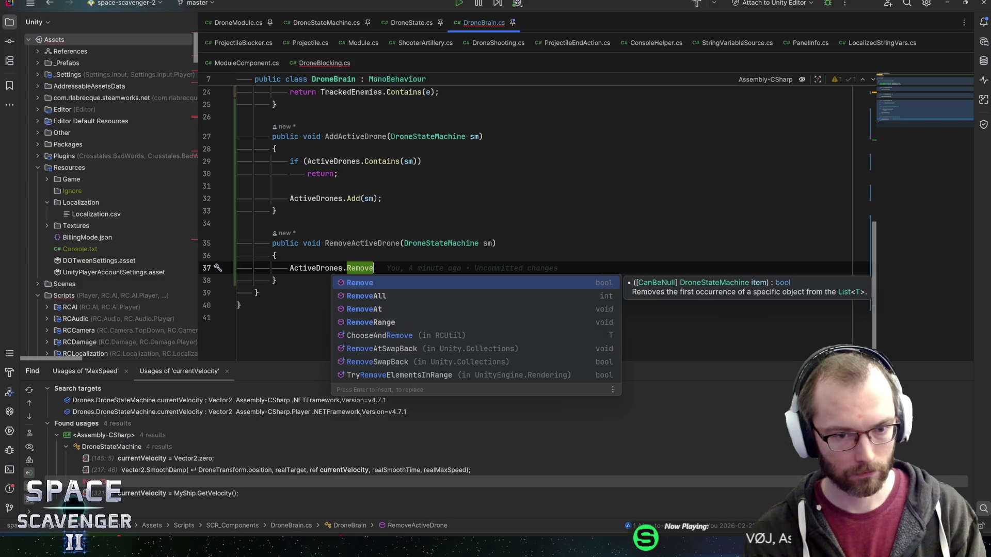
key("Return")
type("sm);")
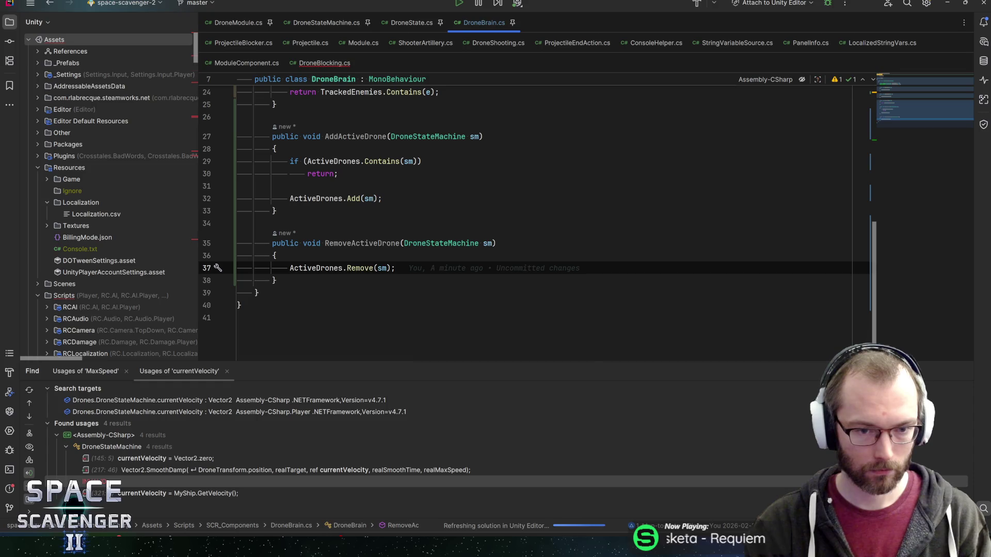
mouse_move(359, 268)
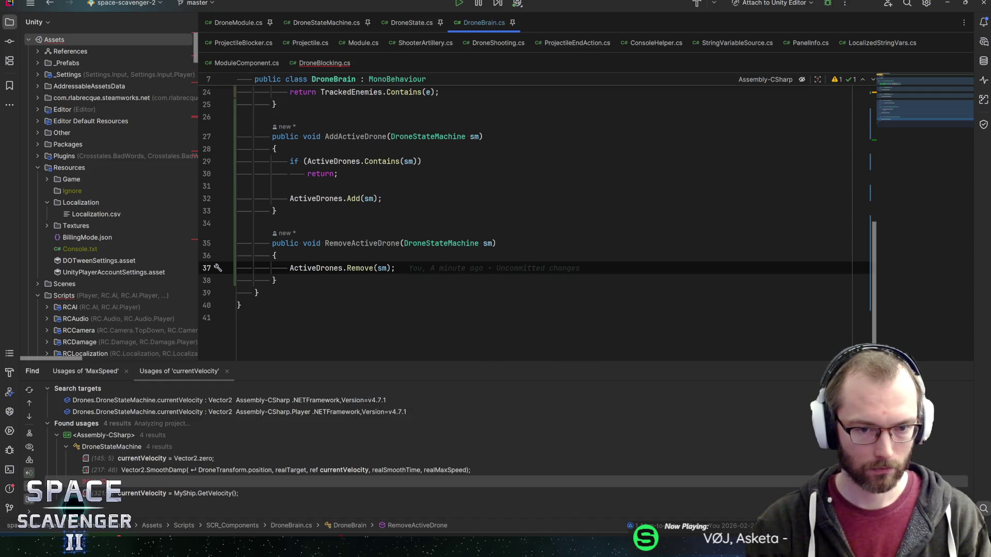
left_click(325, 280)
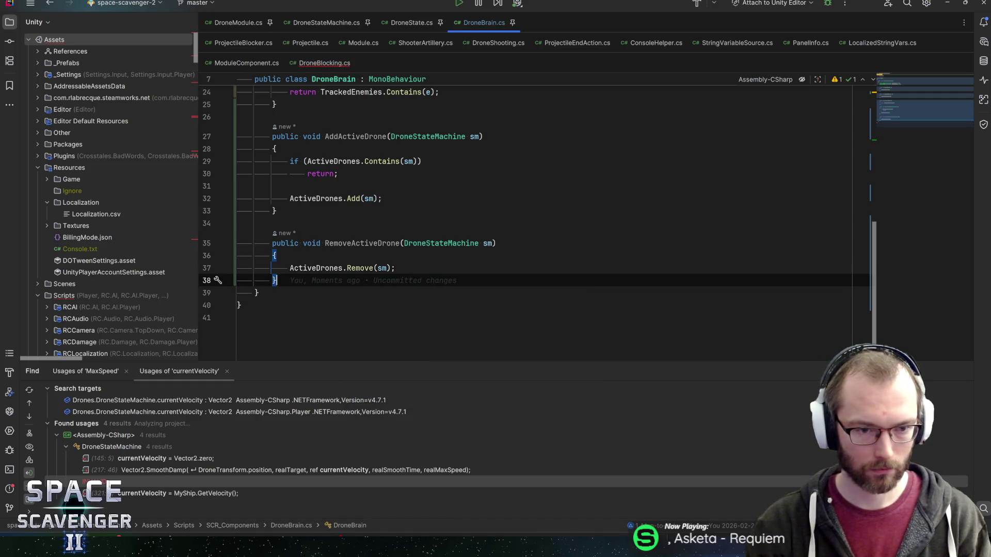
Add a ClearAllActiveDrones() method calling ActiveDrones.Clear(), then save DroneBrain.cs.
key("Return")
key("Return")
type("public void ClearAllAc")
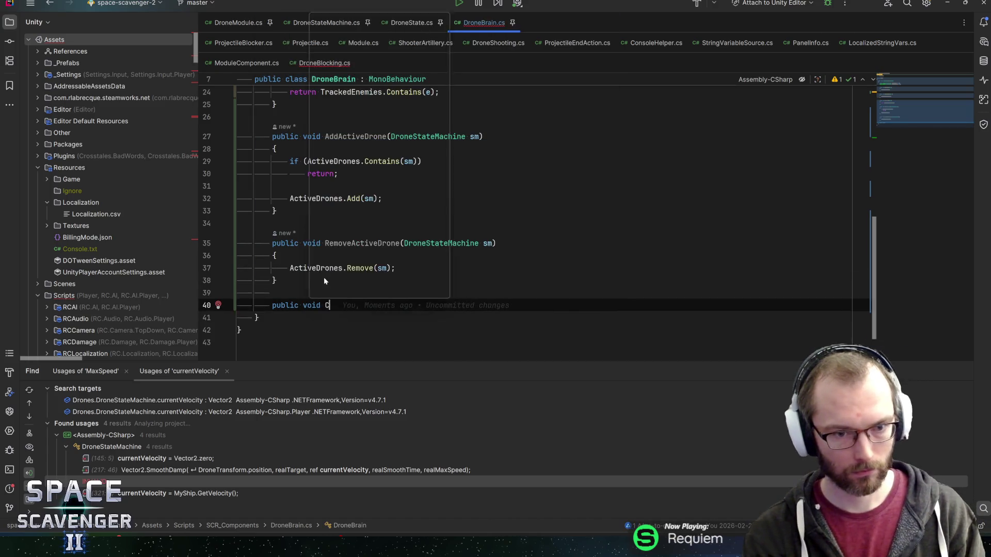
type("ti")
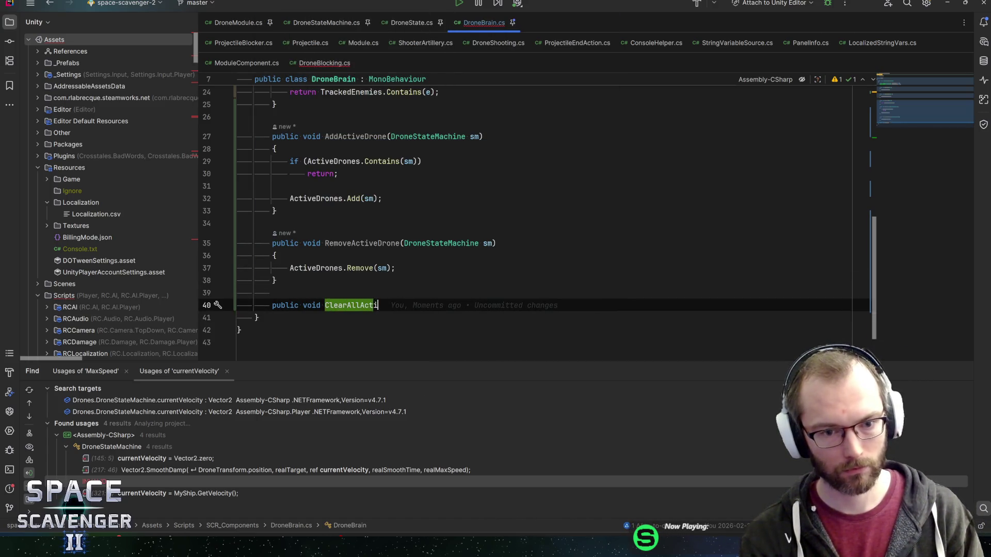
type("veDrones(){")
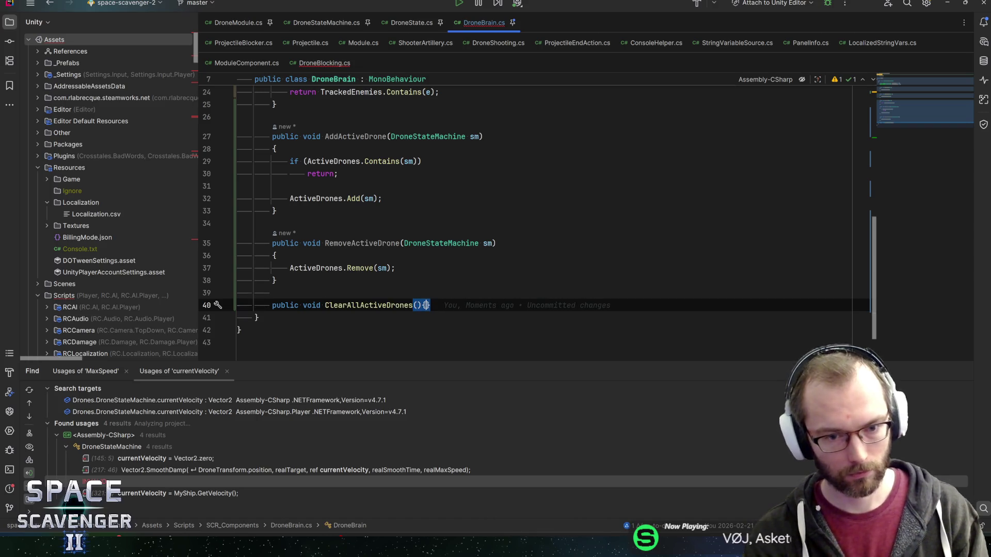
key("Return")
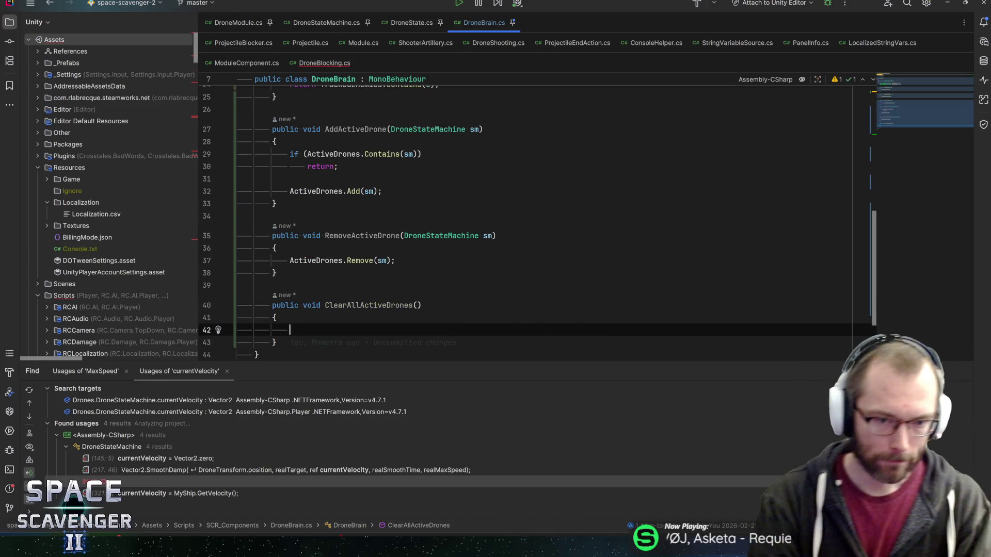
key("Up")
key("Up")
key("Up")
key("Down")
key("Down")
key("Down")
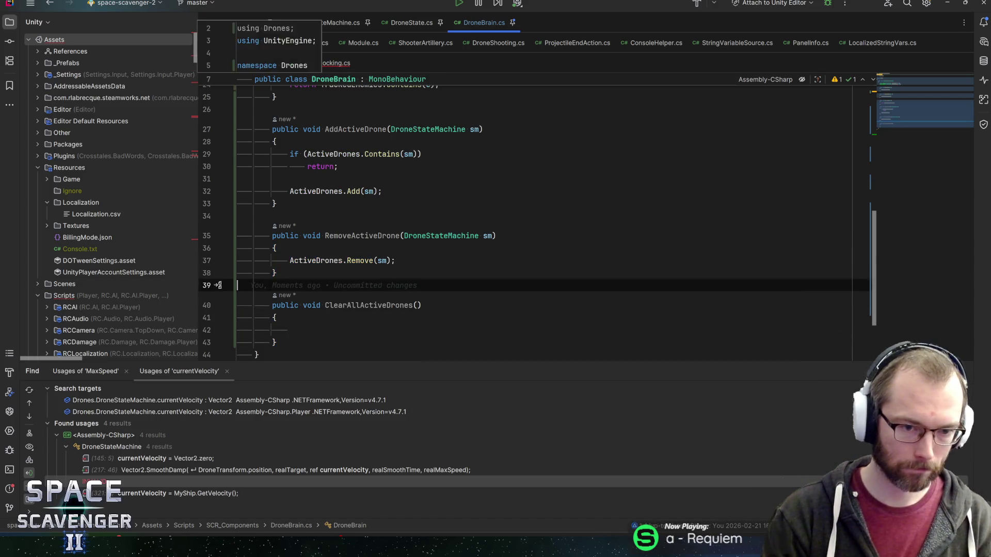
type("ActiveDrones.Remove(sm);")
key("ctrl+shift+Left")
key("ctrl+shift+Left")
key("ctrl+shift+Left")
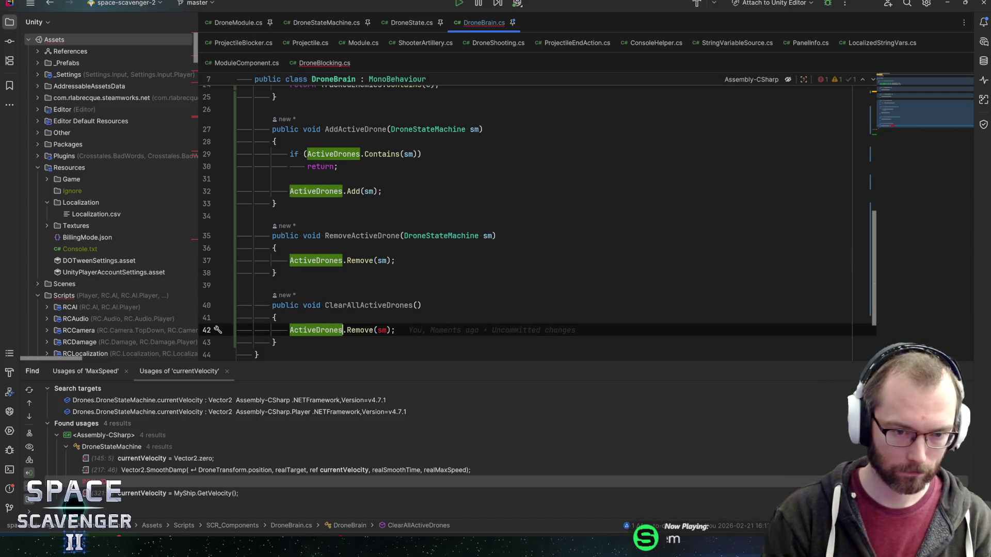
type("Cl")
key("Return")
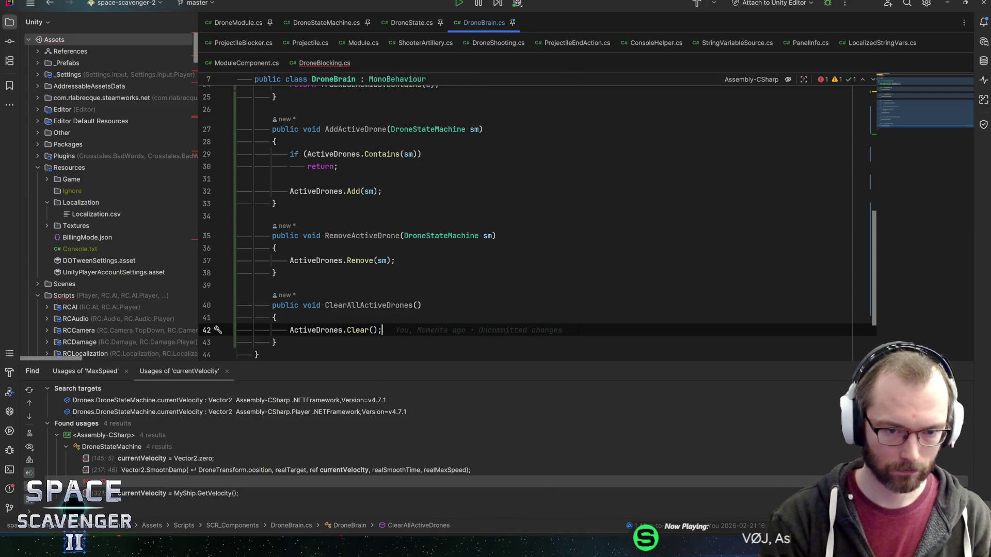
key("ctrl+s")
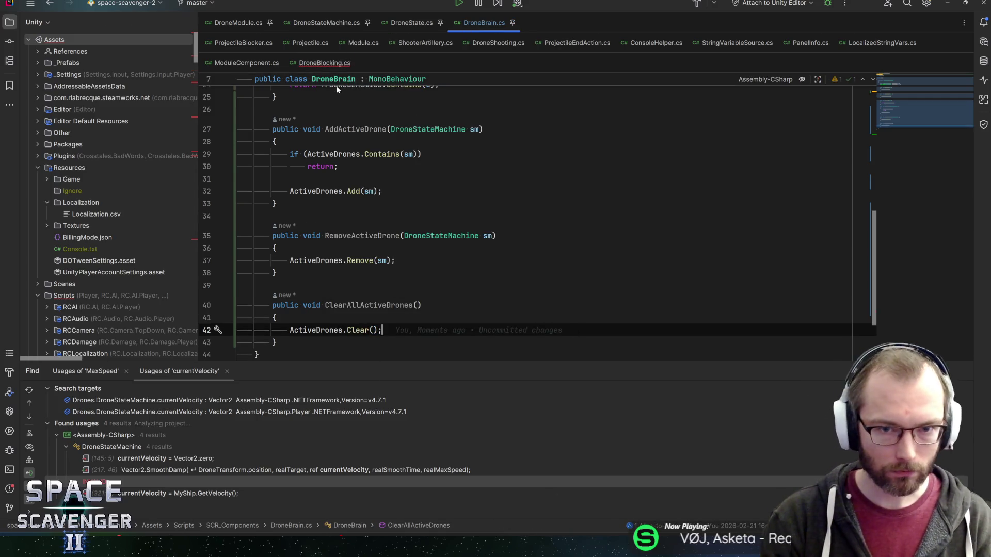
left_click(333, 65)
Follow DroneBlocking's brain field to the DroneBrain field declaration in Ship.cs.
scroll(911, 130, "up", 10)
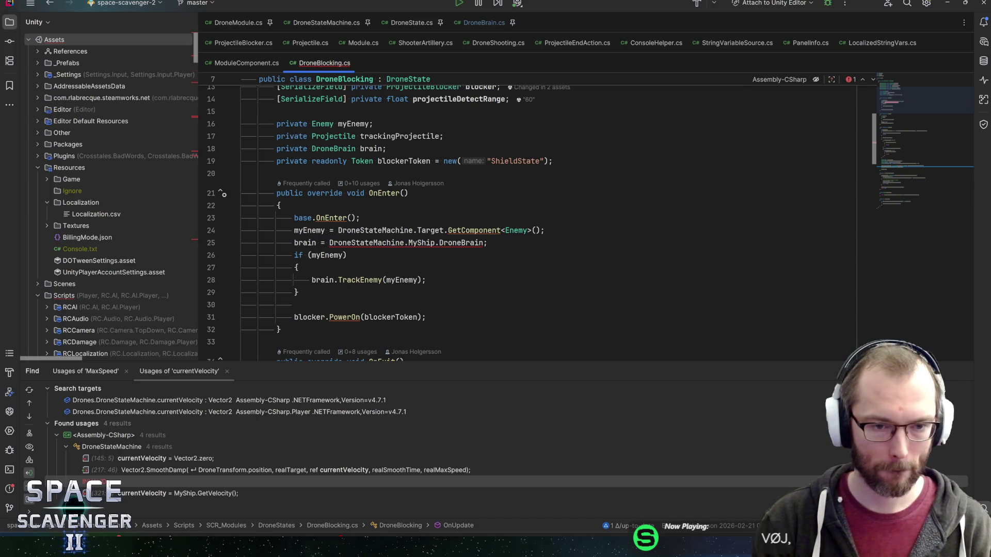
scroll(457, 242, "up", 4)
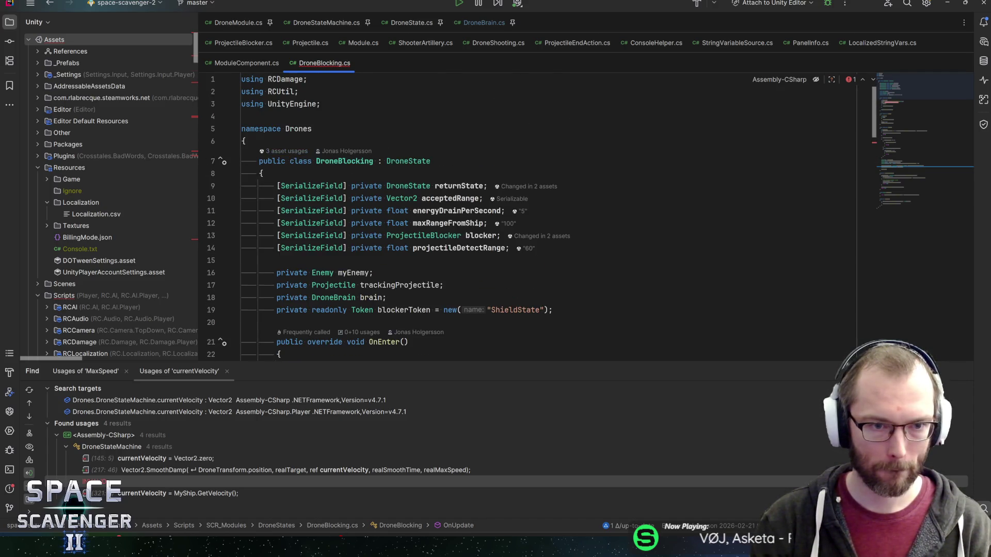
scroll(456, 243, "down", 5)
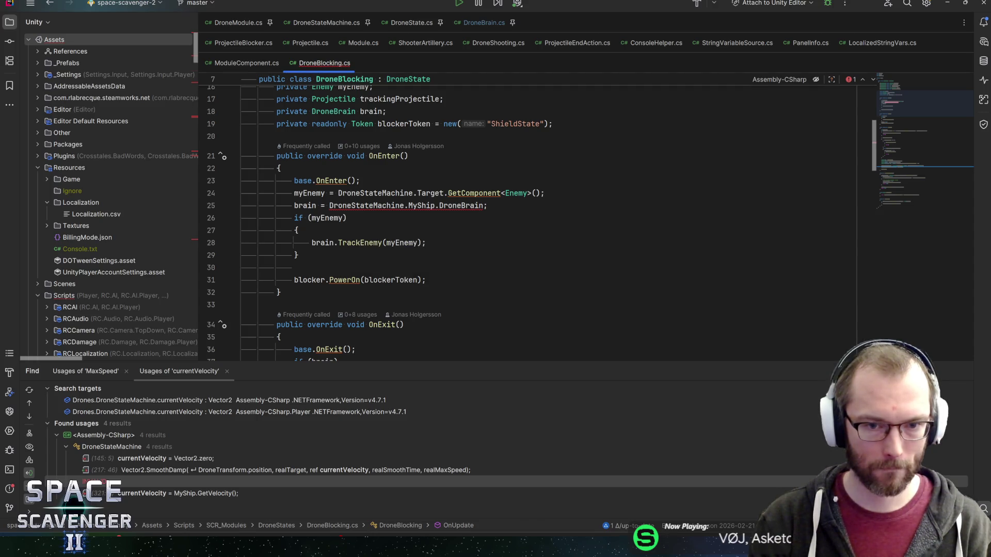
left_click(361, 111)
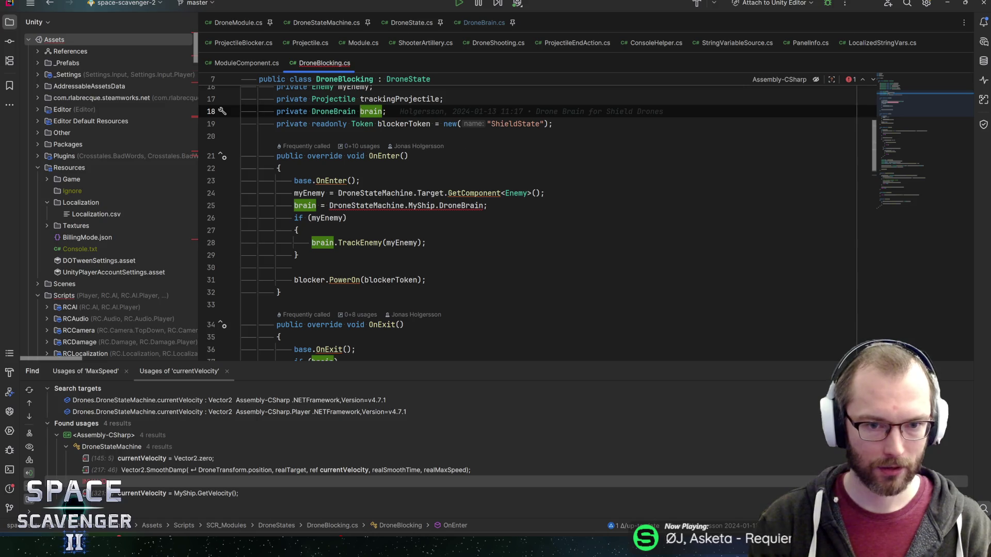
left_click(452, 206, "ctrl")
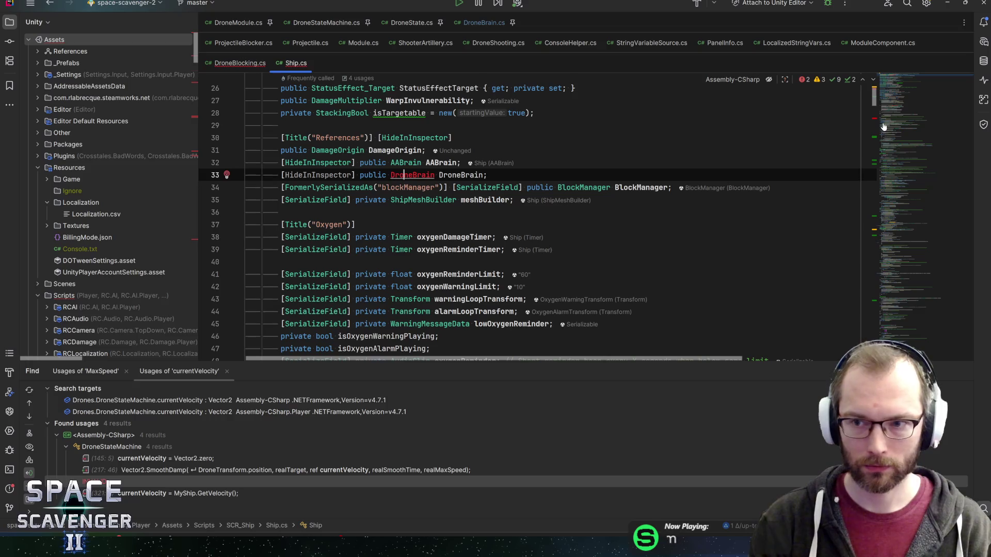
Import Drones.DroneBrain in Ship.cs, then return to DroneStateMachine.cs.
key("alt+Return")
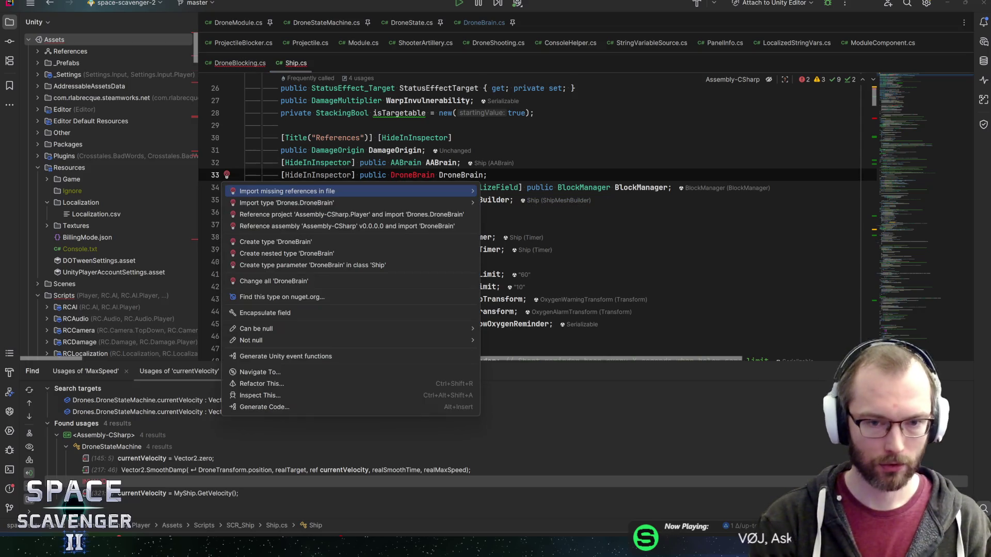
key("Down")
key("Return")
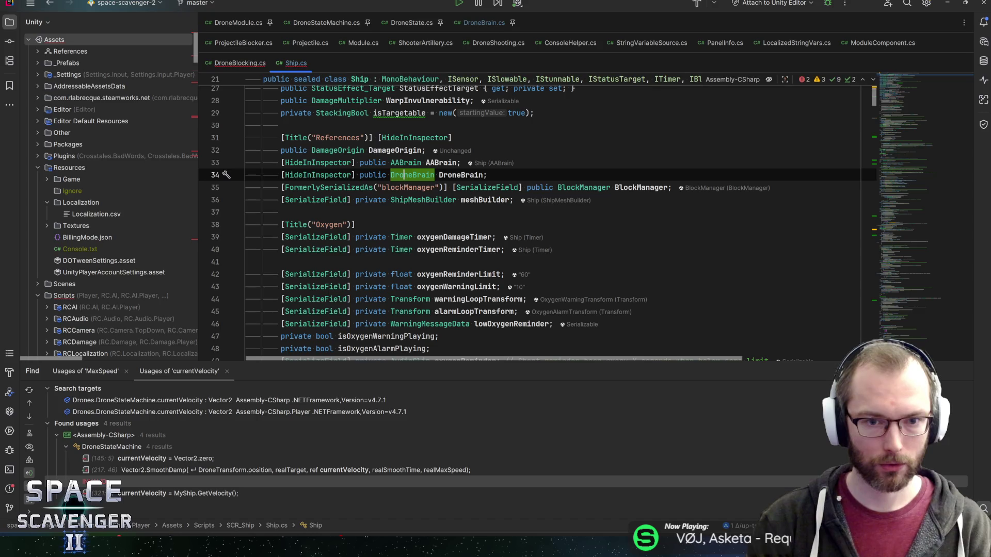
key("ctrl+Tab")
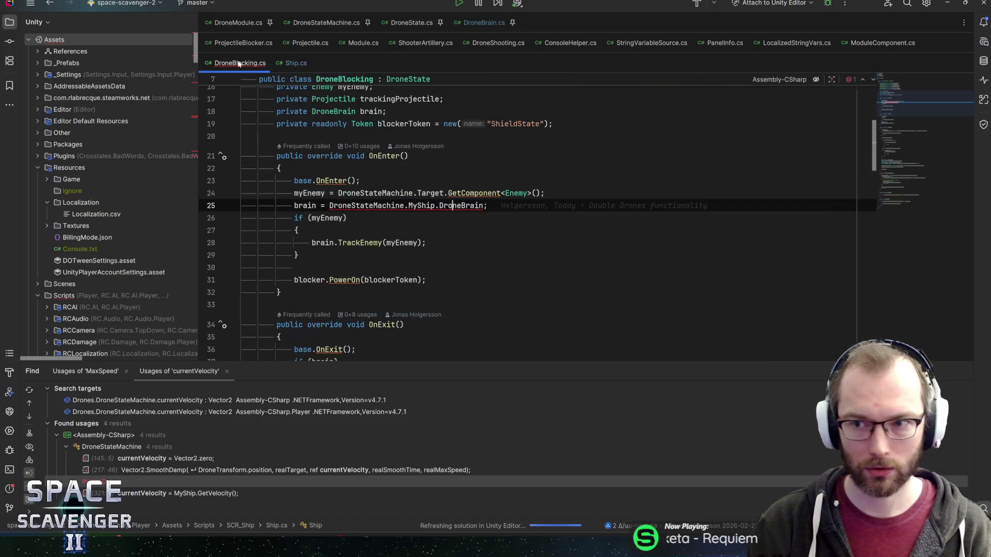
key("ctrl+Tab")
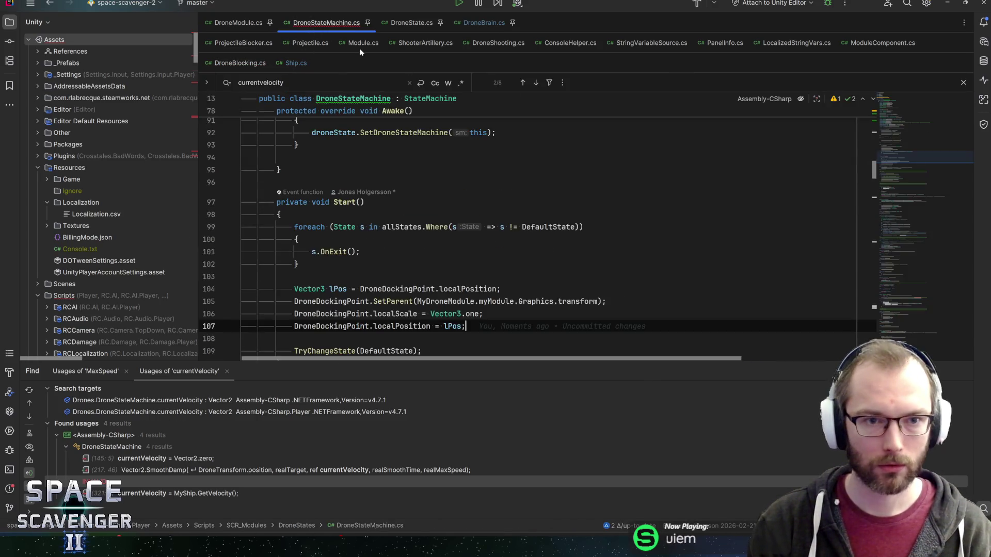
Follow GetTarget's DroneBrain argument to its declaration in PassiveTargetFinder.cs.
mouse_move(899, 162)
left_mouse_down()
mouse_move(898, 305)
mouse_move(926, 89)
mouse_move(897, 302)
left_mouse_up()
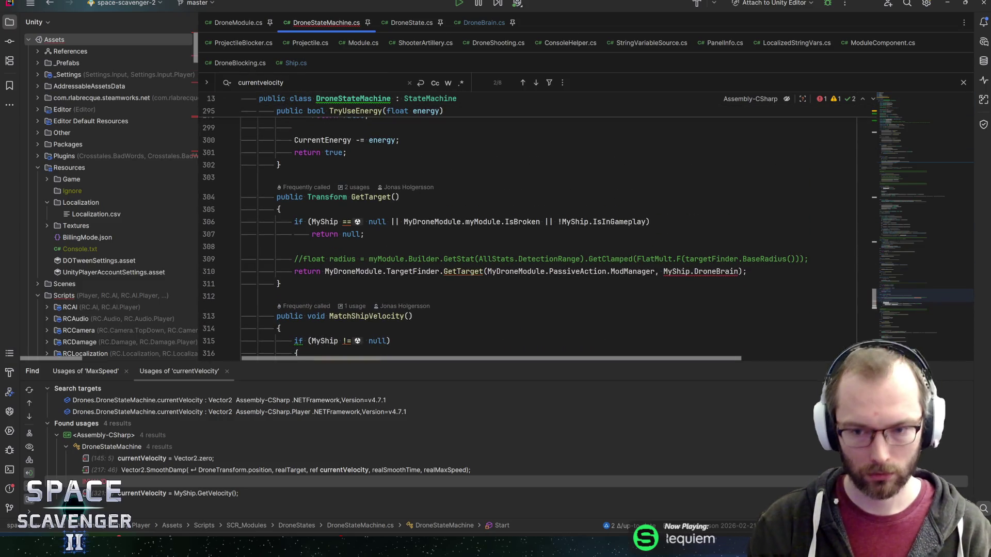
left_click(702, 271)
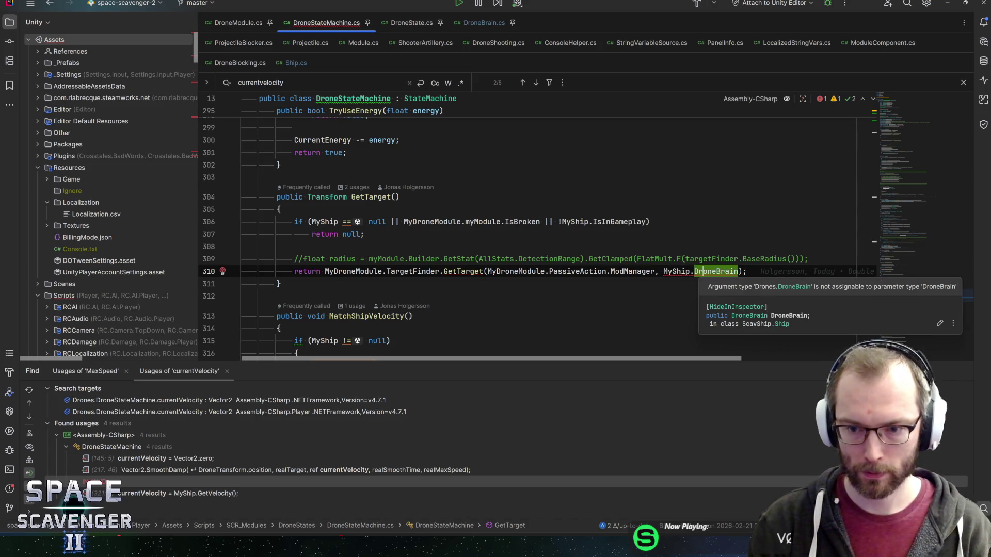
left_click(463, 271, "ctrl")
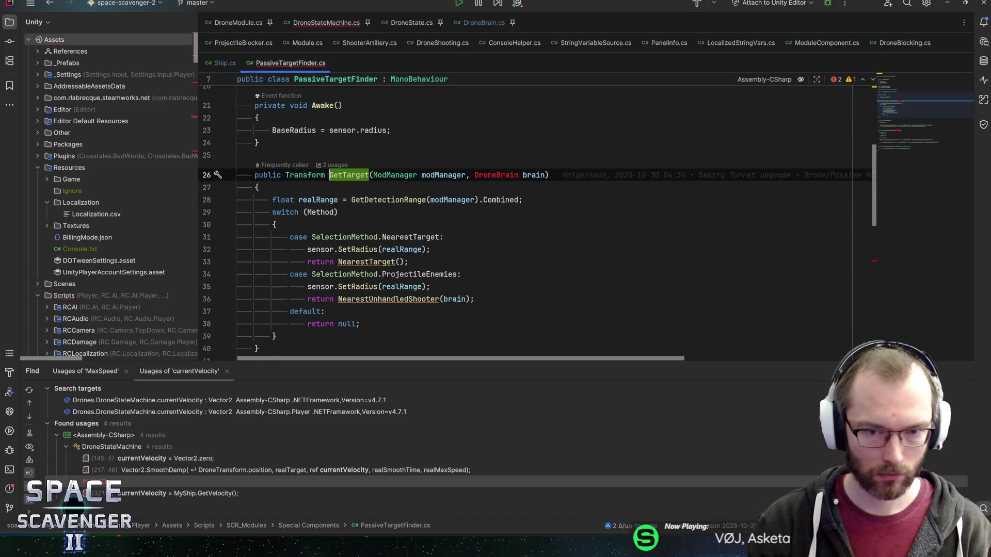
Import Drones.DroneBrain in PassiveTargetFinder.cs, then navigate back to the GetTarget call.
left_click(505, 175)
key("alt+Return")
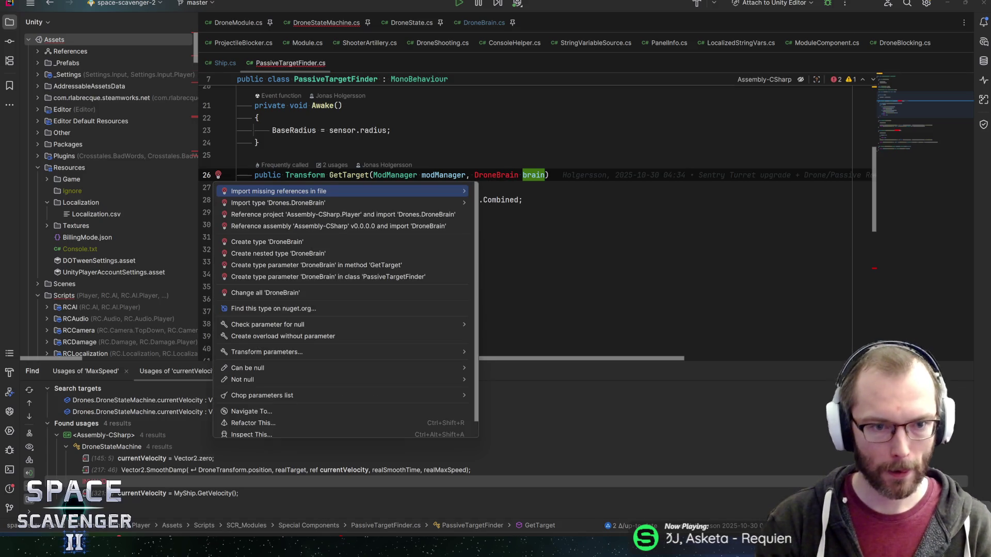
key("Down")
key("Return")
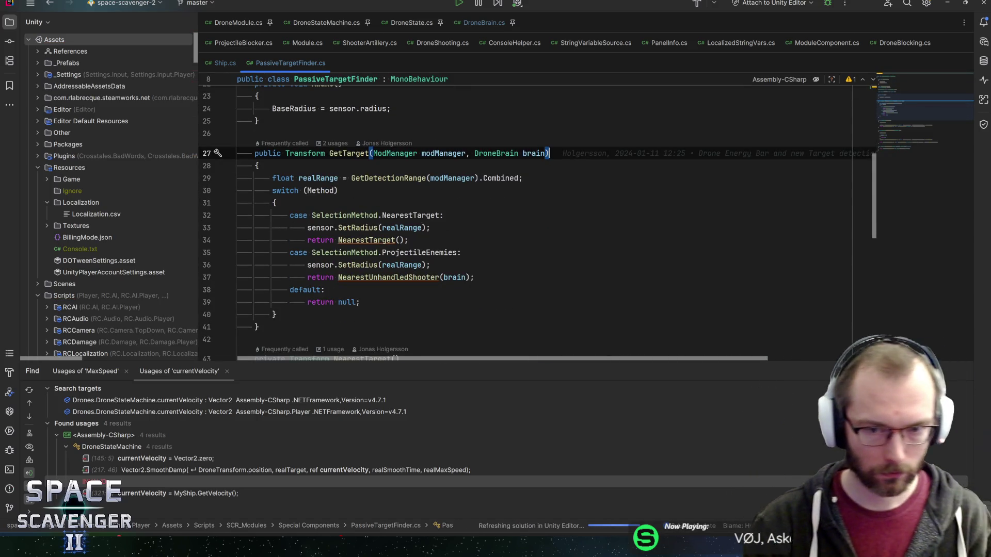
left_click(522, 178)
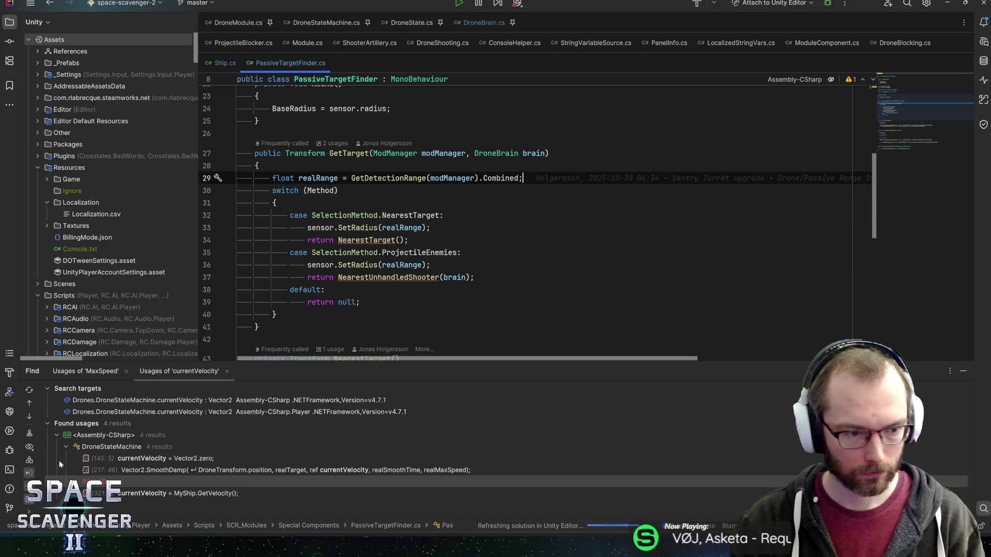
key("ctrl+alt+Left")
key("ctrl+alt+Left")
key("ctrl+alt+Left")
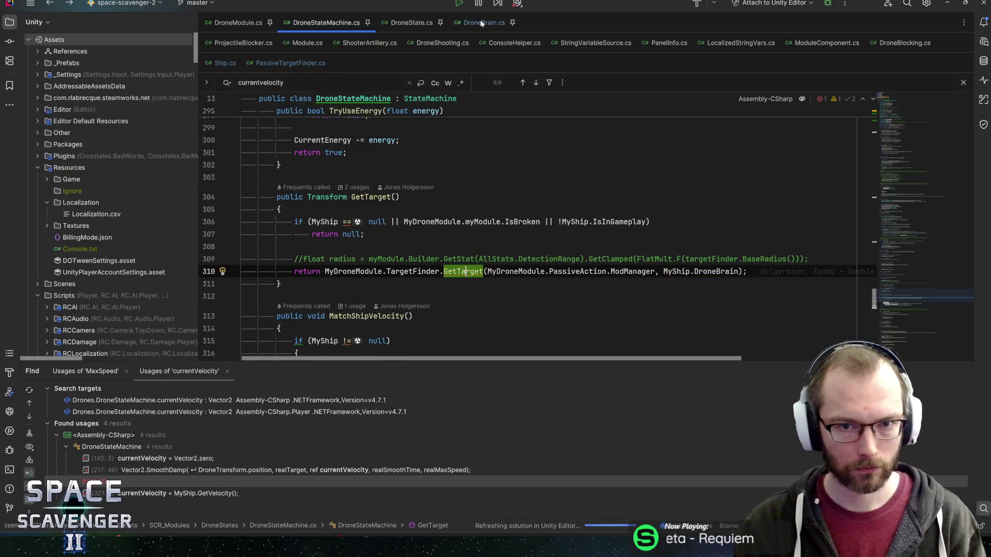
Open DroneState.cs and inspect the parent member in OnEnter's isDetached condition.
left_click(333, 24)
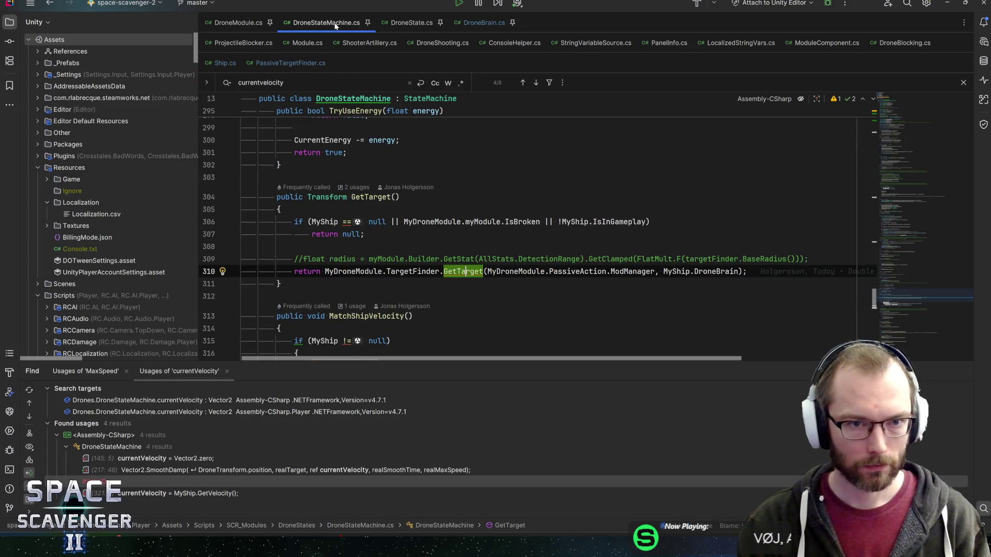
left_click(422, 26)
left_click_drag(908, 101, 903, 95)
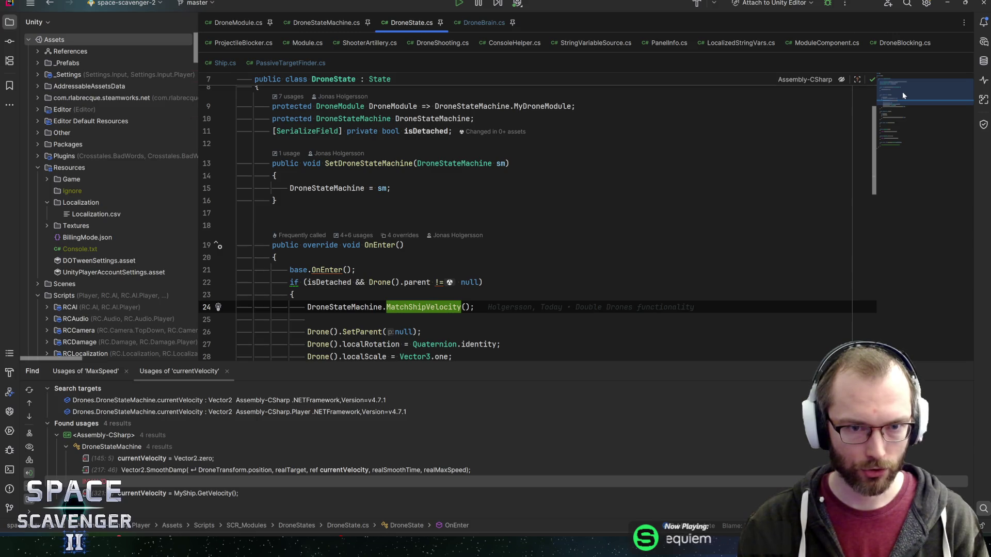
scroll(333, 232, "down", 2)
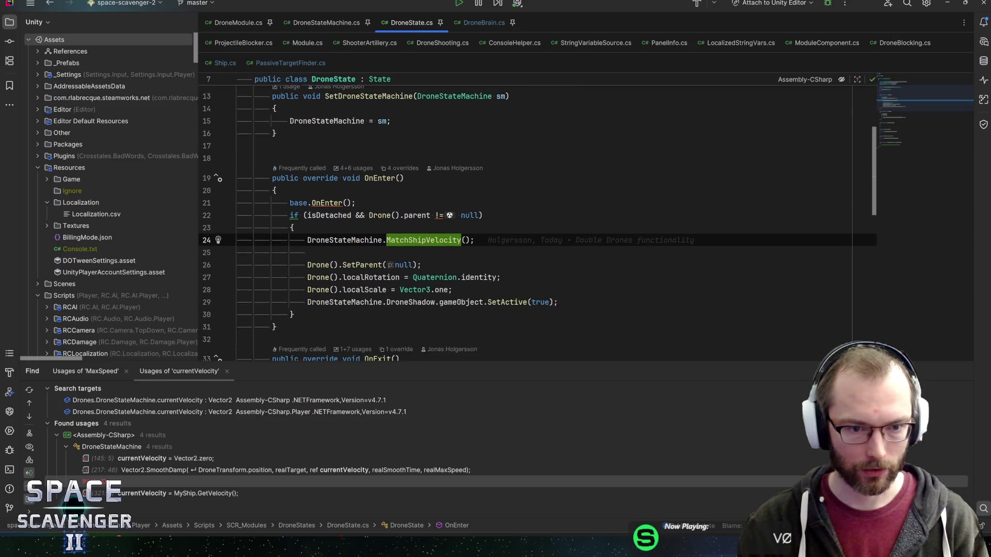
left_click(332, 208)
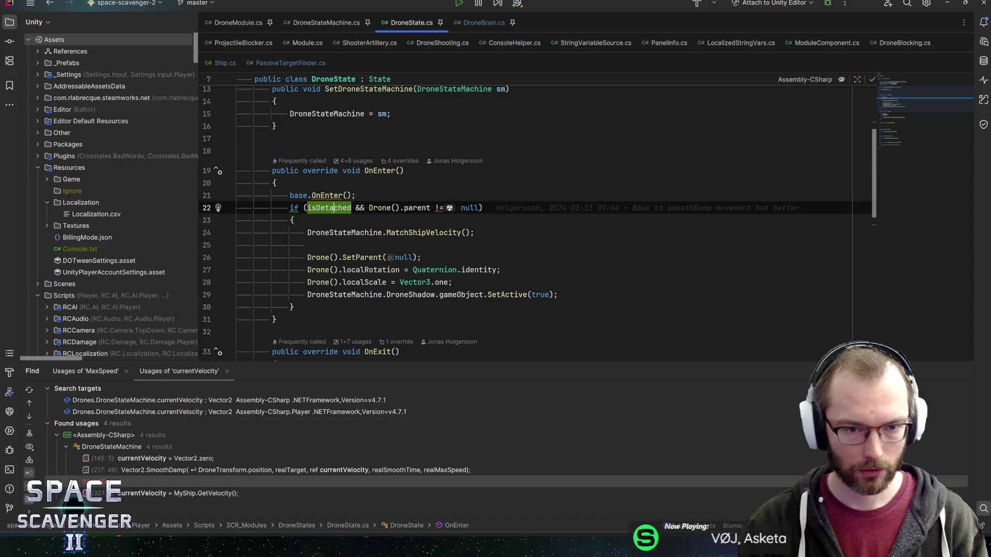
left_click(383, 208)
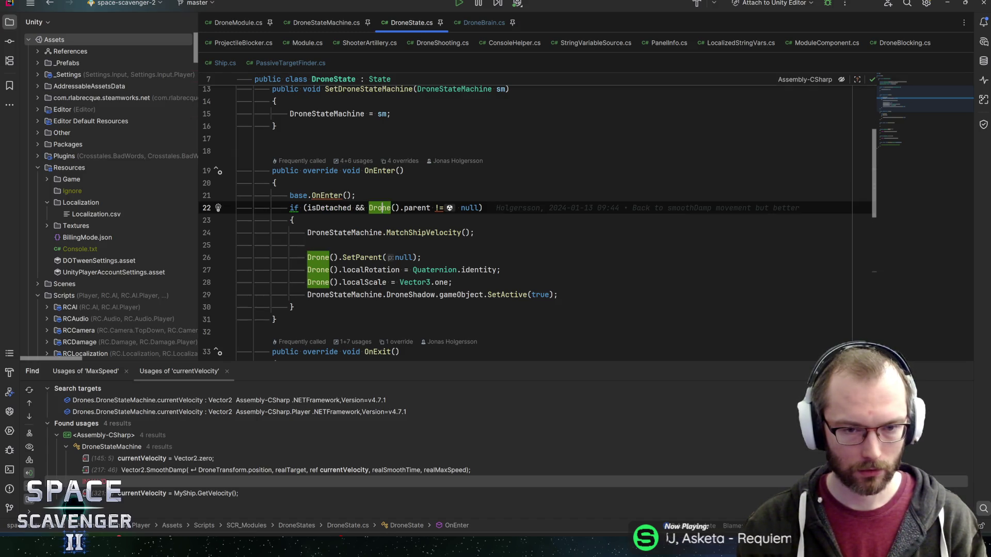
left_click(417, 208)
key("ctrl+b")
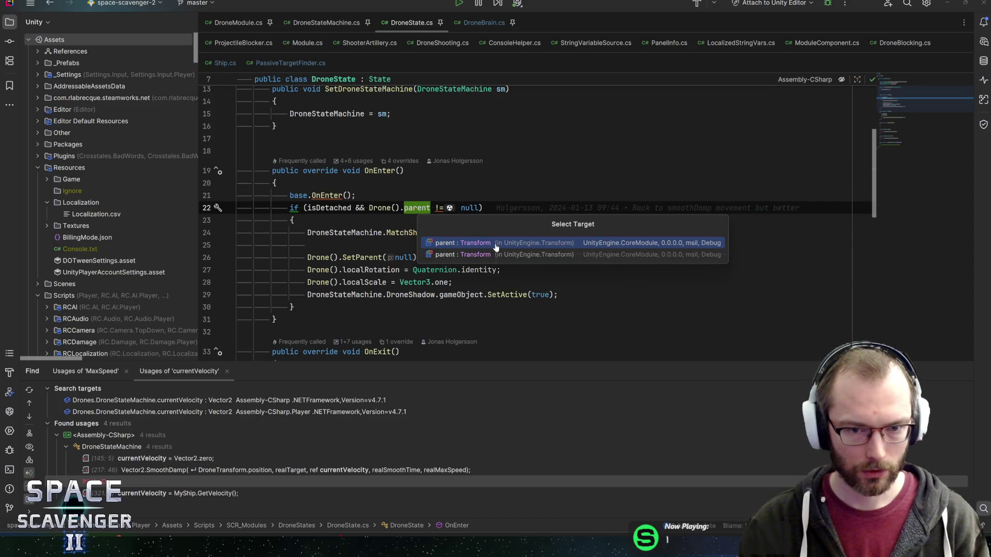
key("Escape")
key("ctrl+q")
key("Escape")
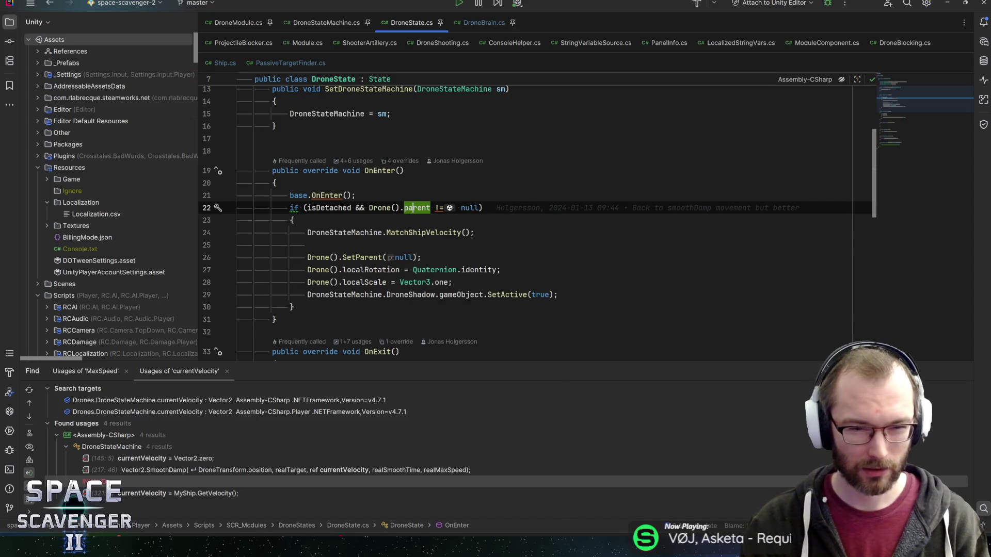
Add a line after the if block and remove '&& Drone().parent != null' from the condition.
left_click(361, 257)
mouse_move(433, 270)
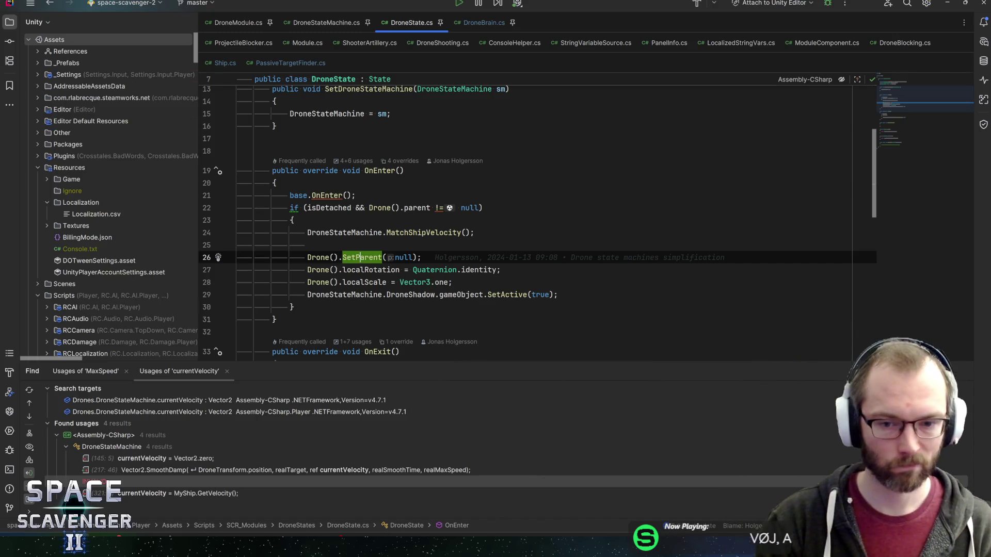
left_click(293, 307)
key("Return")
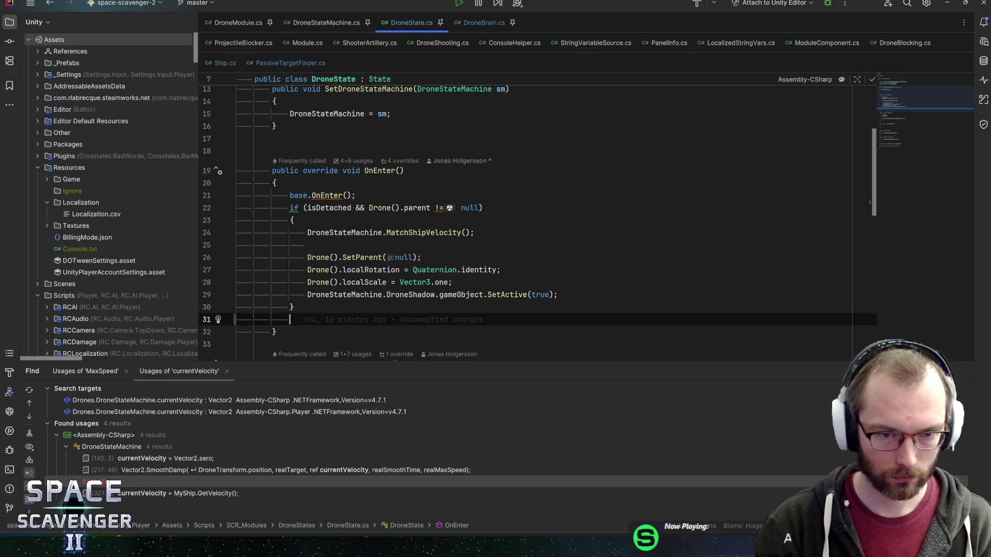
left_click_drag(360, 207, 480, 208)
key("BackSpace")
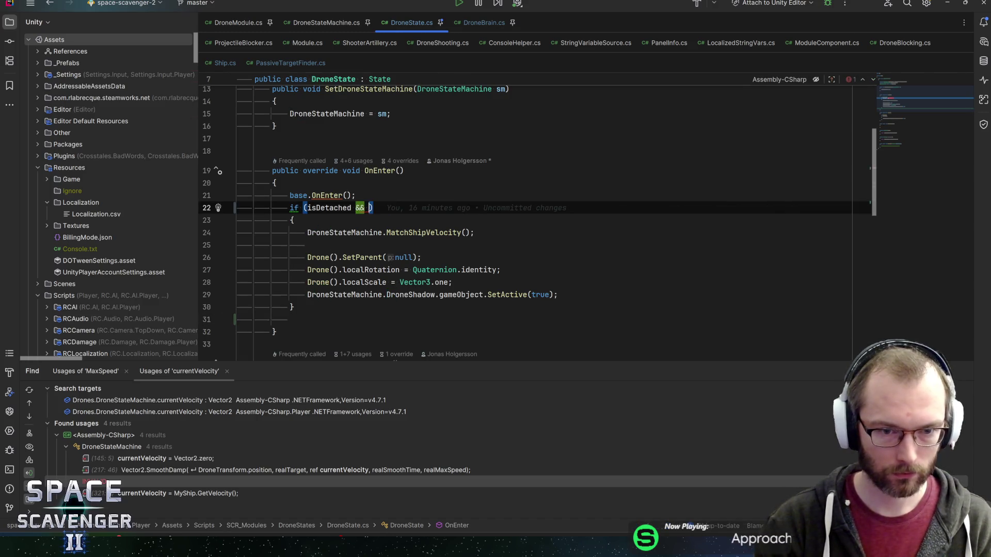
key("BackSpace")
Insert a nested 'if (Drone().parent != null) { }' inside the isDetached block.
key("Down")
key("End")
key("Return")
type("if Drone().parent != null")
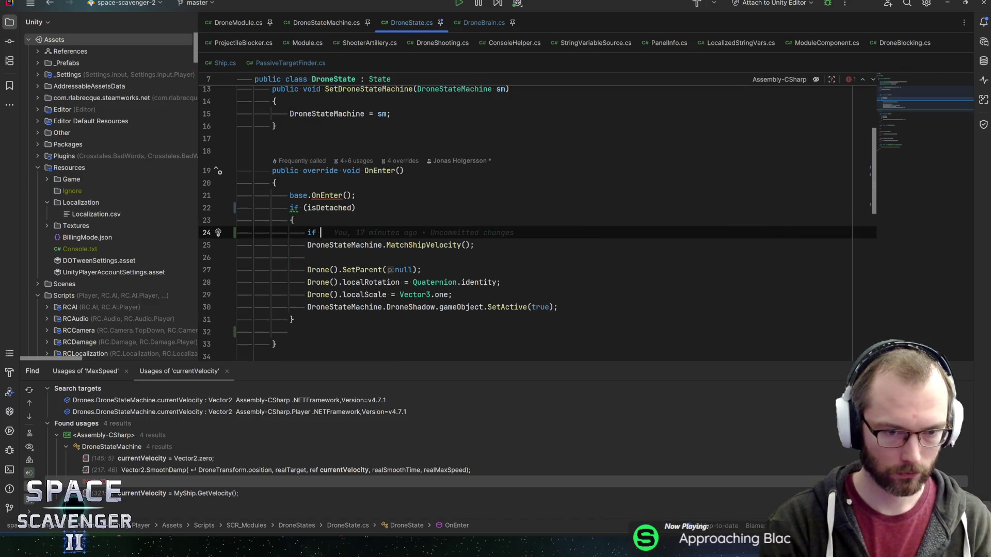
key("ctrl+shift+Left")
key("ctrl+shift+Left")
key("ctrl+shift+Left")
type("(")
key("End")
type("{")
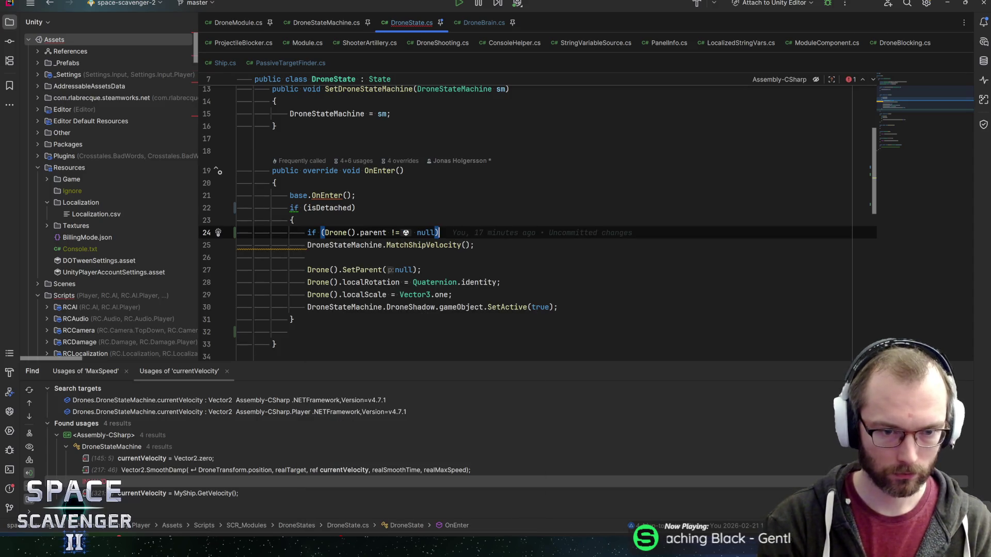
key("Return")
Indent the detach statements into the nested block and clean up leftover lines.
key("shift+Down")
key("shift+Down")
key("shift+Down")
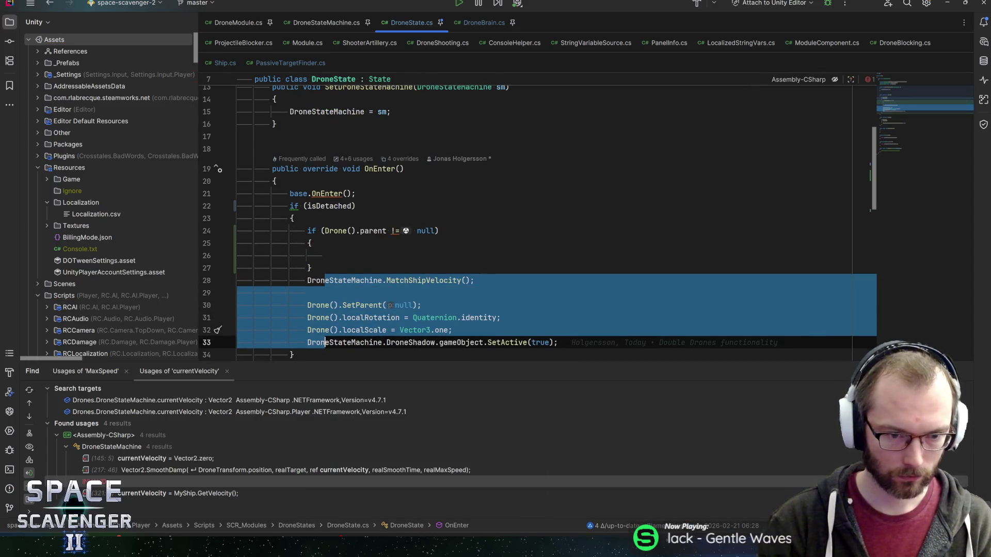
key("Tab")
key("End")
key("Delete")
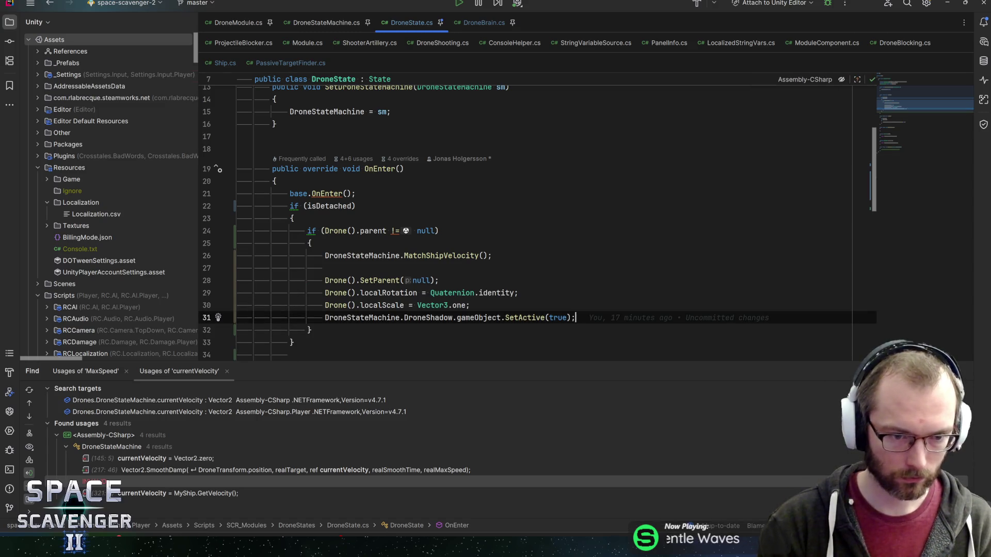
key("Down")
key("End")
key("Return")
type("if (d")
key("BackSpace")
key("BackSpace")
key("BackSpace")
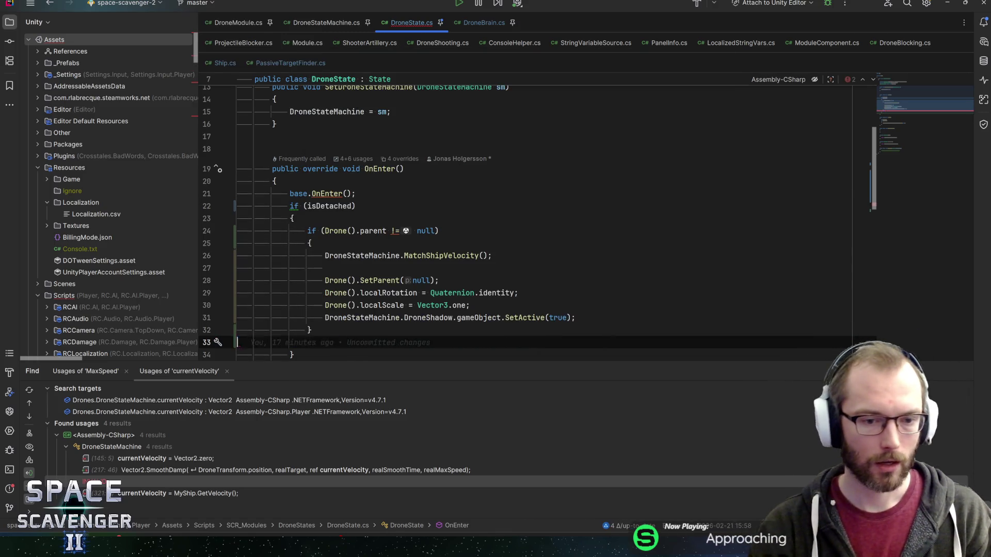
key("BackSpace")
scroll(516, 216, "up", 1)
Review the nested parent check and the DroneShadow SetActive line in OnEnter.
scroll(516, 217, "down", 8)
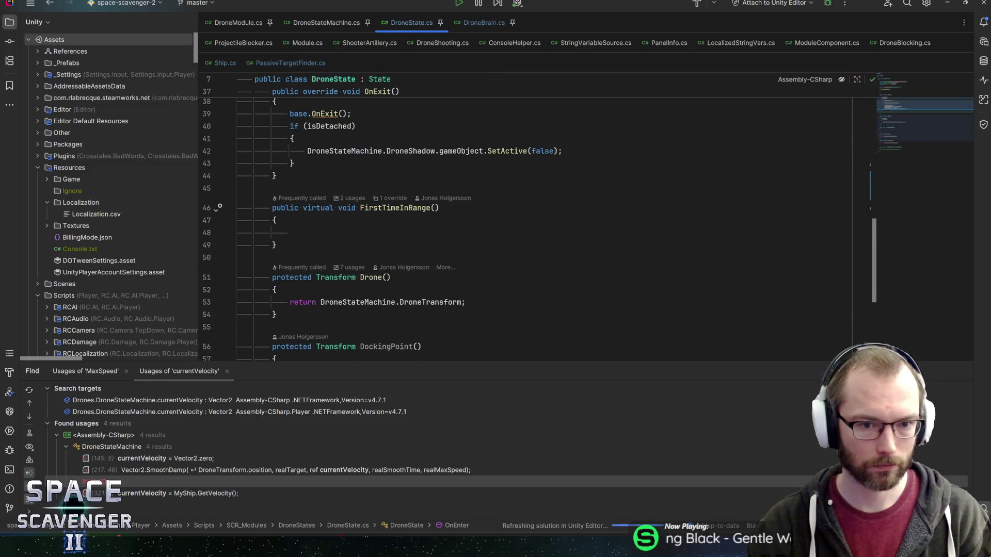
scroll(516, 216, "down", 5)
scroll(516, 217, "up", 15)
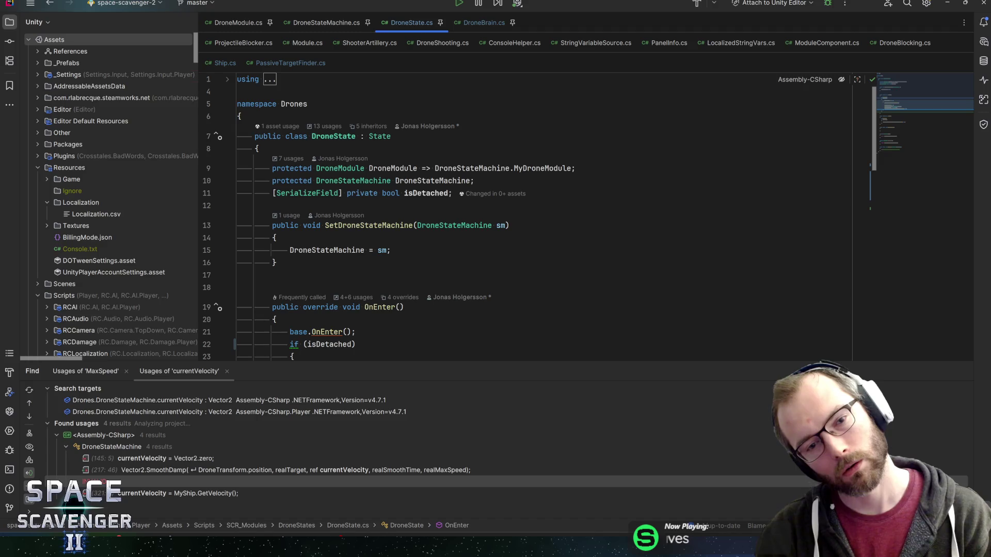
key("Down")
key("Down")
key("Down")
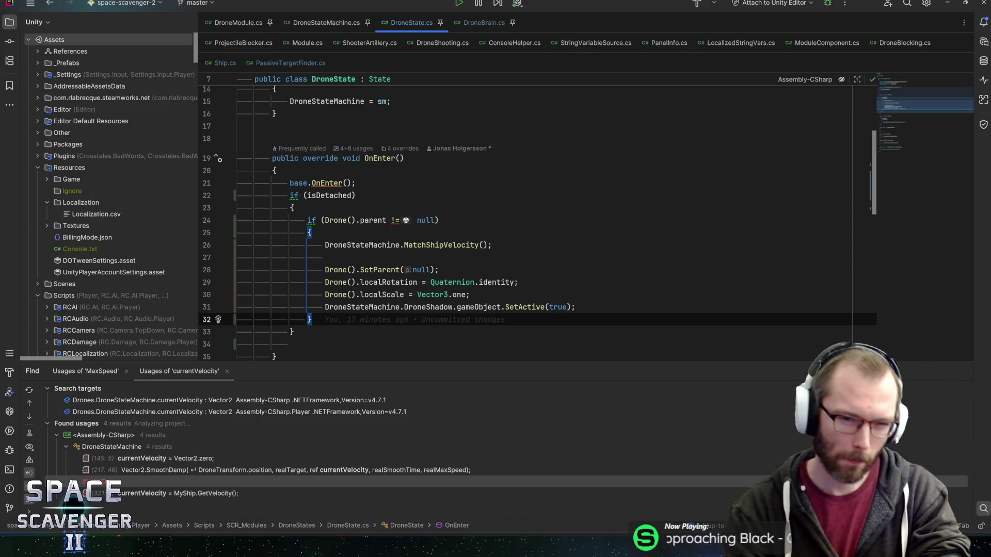
scroll(537, 235, "down", 3)
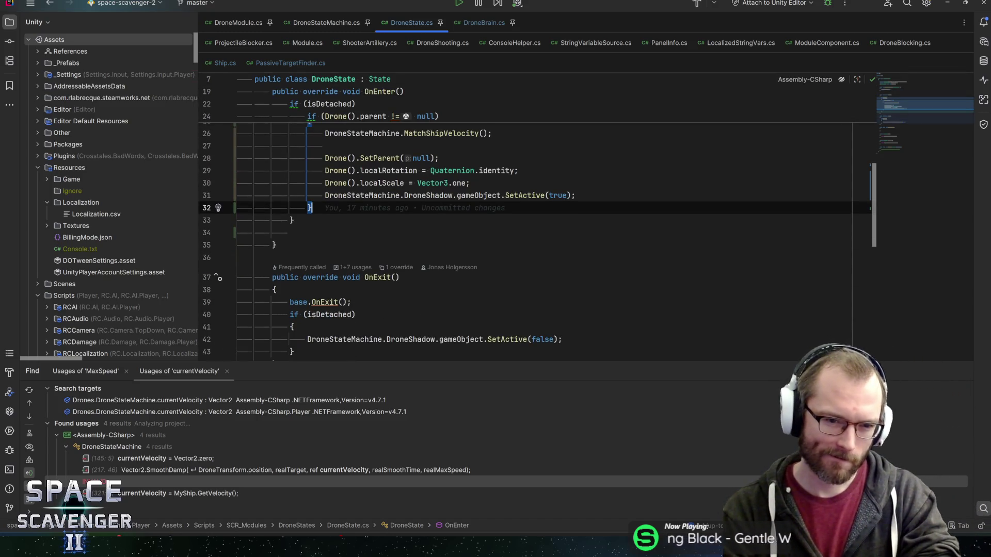
scroll(536, 236, "down", 2)
scroll(537, 236, "up", 2)
scroll(537, 235, "down", 2)
scroll(537, 235, "up", 1)
left_click(574, 158)
scroll(536, 235, "up", 2)
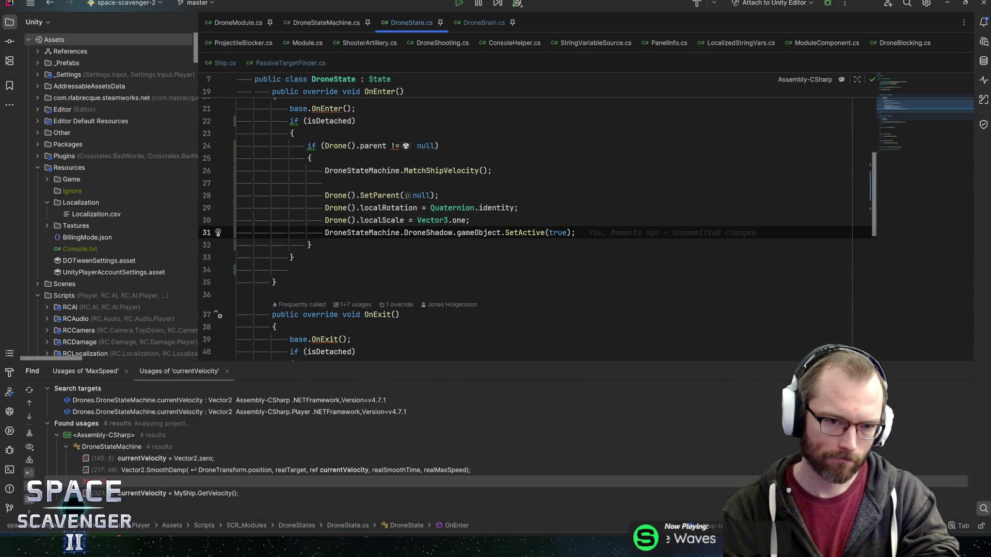
mouse_move(444, 171)
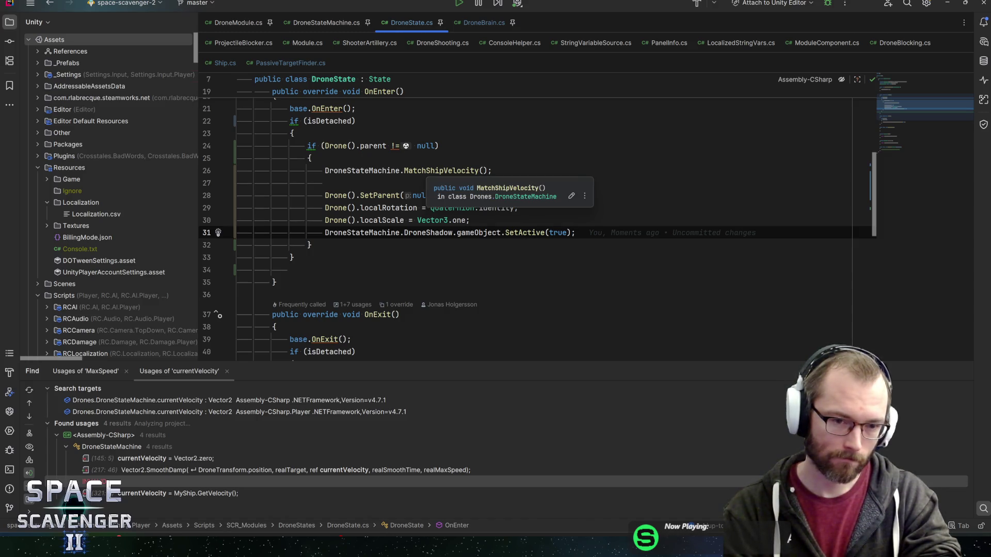
left_click(373, 146)
Move the DroneShadow SetActive(true) line below the nested if's closing brace.
mouse_move(493, 208)
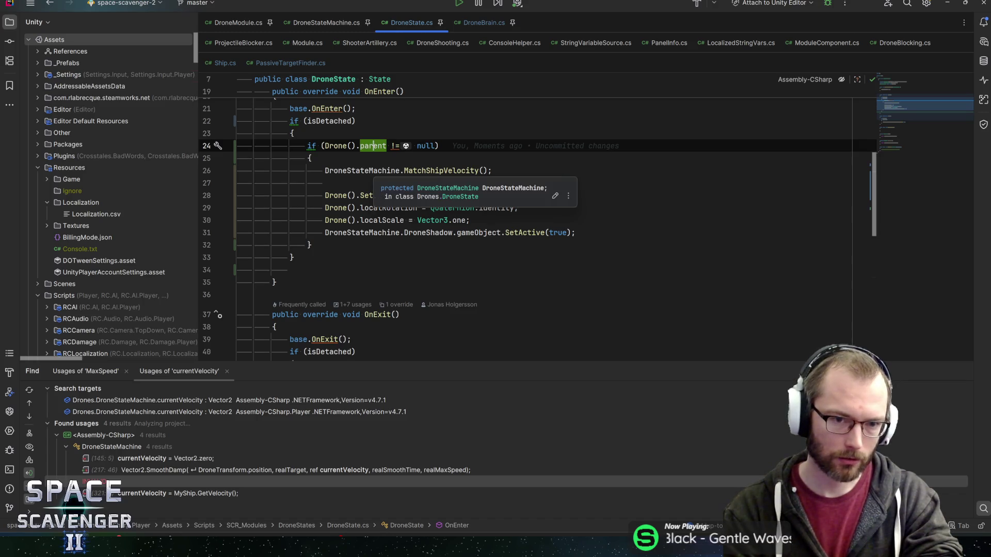
left_click(363, 195)
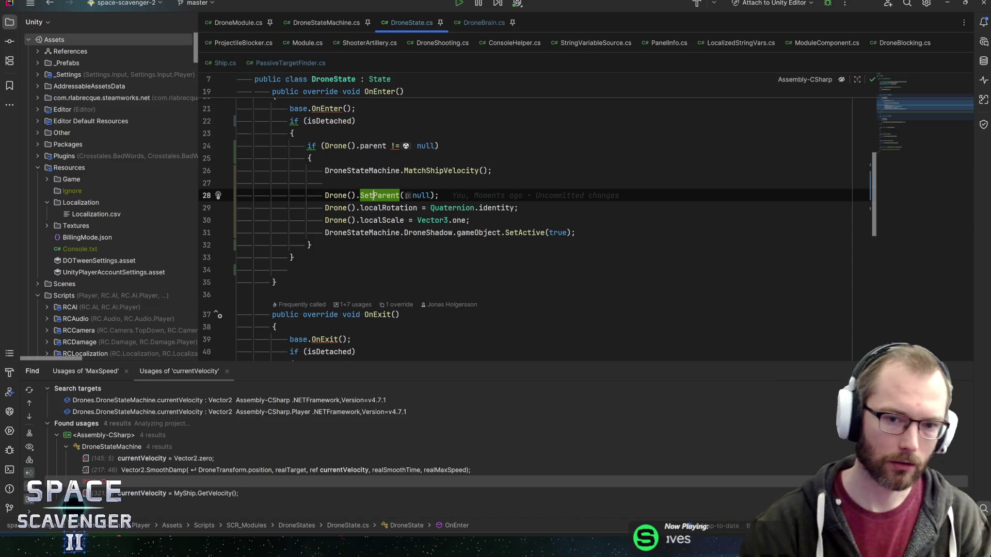
key("Down")
key("Down")
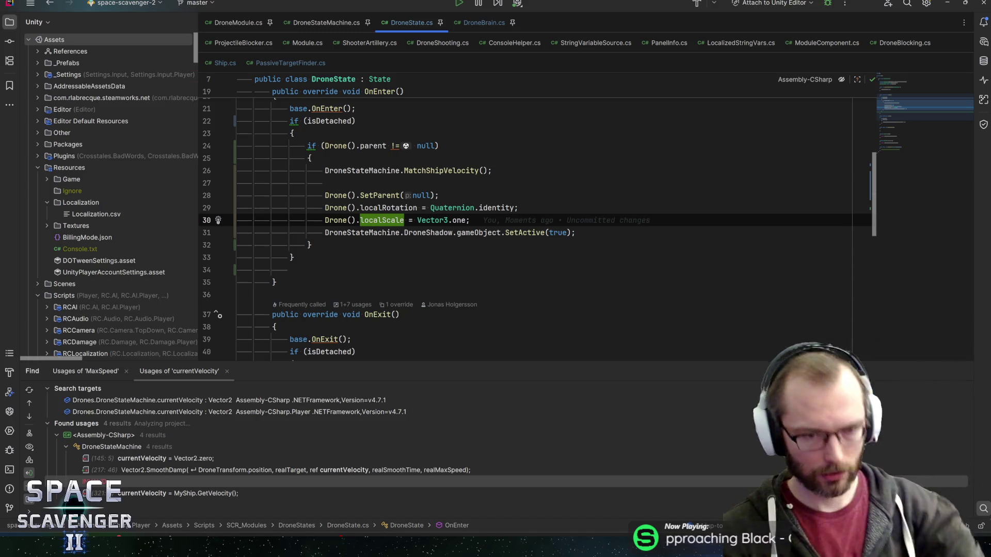
key("Down")
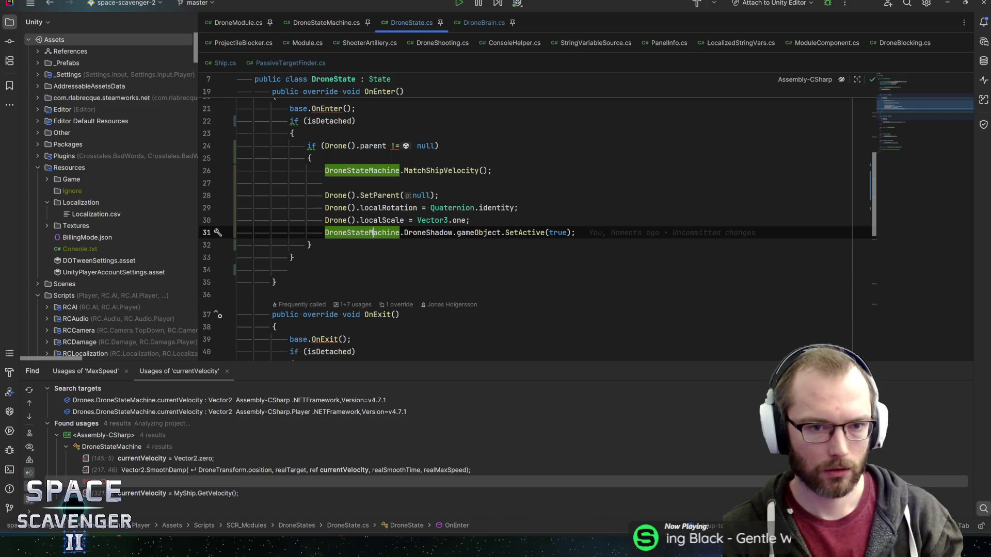
key("Return")
key("ctrl+shift+Down")
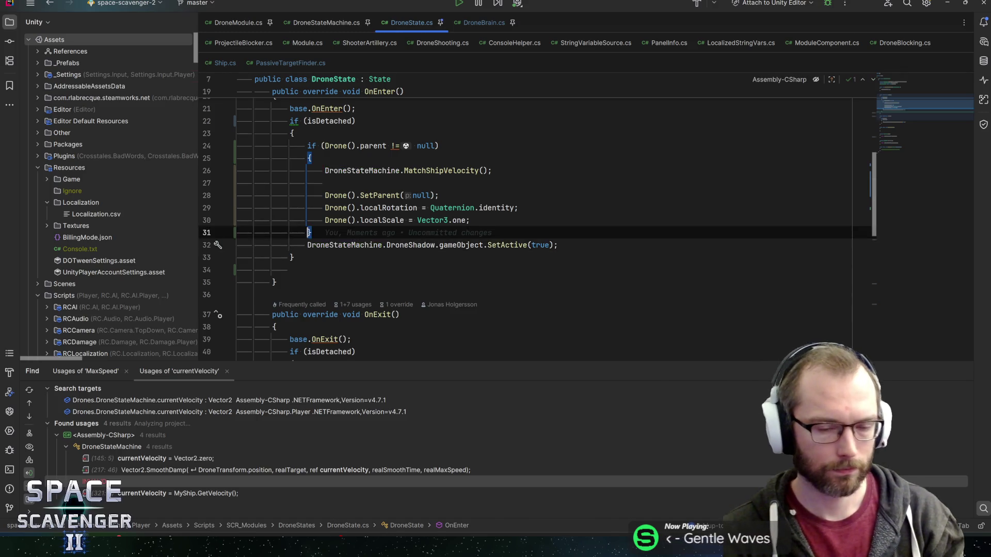
Write DroneStateMachine.MyShip.DroneBrain.AddActiveDrone(DroneStateMachine) in OnEnter.
type("Drone")
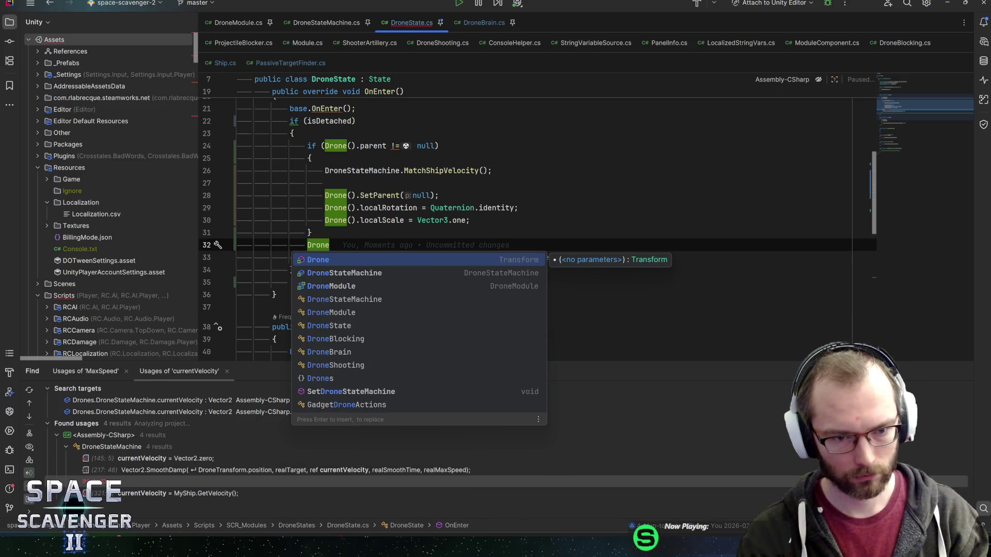
type("StateMachine.ship")
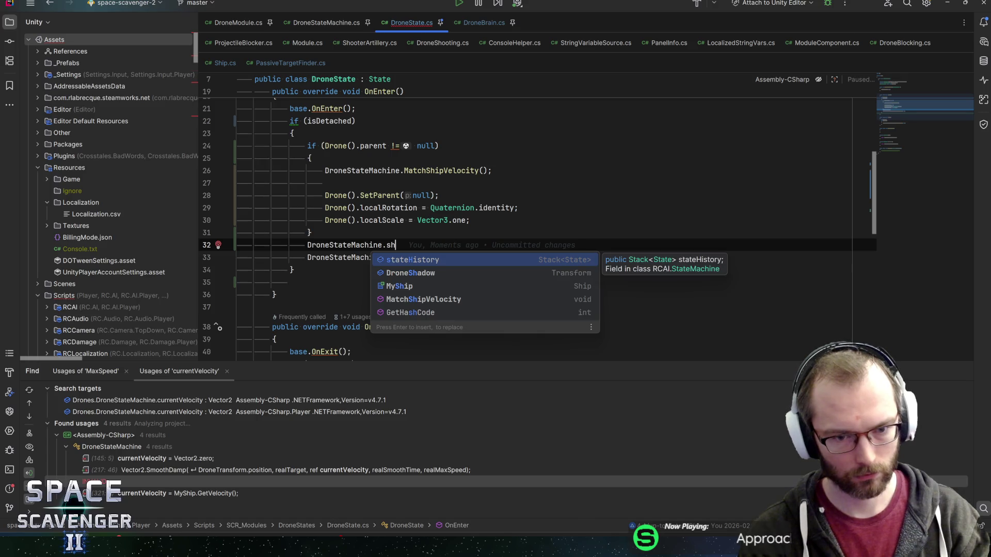
key("Return")
type(".brain")
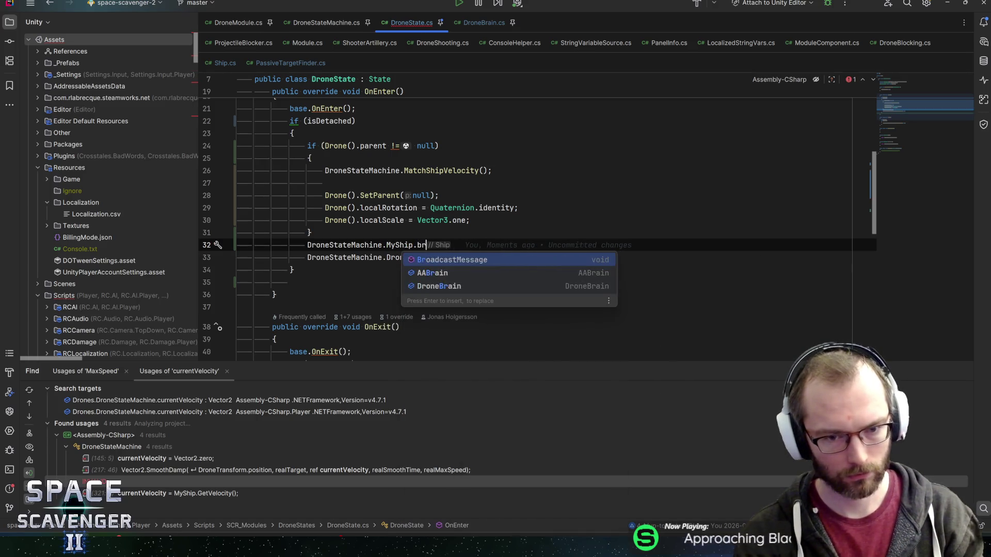
key("Escape")
left_click(439, 257)
left_click(439, 245)
key("ctrl+space")
key("Return")
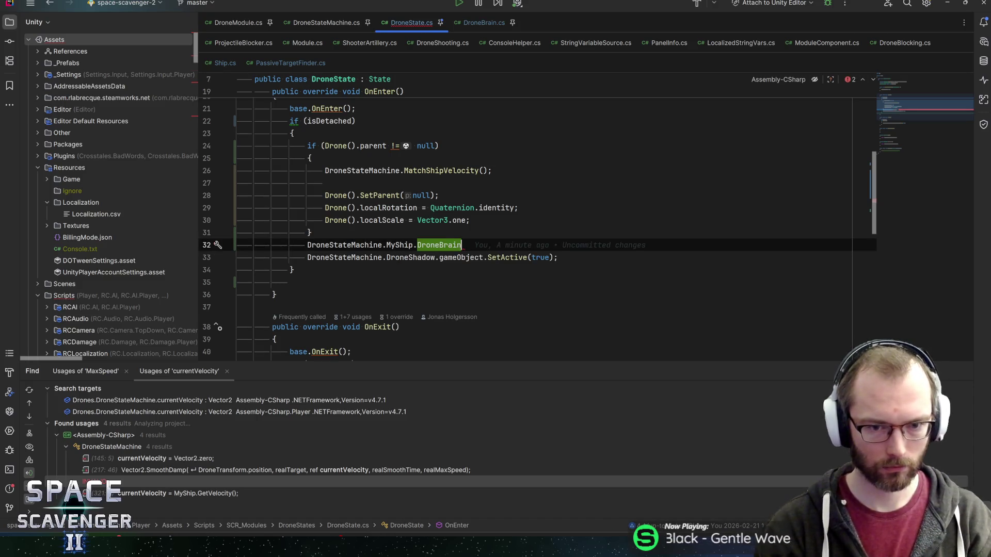
type(".Add")
key("Return")
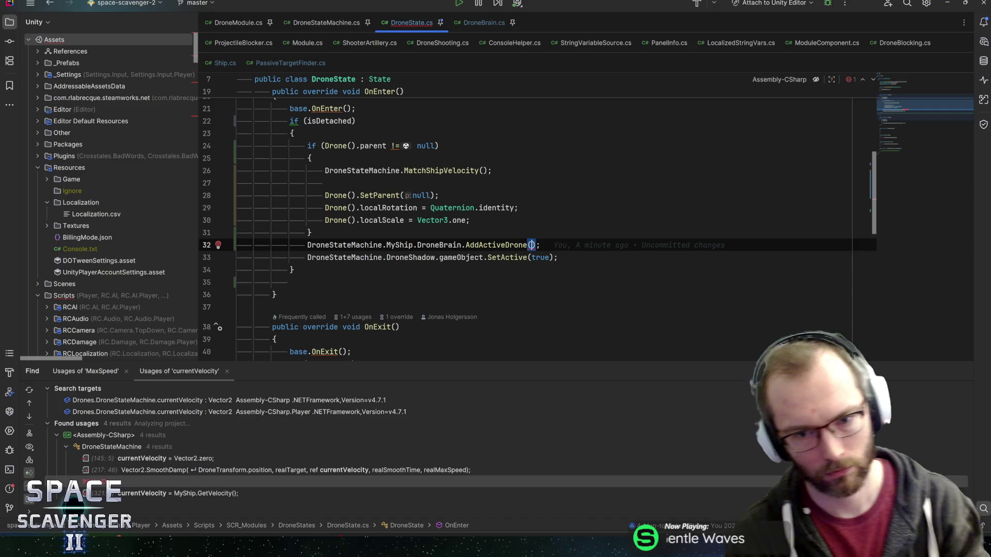
type("Dronest")
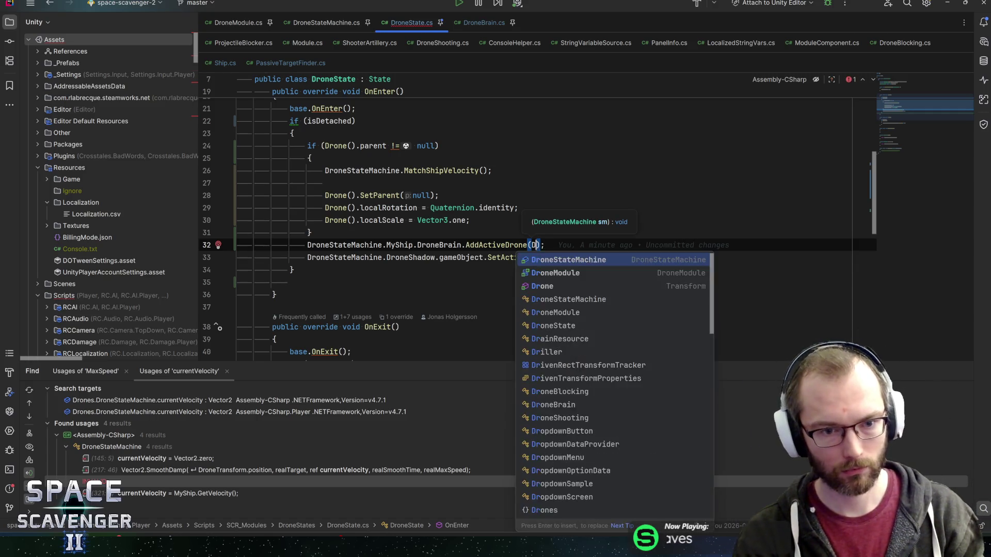
key("Return")
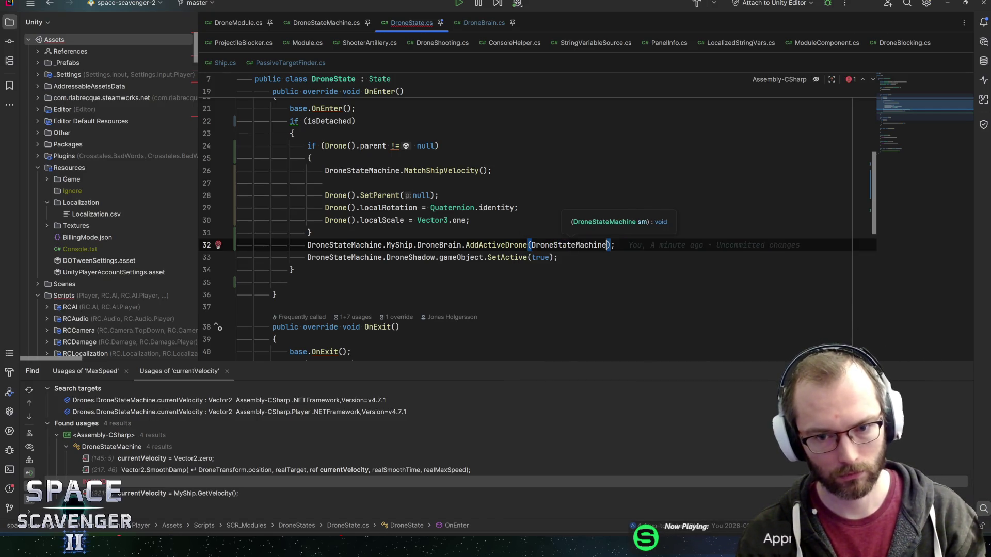
Copy the call into OnExit as RemoveActiveDrone and go to its declaration in DroneBrain.
key("End")
key("shift+Home")
key("ctrl+c")
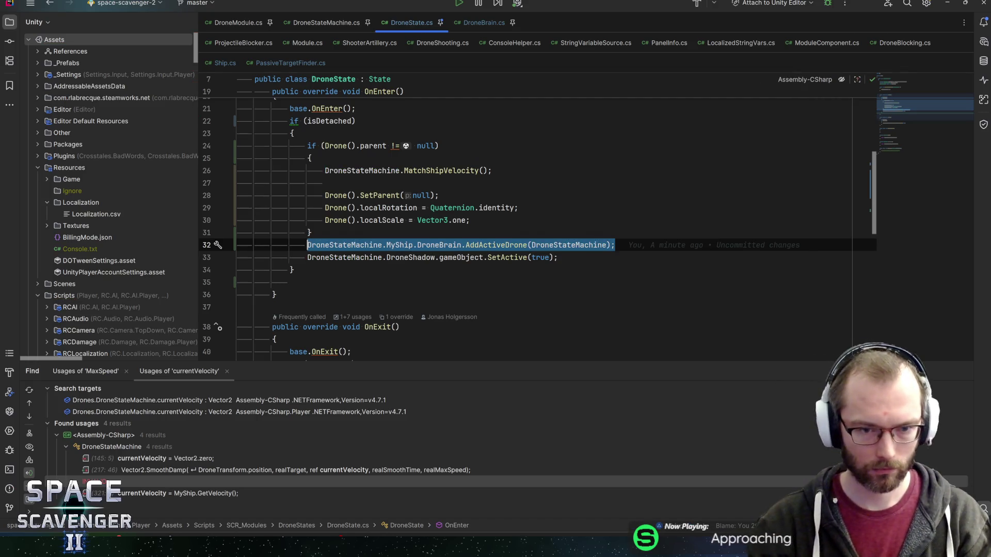
scroll(537, 236, "down", 4)
left_click(563, 240)
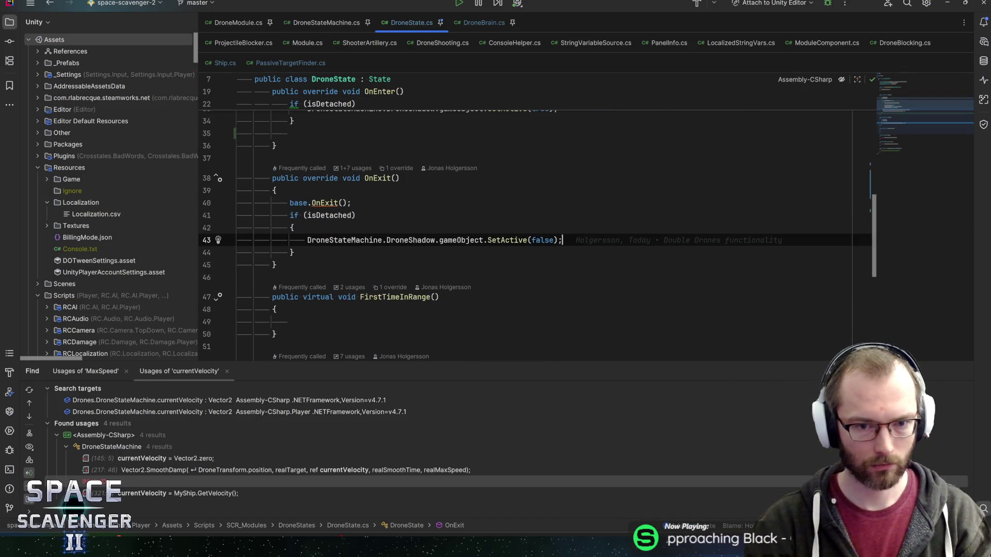
key("Return")
key("ctrl+v")
double_click(495, 253)
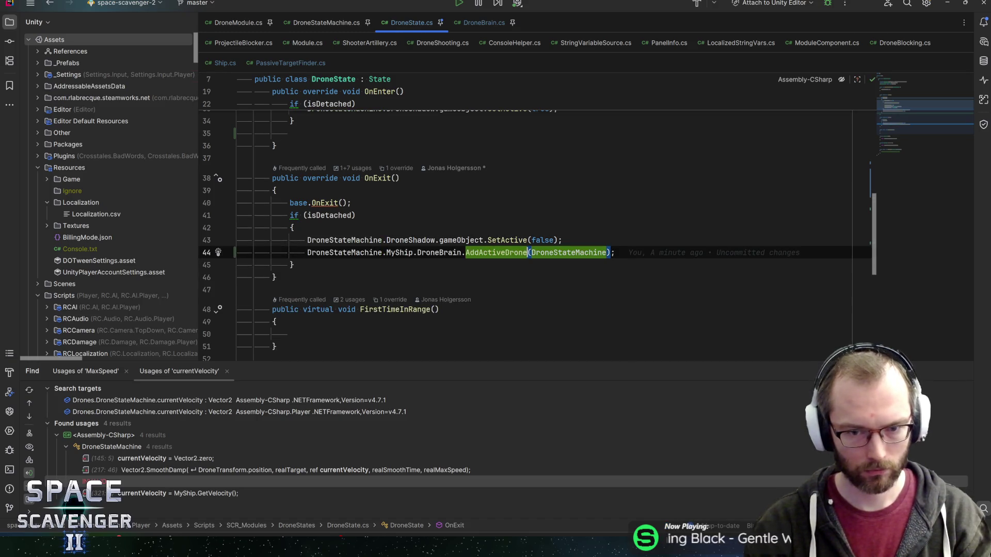
type("Remove")
key("Return")
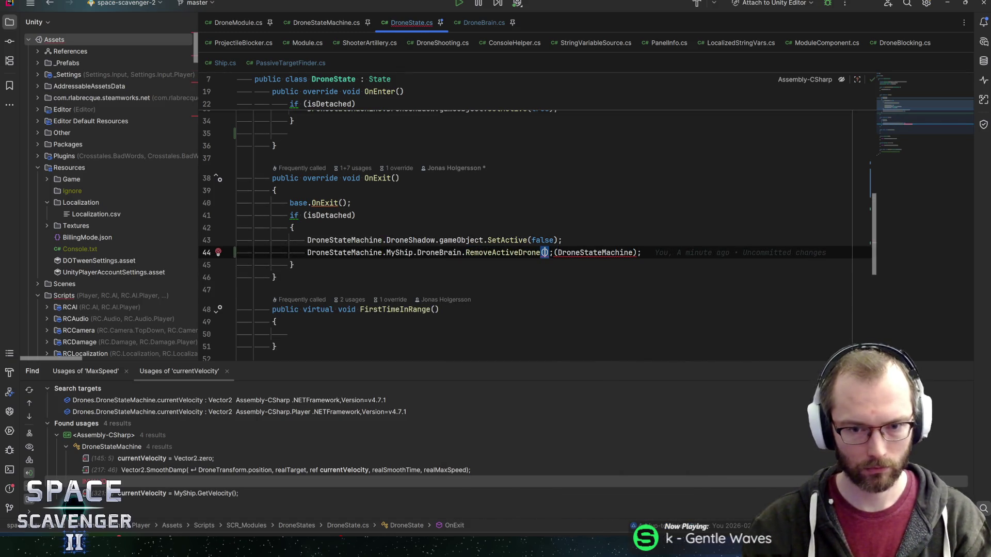
key("Left")
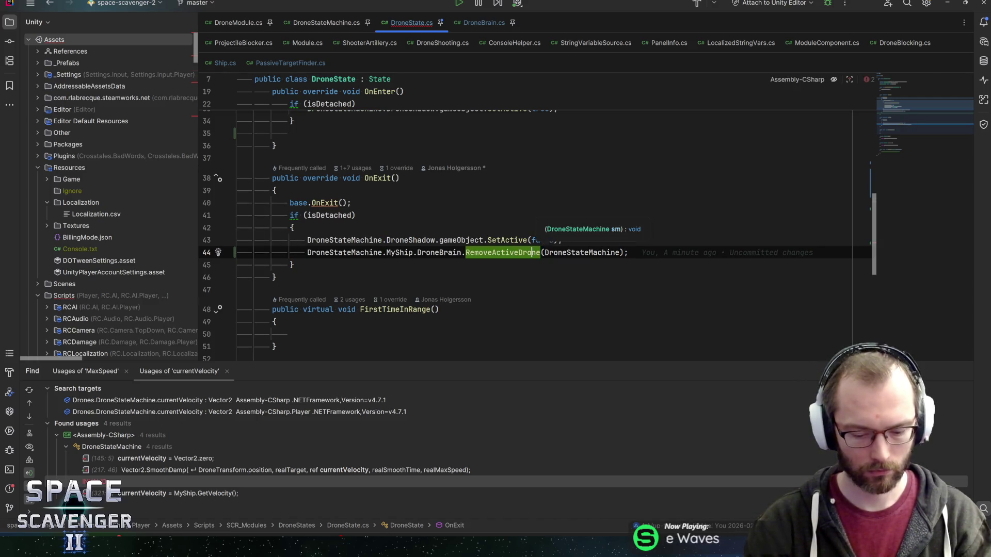
key("ctrl+b")
Write a Col.Green Debug.Log "Adding Drone: {sm.name} | Total: {ActiveDrones.Count}" using the dl snippet.
left_click(395, 208)
key("Return")
type("dl")
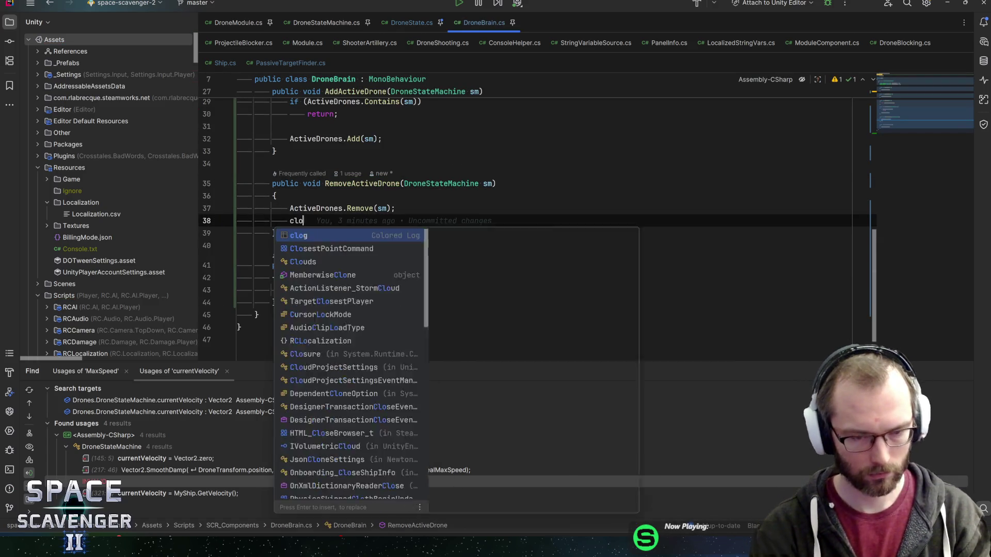
key("Tab")
type("ColAd")
key("BackSpace")
key("BackSpace")
type(".Gre")
key("Return")
type("Adding Drone:")
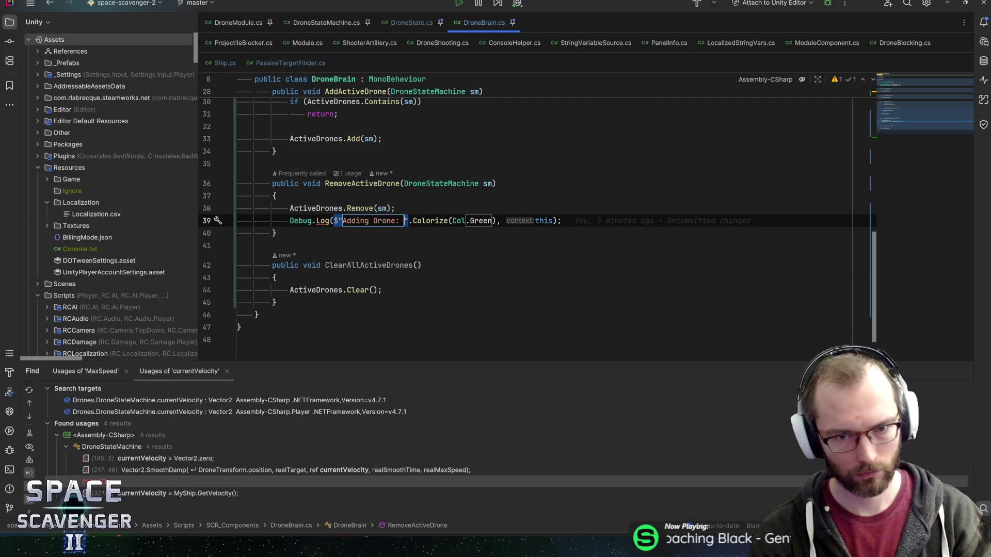
type("{sm.")
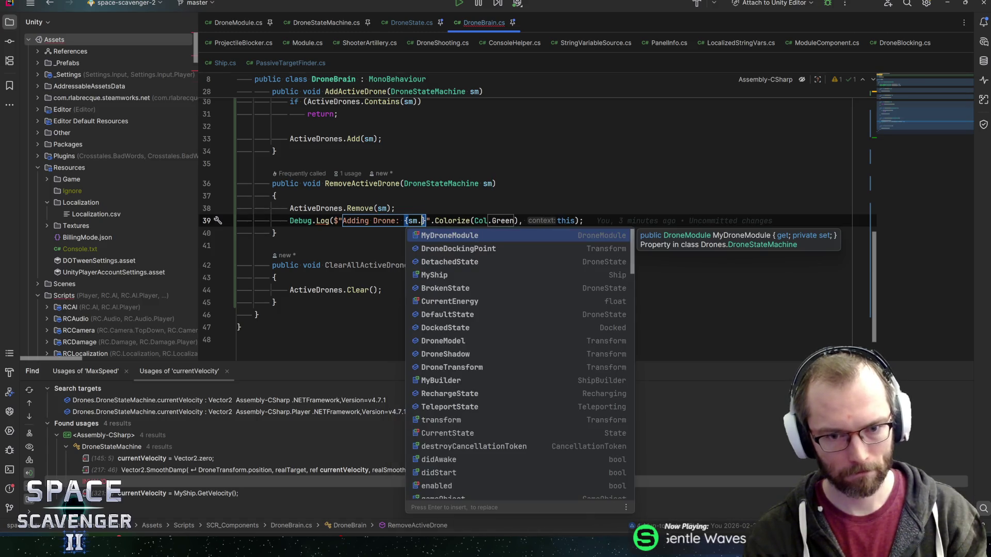
type("name")
key("Escape")
type("}")
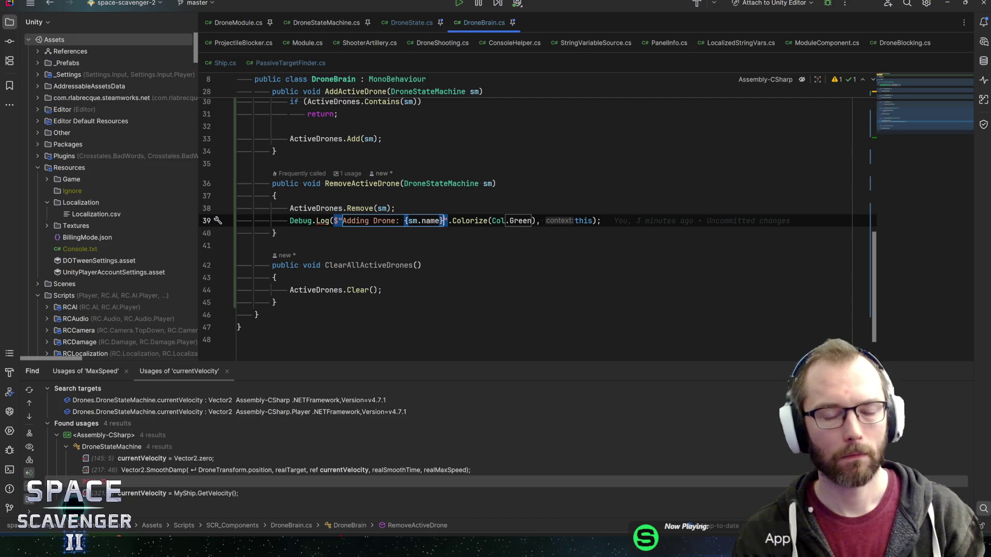
type(" | Total: ")
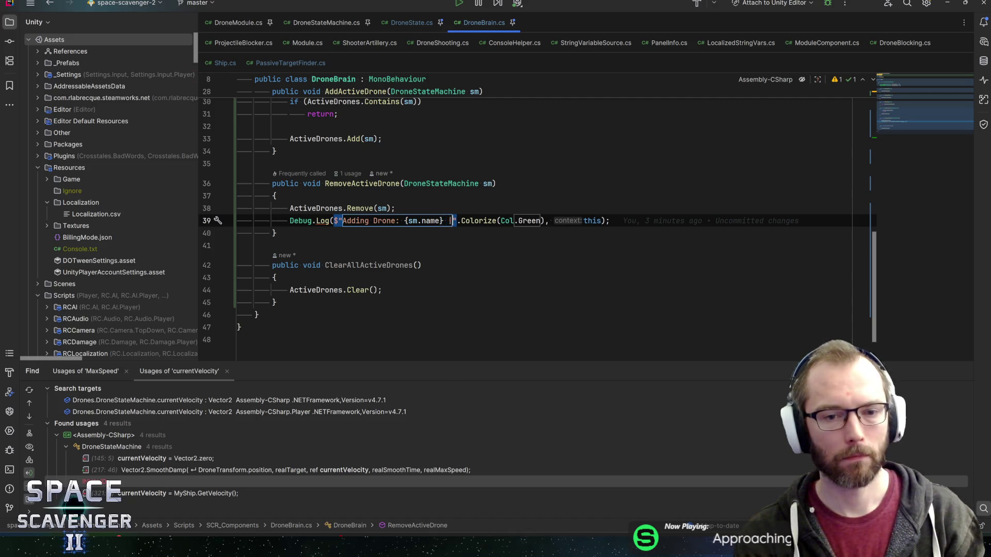
type("{actived")
key("Return")
type(".Count")
Duplicate the log line and move one copy up into AddActiveDrone.
key("ctrl+d")
key("alt+shift+Down")
key("alt+shift+Down")
key("alt+shift+Down")
key("alt+shift+Down")
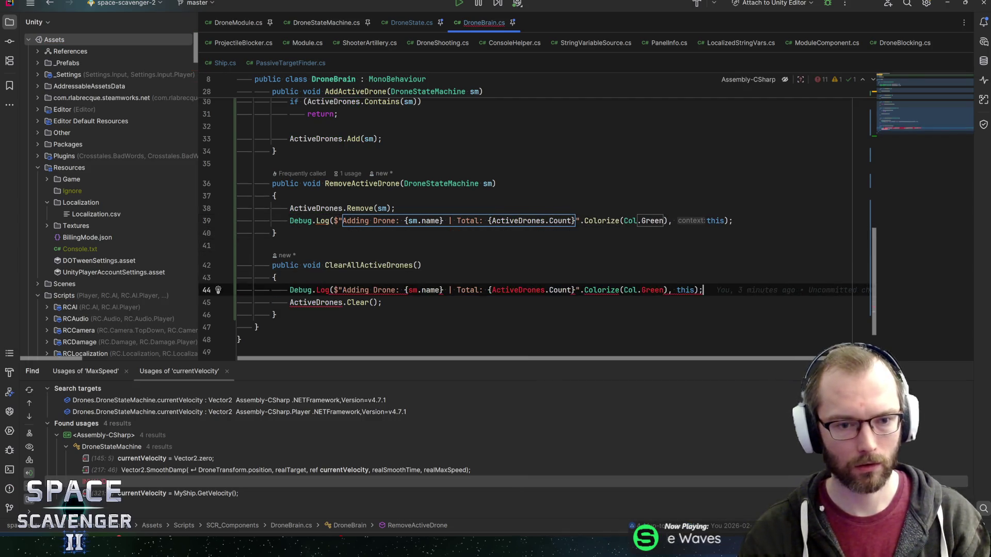
key("Home")
key("ctrl+Right")
key("ctrl+Right")
key("ctrl+Right")
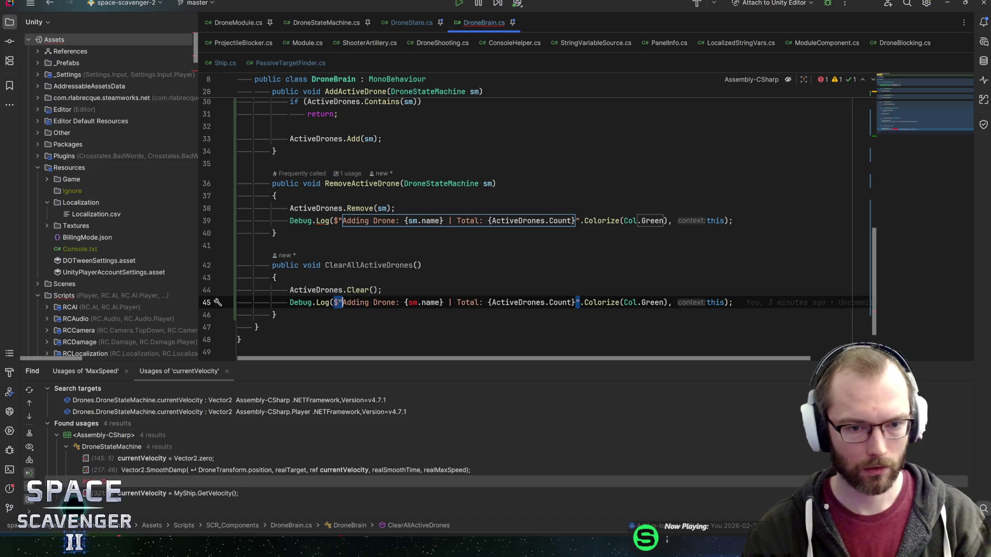
key("ctrl+shift+Right")
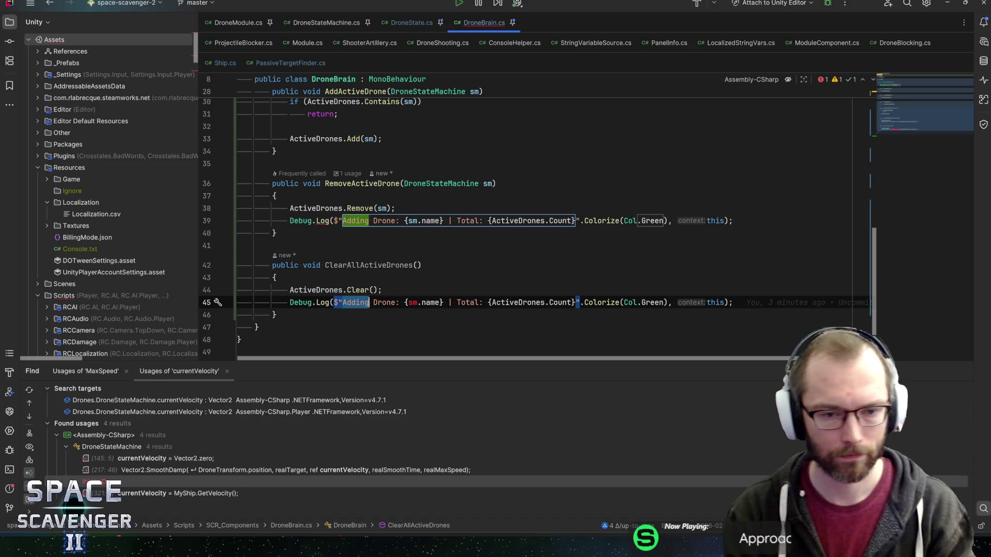
key("alt+shift+Up")
key("alt+shift+Up")
key("alt+shift+Up")
key("Down")
Change the RemoveActiveDrone log to 'Removing' in Col.Red and save.
key("Down")
key("Down")
key("Down")
key("ctrl+shift+Right")
key("Down")
key("ctrl+shift+Left")
type("re")
key("BackSpace")
key("BackSpace")
type("Removing")
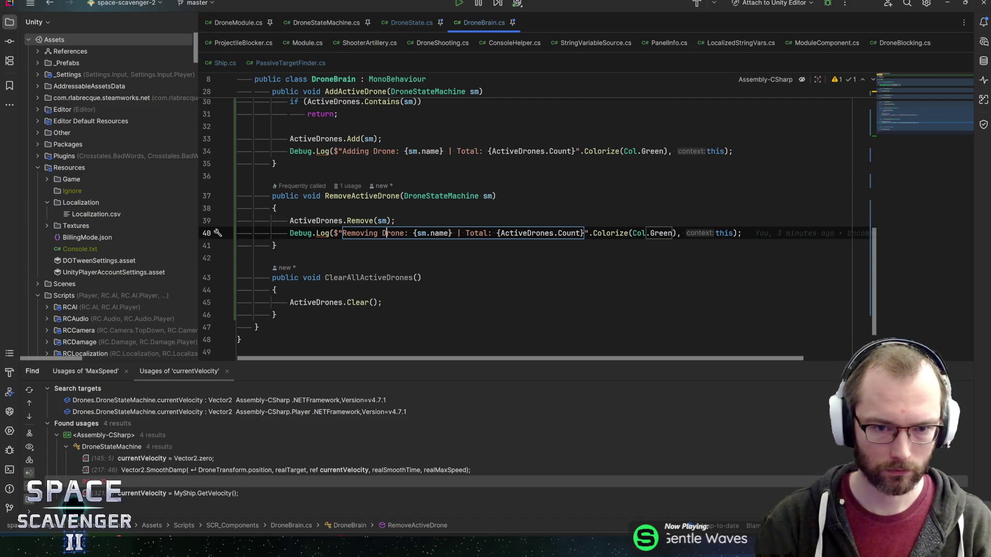
key("ctrl+Right")
key("ctrl+Right")
key("ctrl+Right")
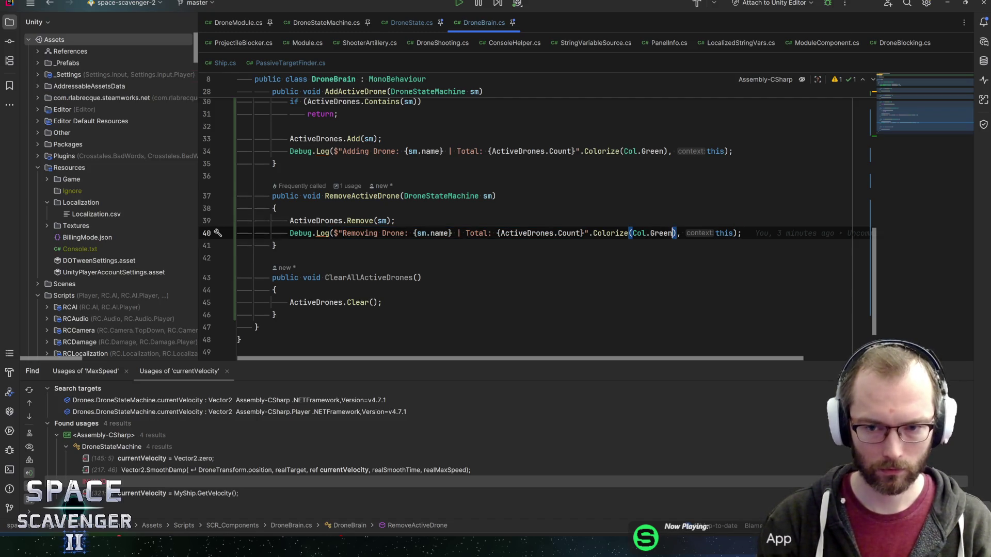
double_click(660, 233)
type("Red")
key("End")
key("ctrl+s")
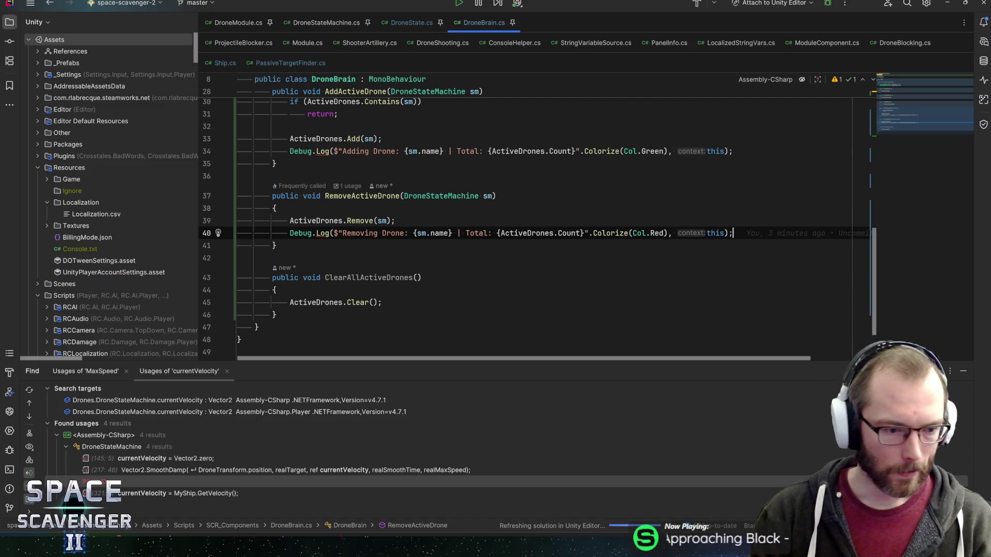
left_click(273, 458)
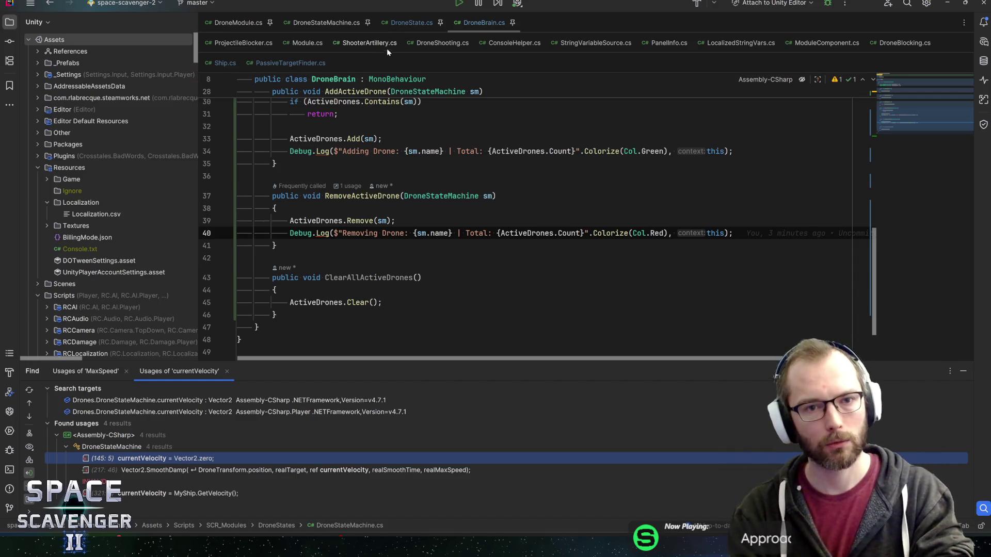
left_click(415, 26)
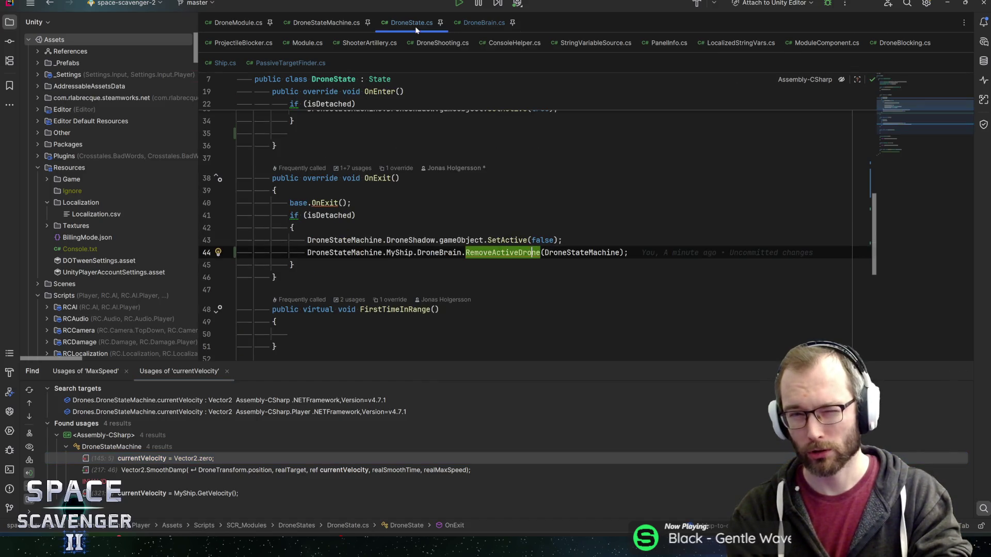
left_click(356, 216)
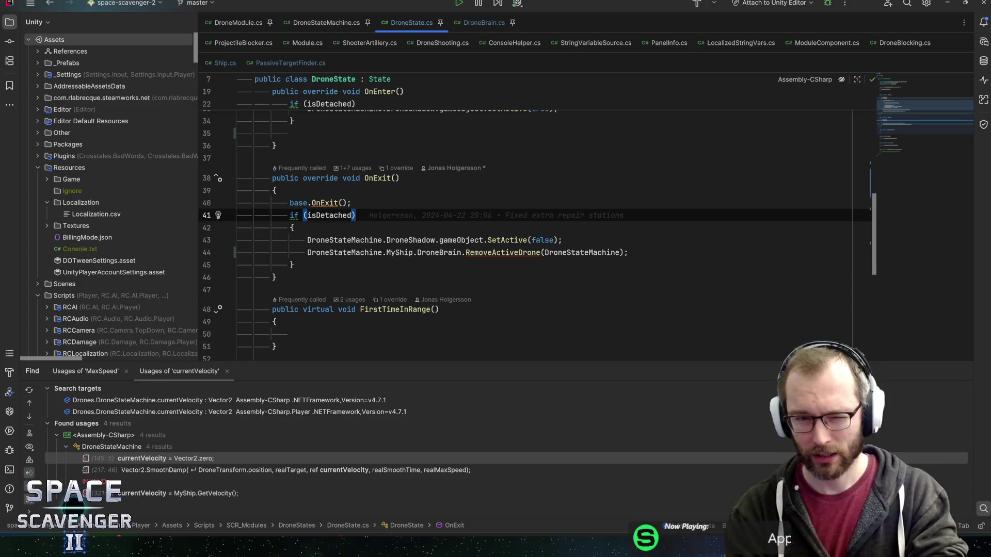
left_click(330, 215)
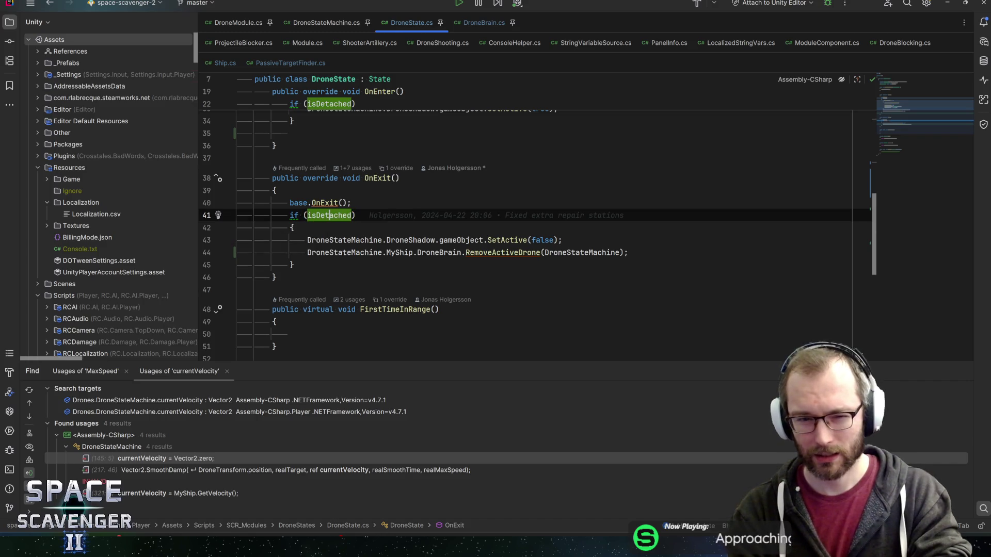
mouse_move(516, 241)
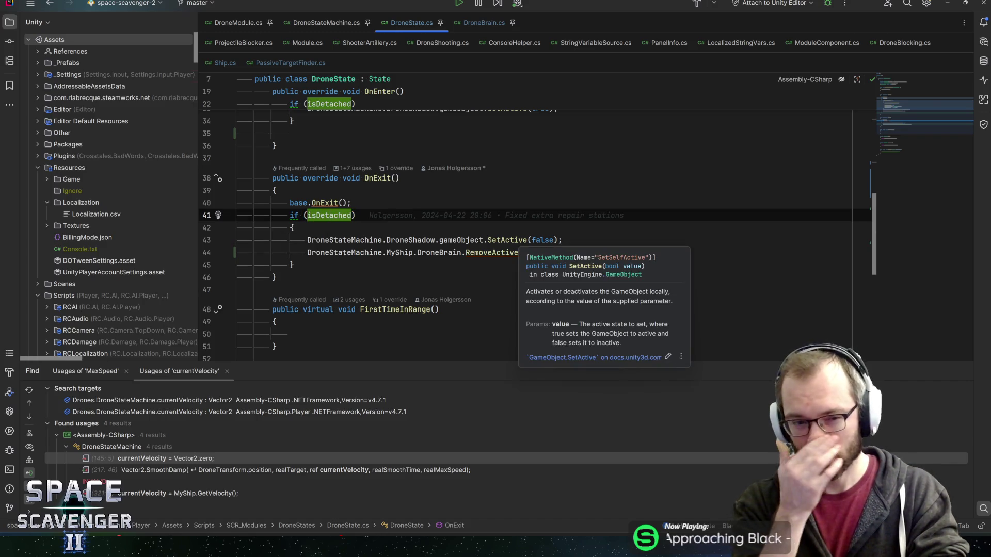
left_click(413, 252)
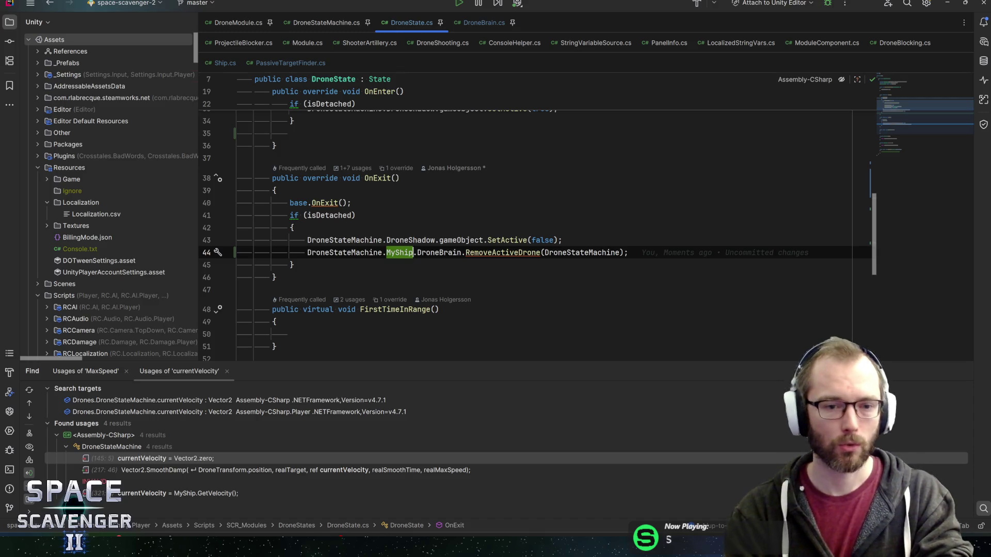
left_click(307, 252)
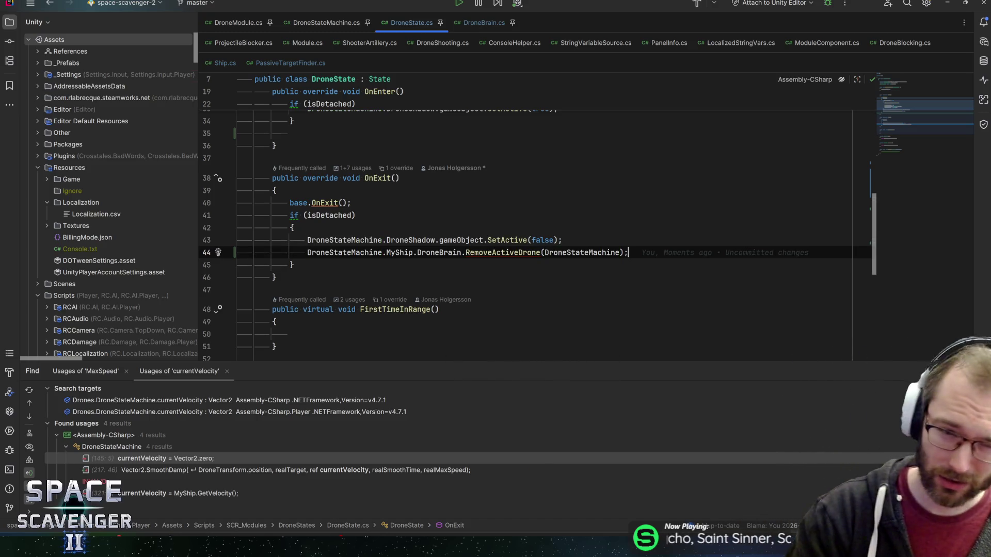
key("shift+End")
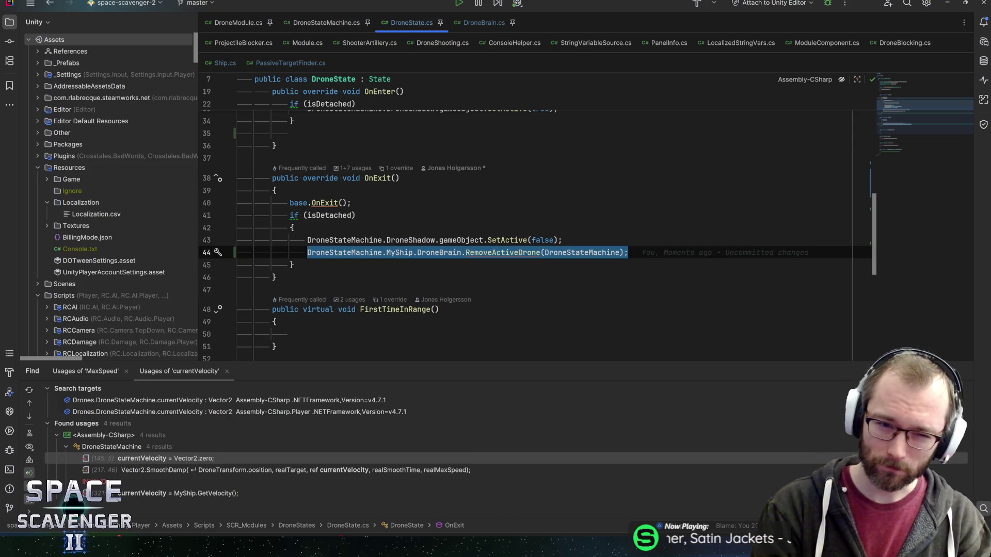
key("Down")
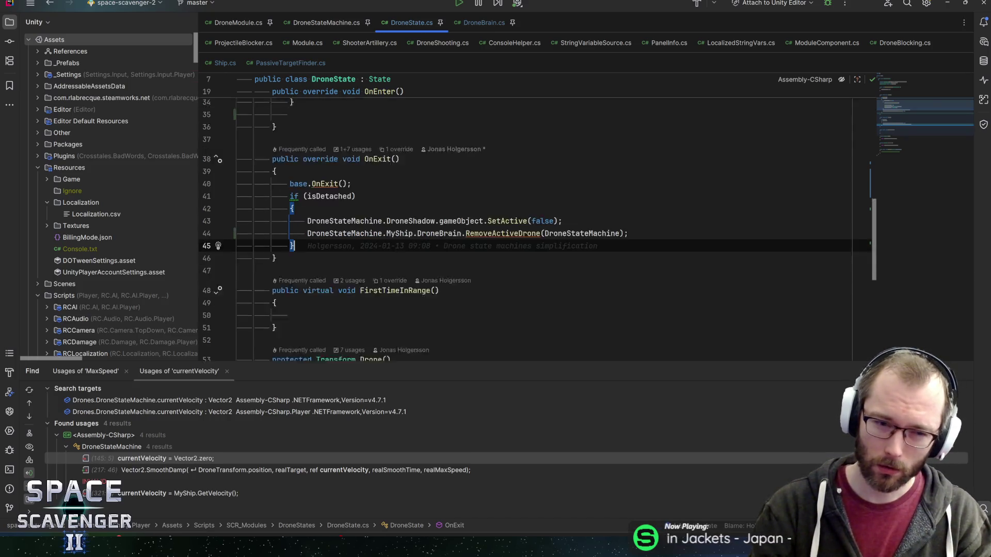
scroll(537, 230, "down", 2)
scroll(536, 230, "down", 5)
scroll(536, 230, "up", 7)
left_click(308, 253)
key("shift+End")
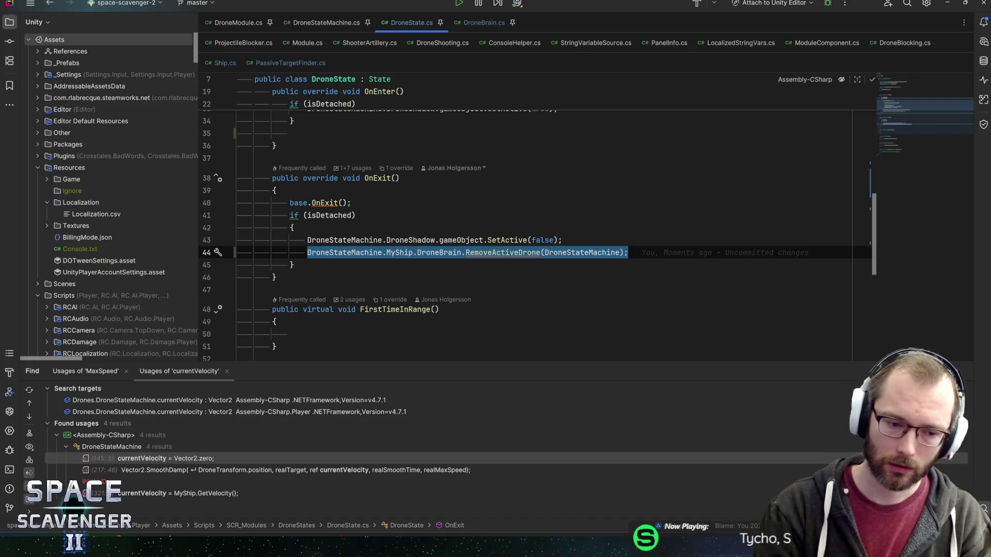
key("Escape")
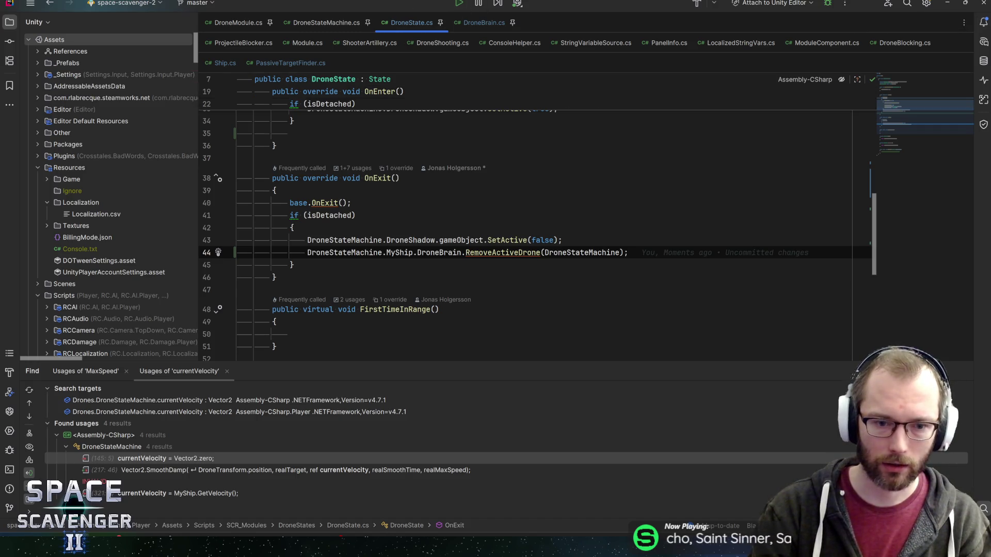
key("Up")
key("Up")
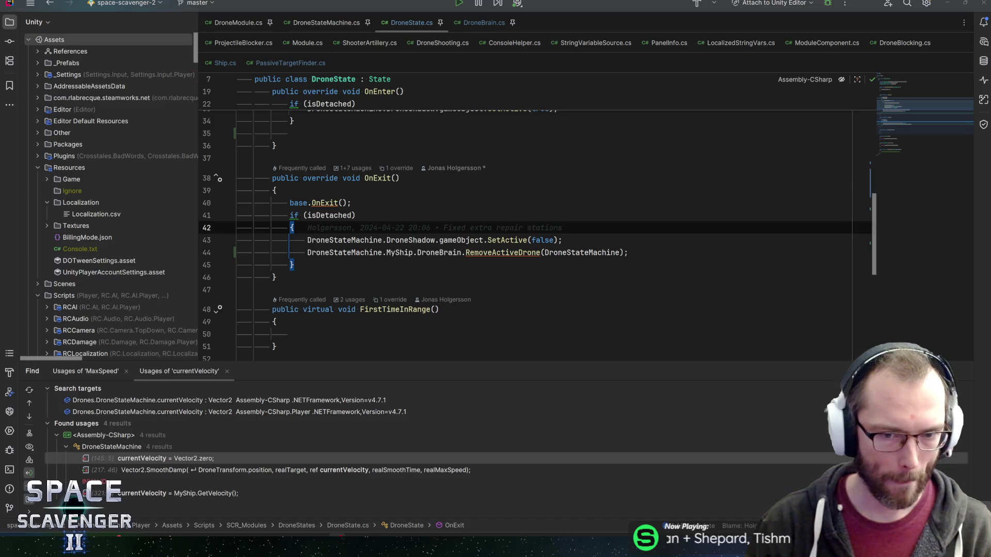
Select the RemoveActiveDrone statement on line 44 of DroneState's OnExit.
left_click(330, 215)
left_click(382, 178)
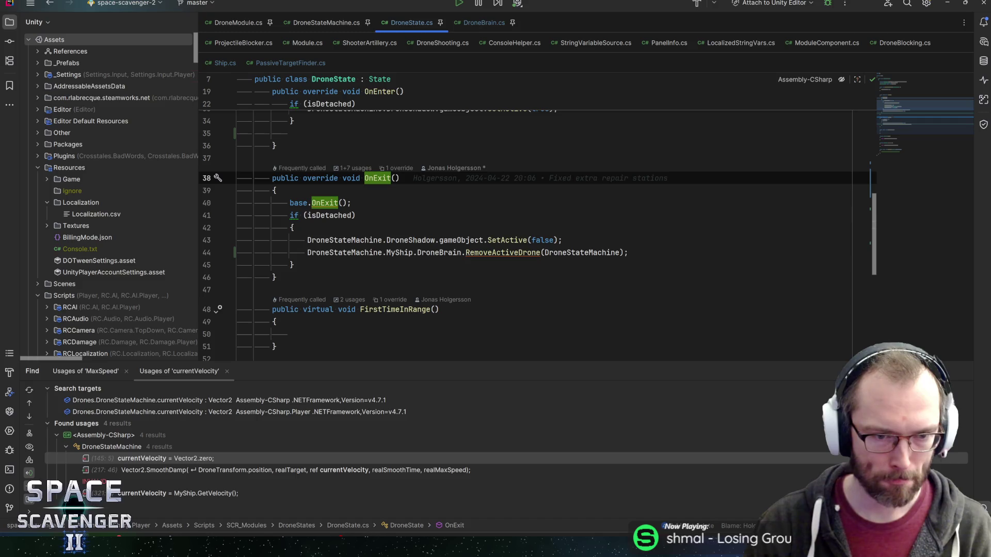
left_click(341, 252)
left_click(628, 252)
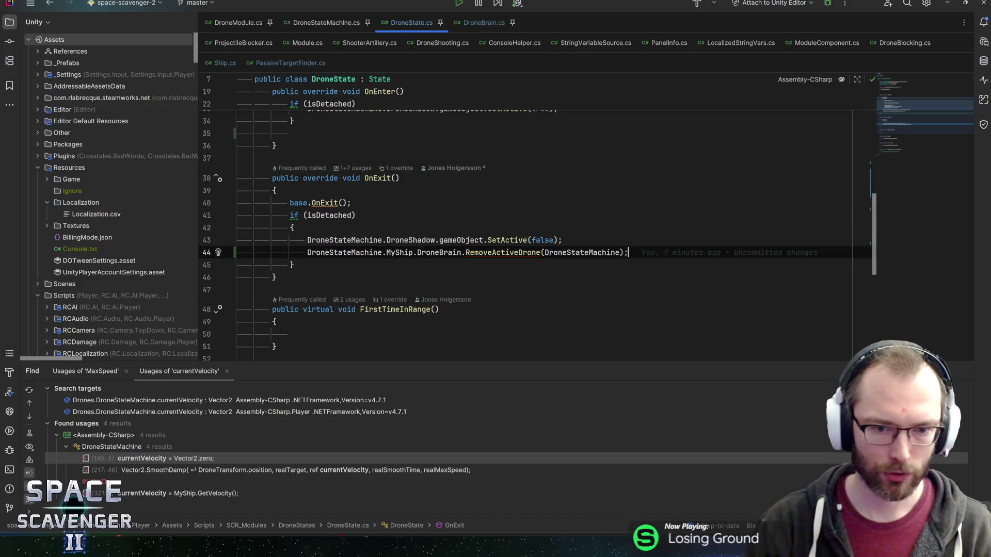
key("shift+Home")
key("ctrl+c")
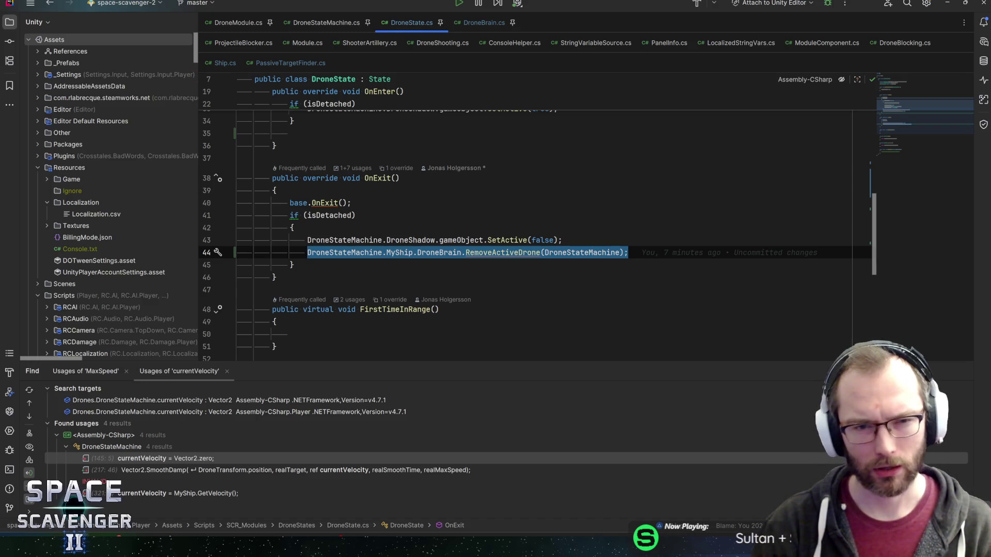
Switch to DroneBlocking.cs and inspect its brain null check on line 37.
key("ctrl+n")
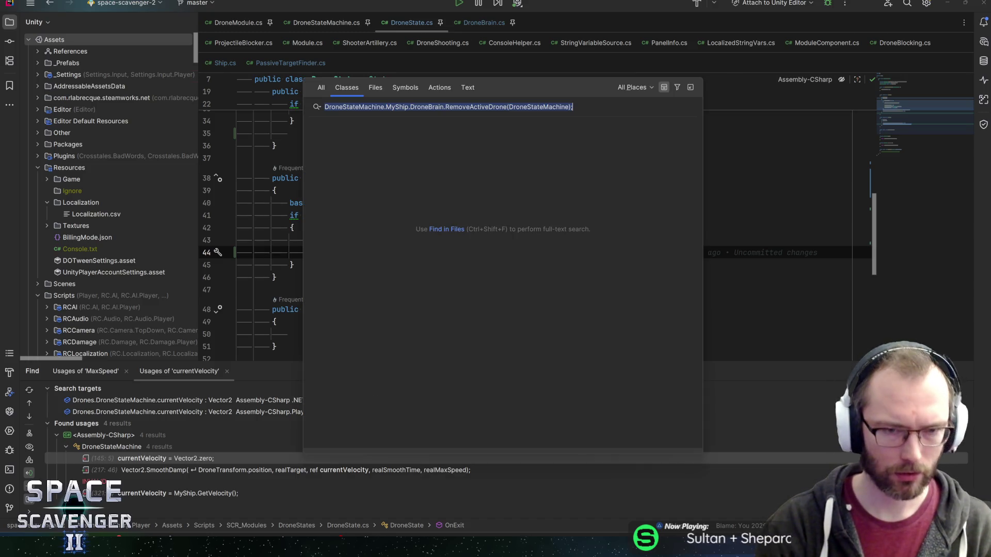
key("Escape")
key("ctrl+n")
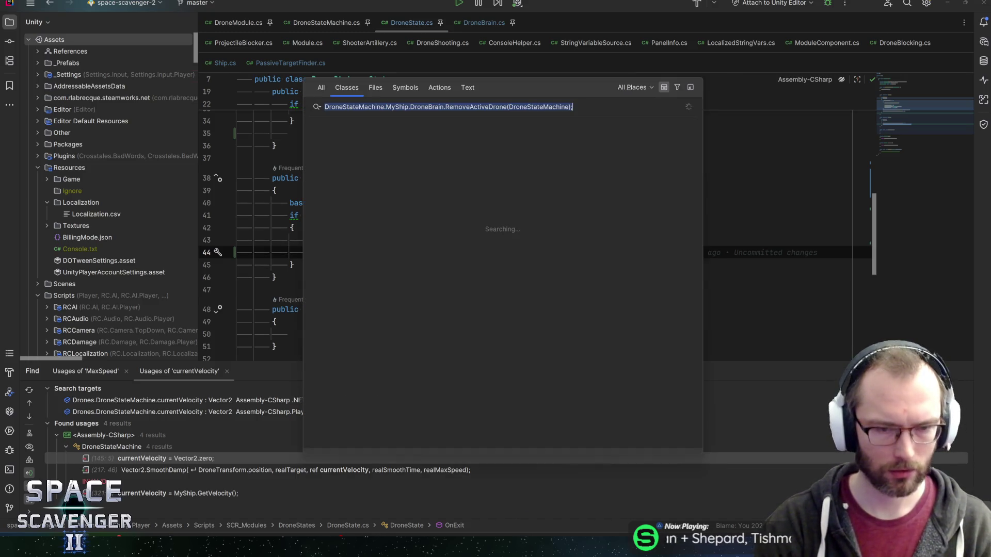
key("Escape")
left_click(402, 169)
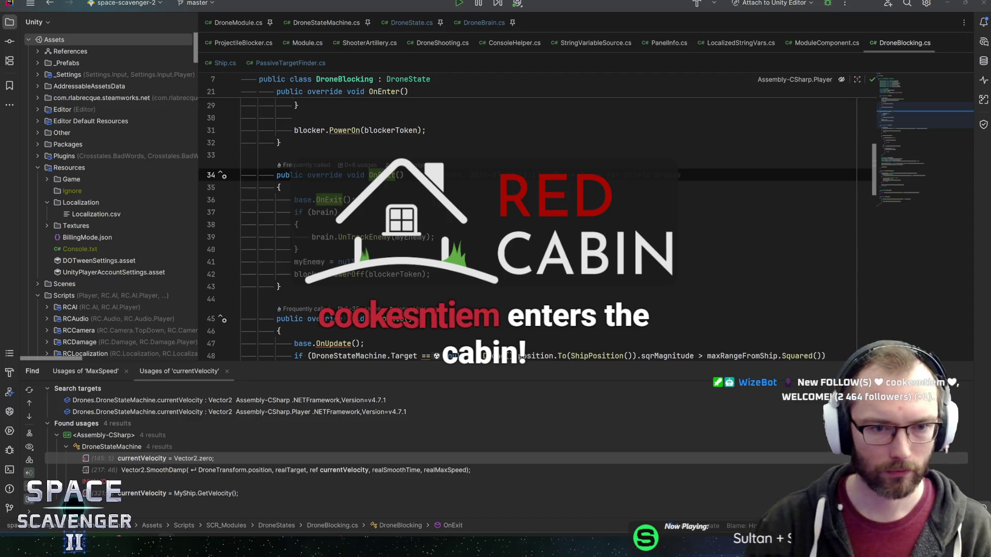
left_click(333, 212)
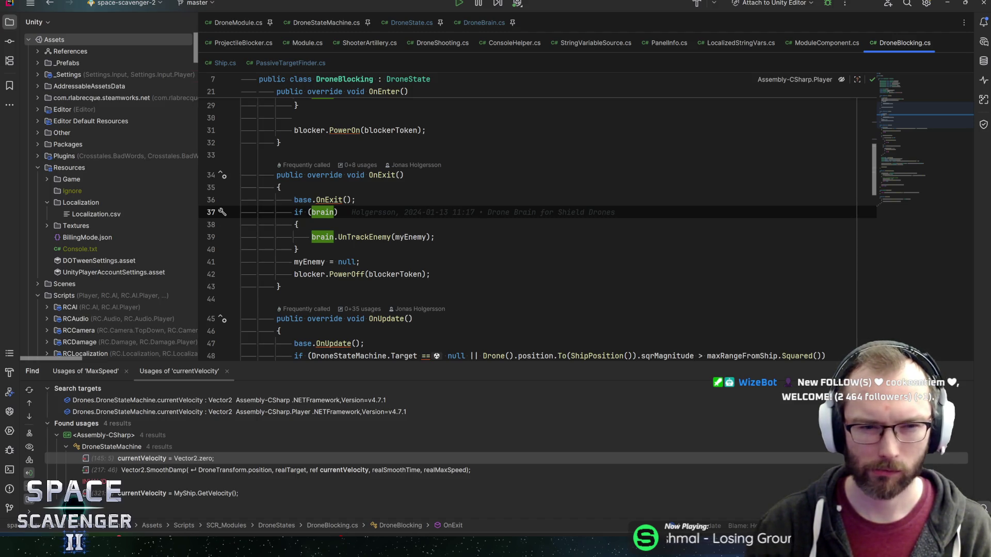
Search classes for 'dronetele', cancel without opening anything, and return to Unity.
key("ctrl+n")
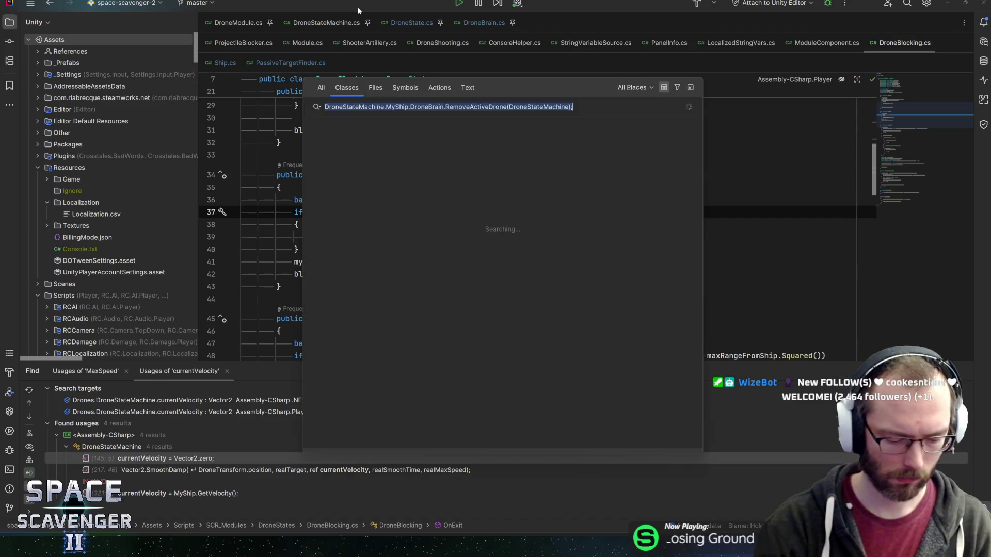
type("dronetele")
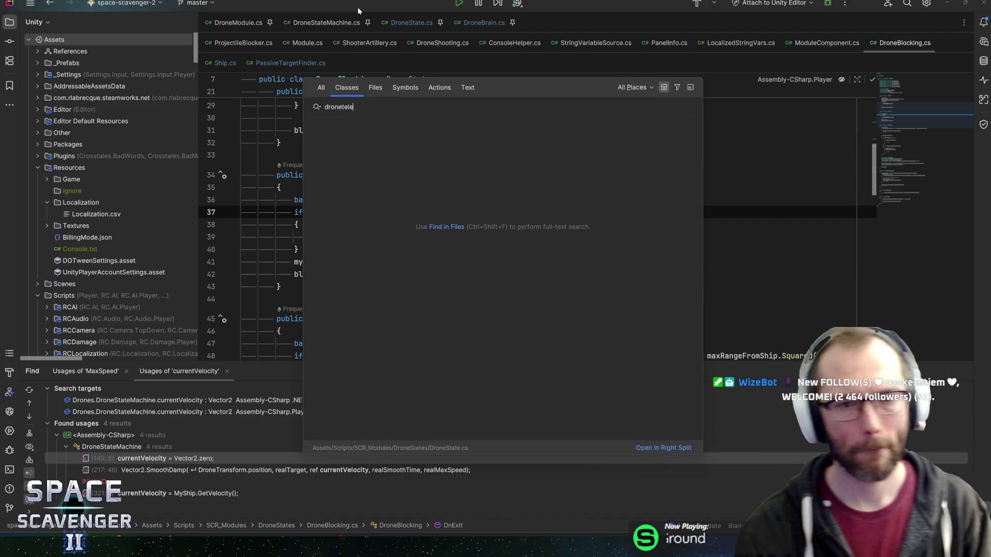
key("BackSpace")
key("BackSpace")
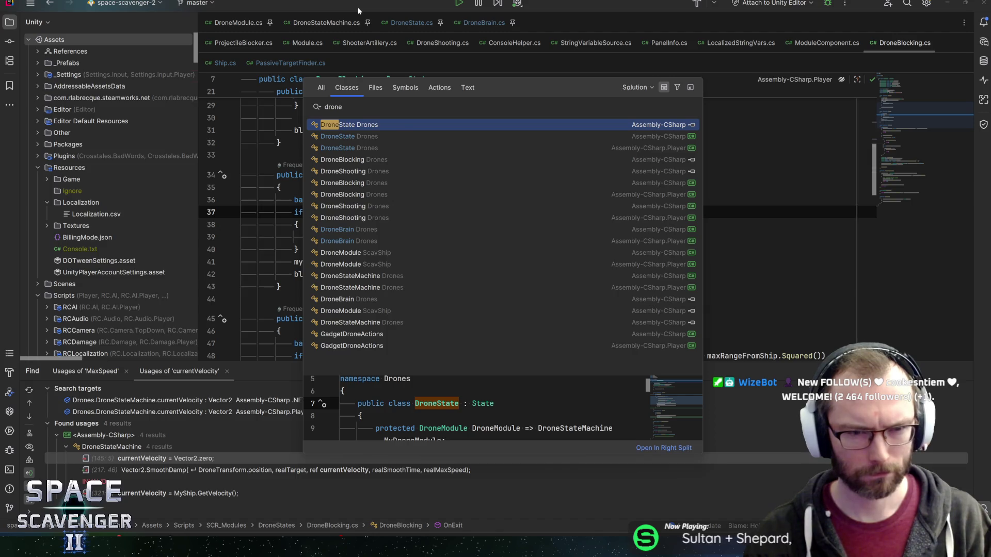
key("Escape")
key("alt+Tab")
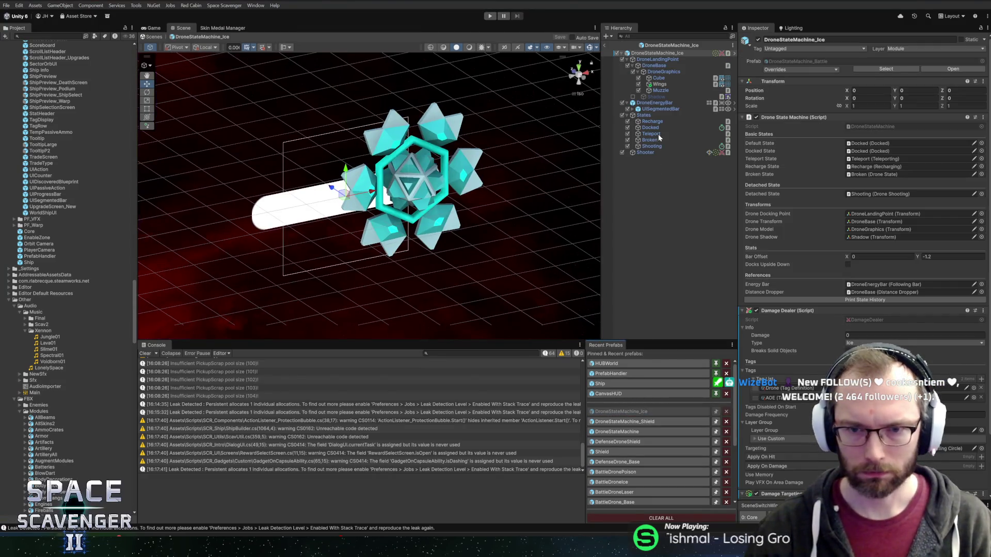
Open the Teleporting script of DroneStateMachine_Ice's Teleport state via Edit Script.
left_click(657, 135)
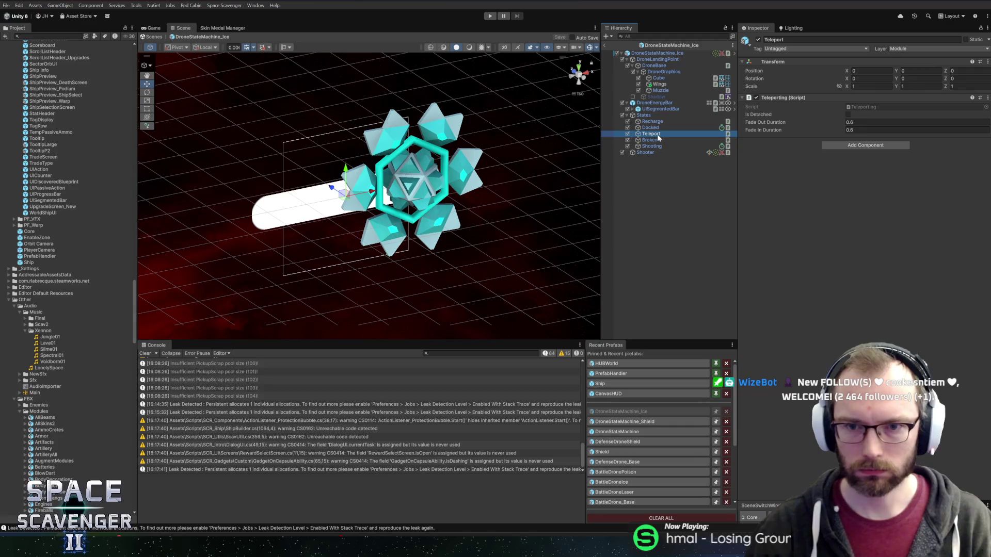
right_click(787, 97)
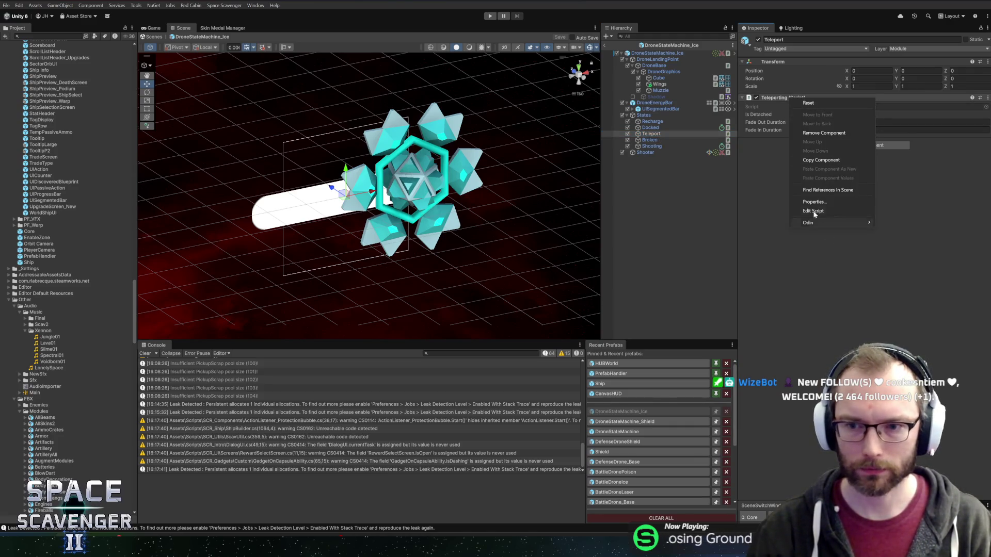
left_click(815, 201)
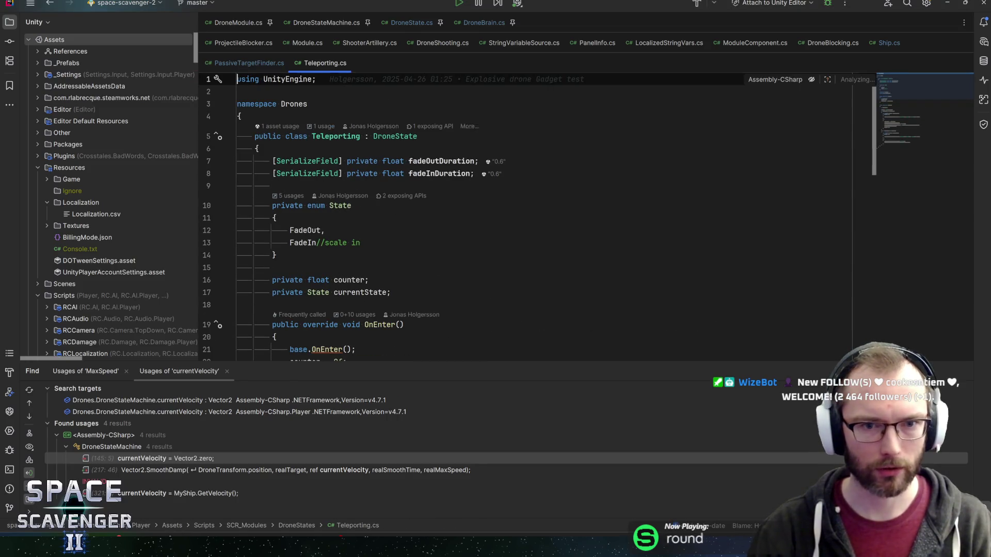
Scroll Teleporting.cs to OnEnter and place the caret after the State.FadeOut assignment on line 23.
left_click(320, 104)
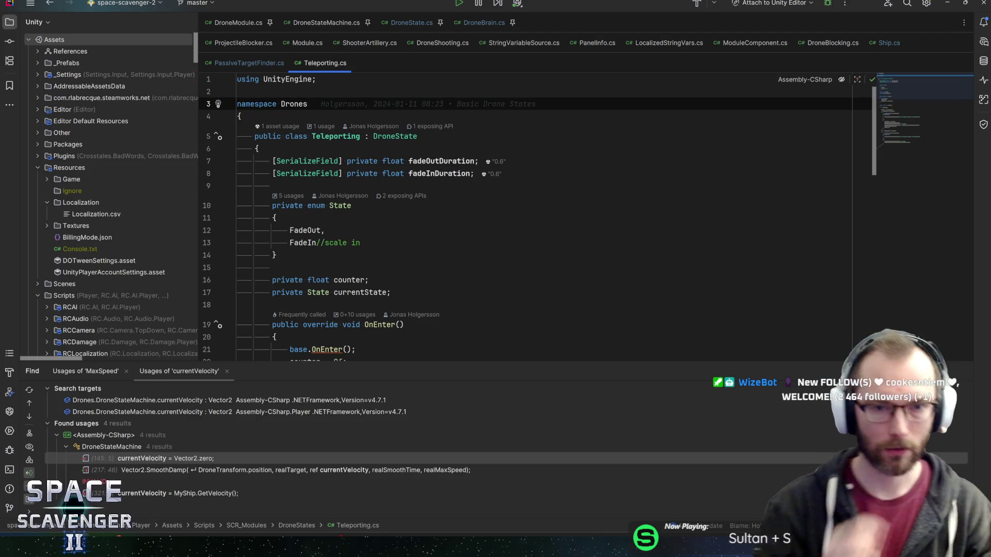
left_click(274, 217)
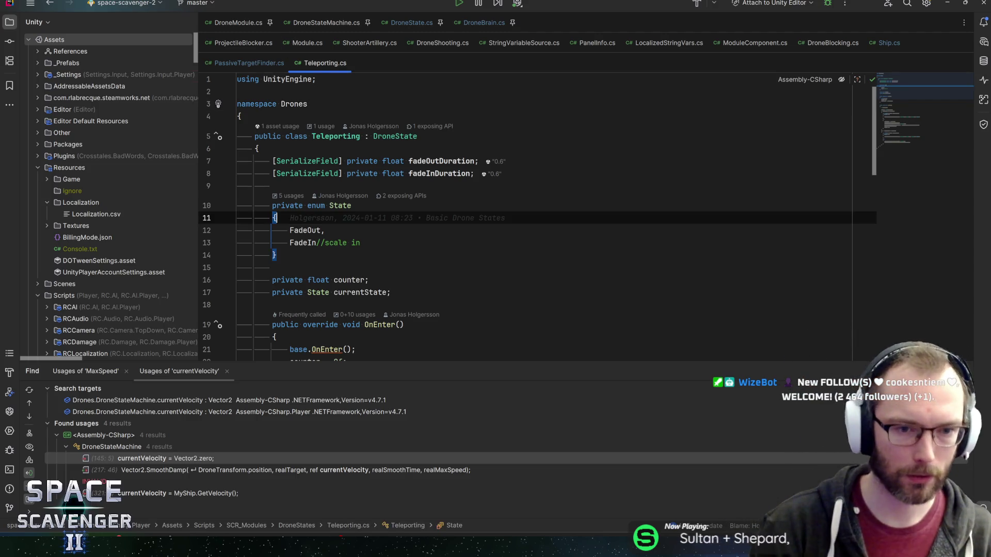
scroll(537, 217, "down", 4)
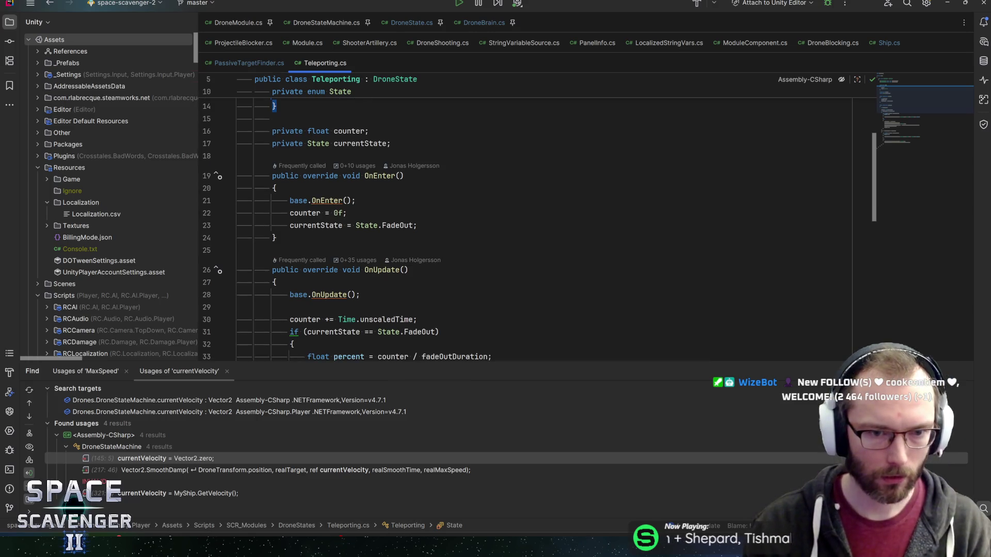
scroll(537, 217, "down", 1)
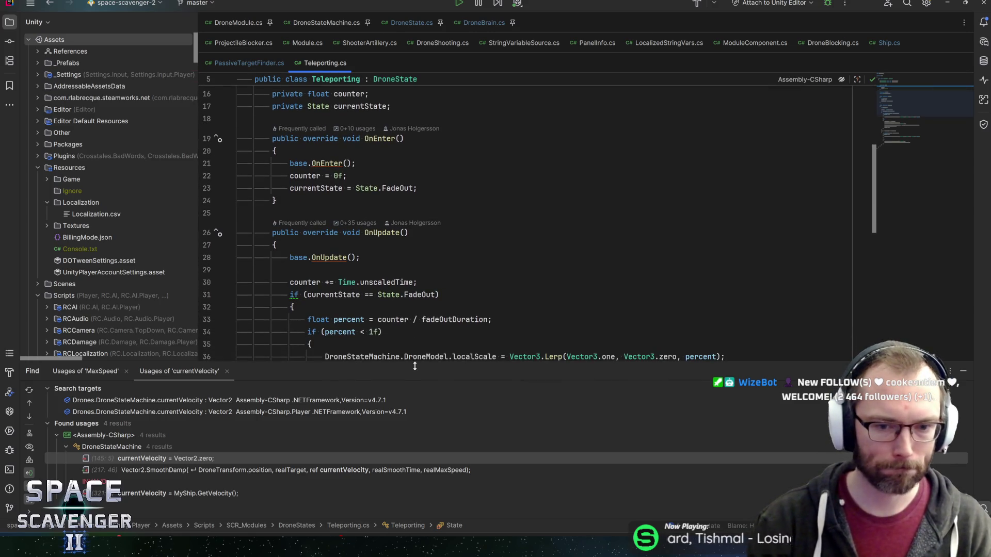
left_click_drag(415, 366, 420, 395)
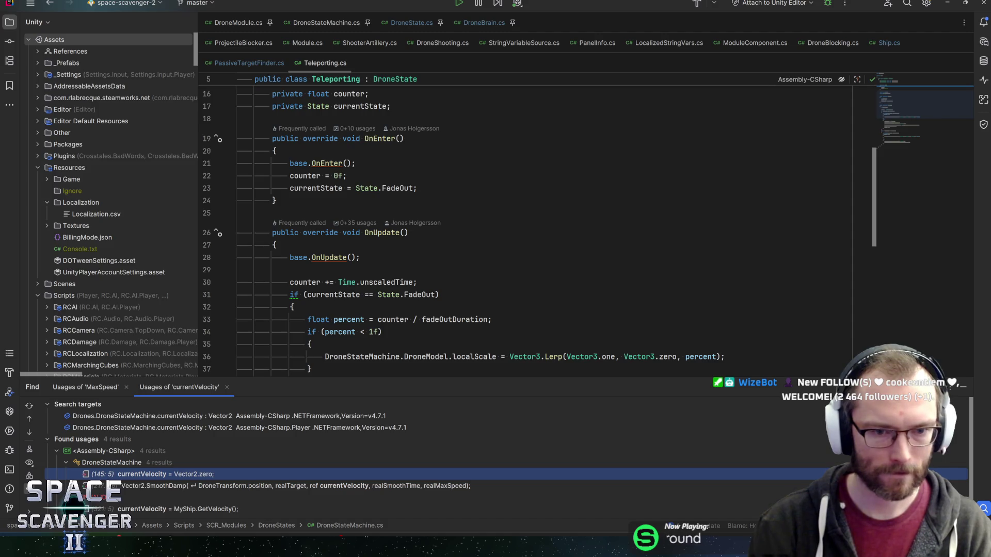
left_click(417, 188)
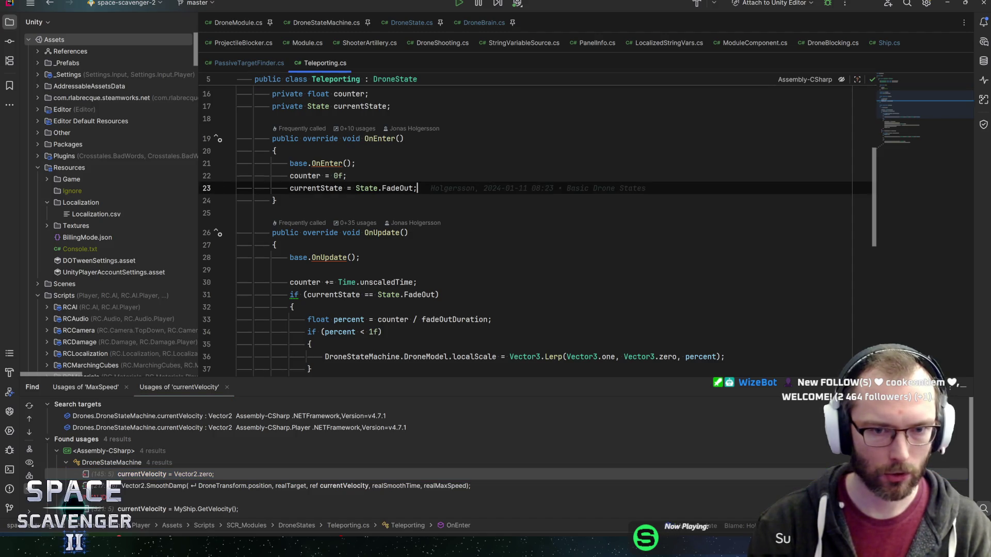
Paste the RemoveActiveDrone call below line 23 and begin an if (DroneStateMachine) guard above it.
key("Return")
key("ctrl+v")
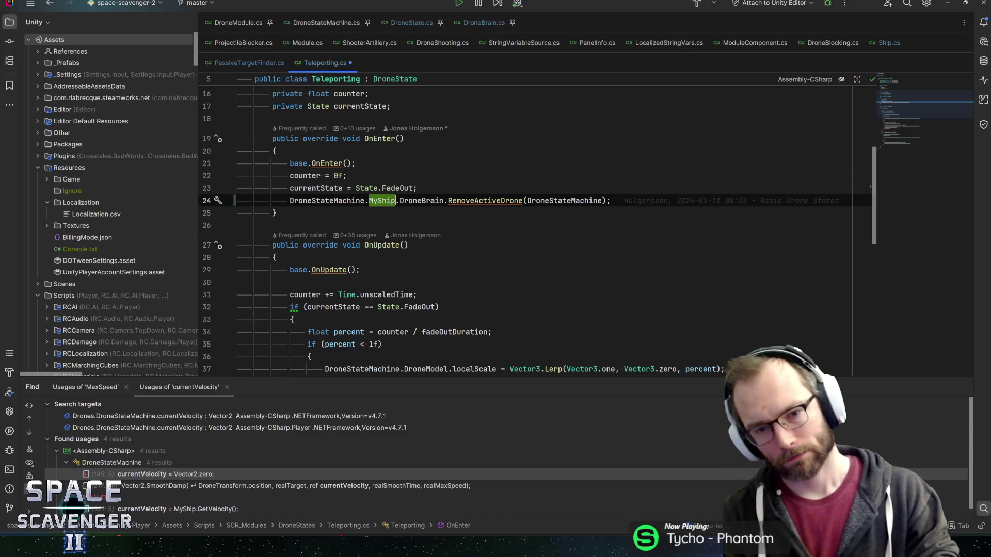
type("?")
key("BackSpace")
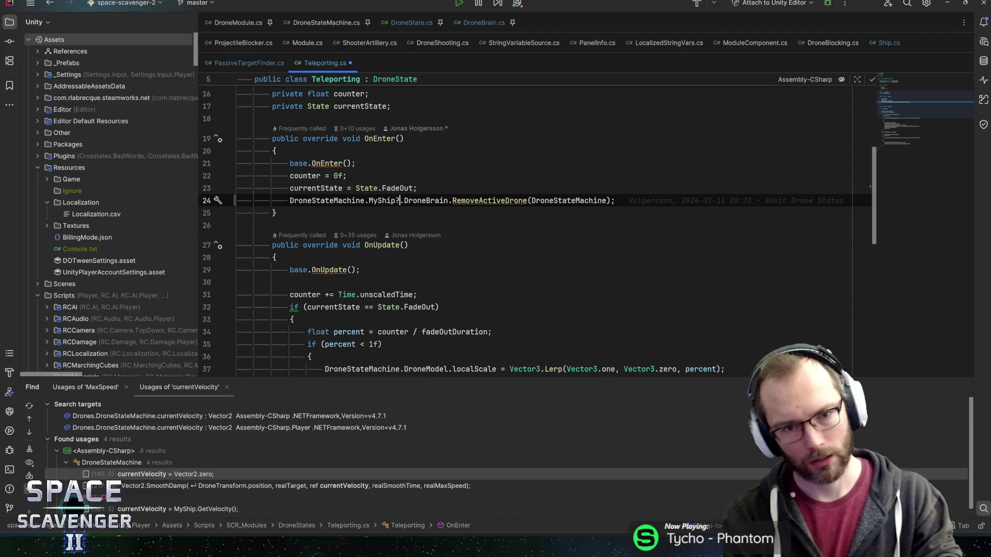
key("ctrl+alt+Return")
type("if (DroneS")
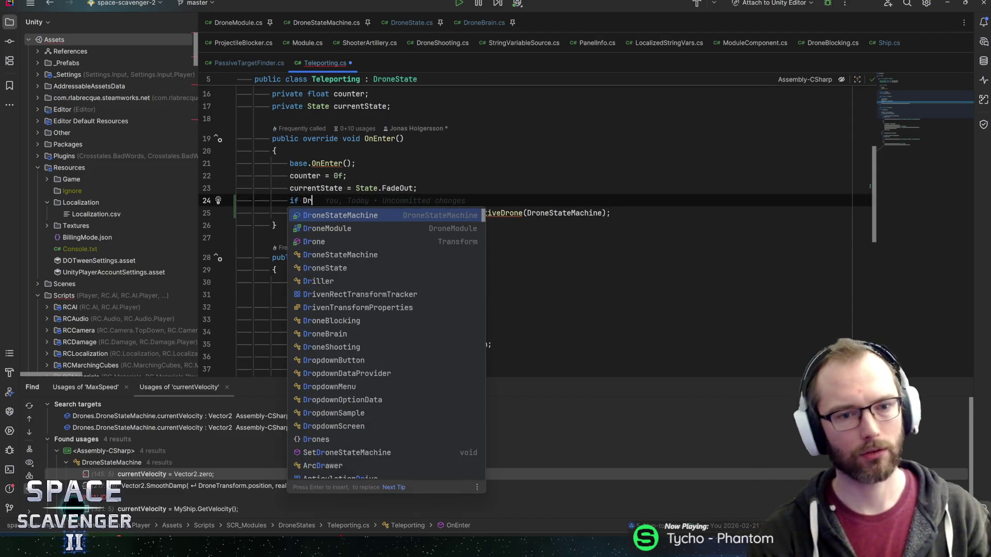
type("tateM")
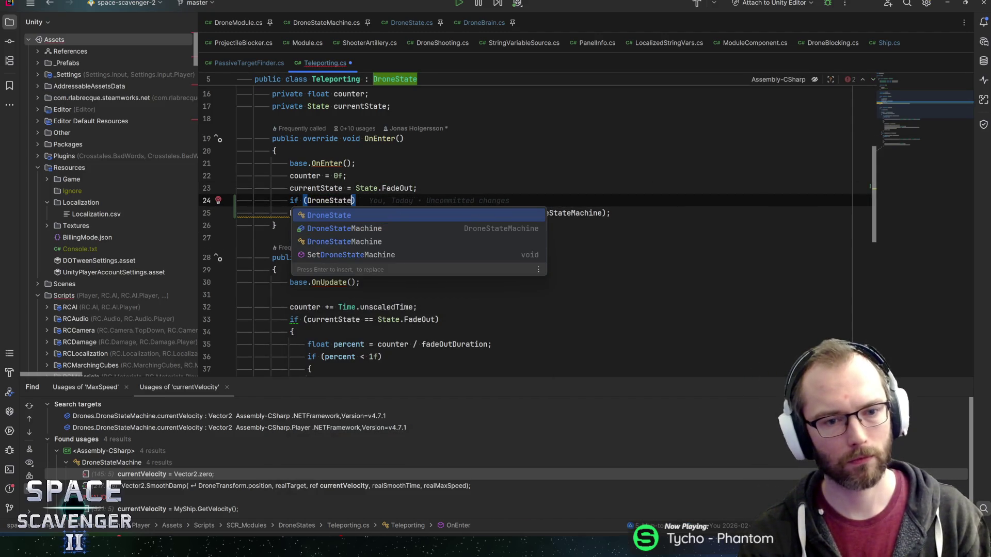
key("Return")
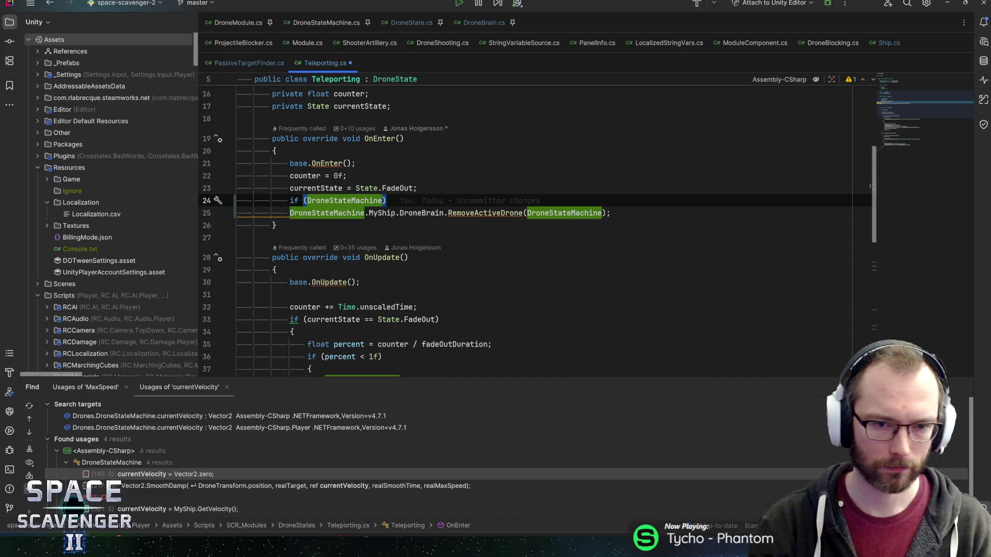
Follow MyShip to its declaration and on to Module's Ship property.
left_click(383, 212)
left_click(380, 214, "ctrl")
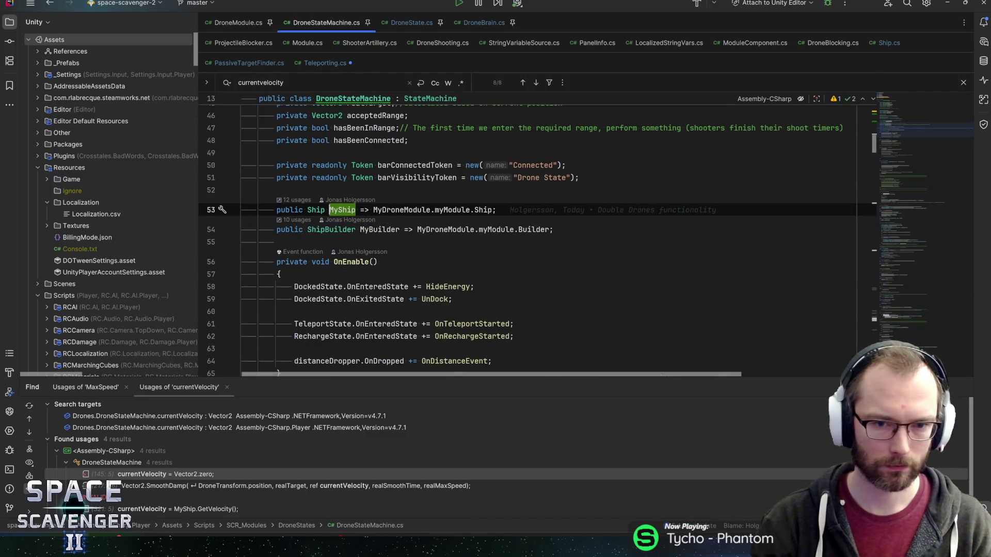
left_click(483, 209, "ctrl")
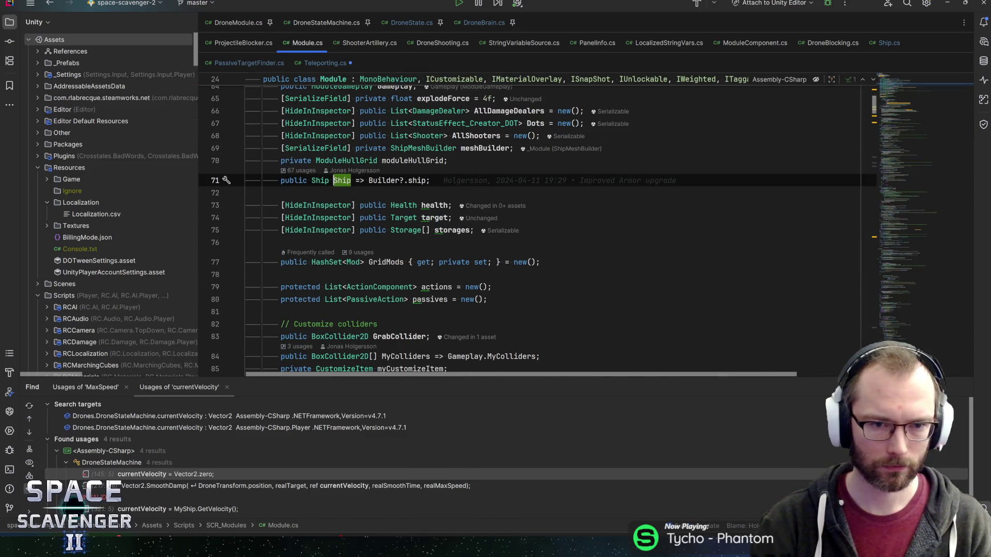
Find Builder's write usages and review the Builder = sBuilder and Builder = null assignments.
key("alt+F7")
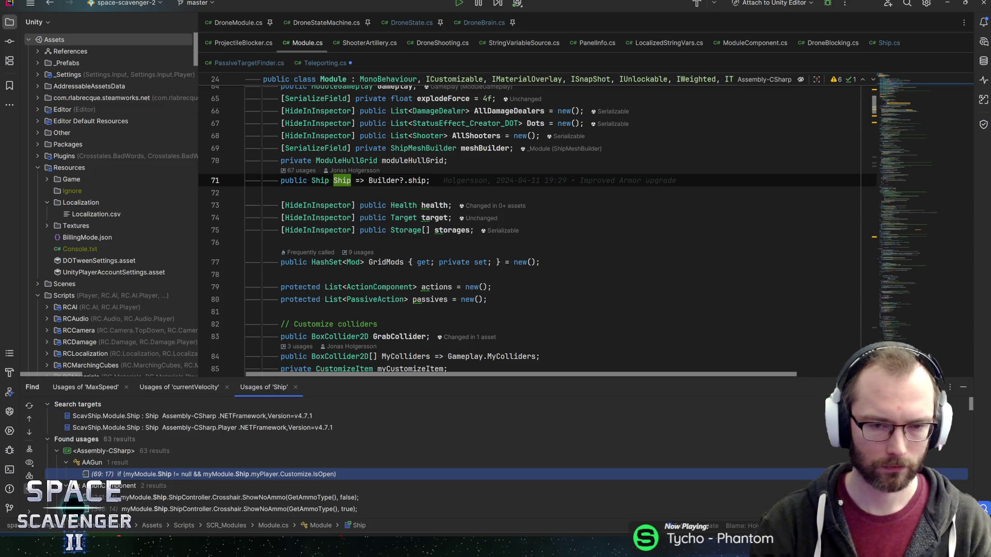
left_click(382, 181, "ctrl")
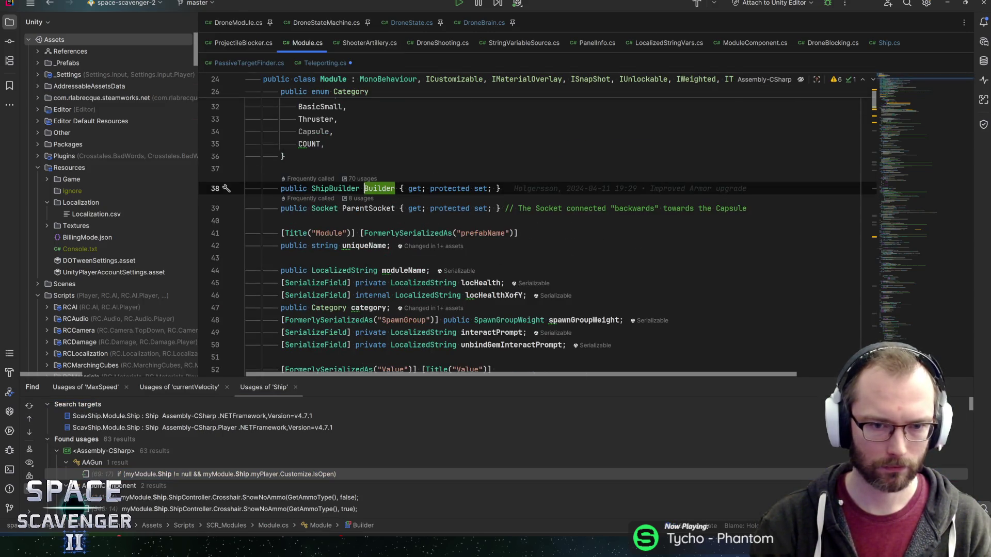
key("alt+F7")
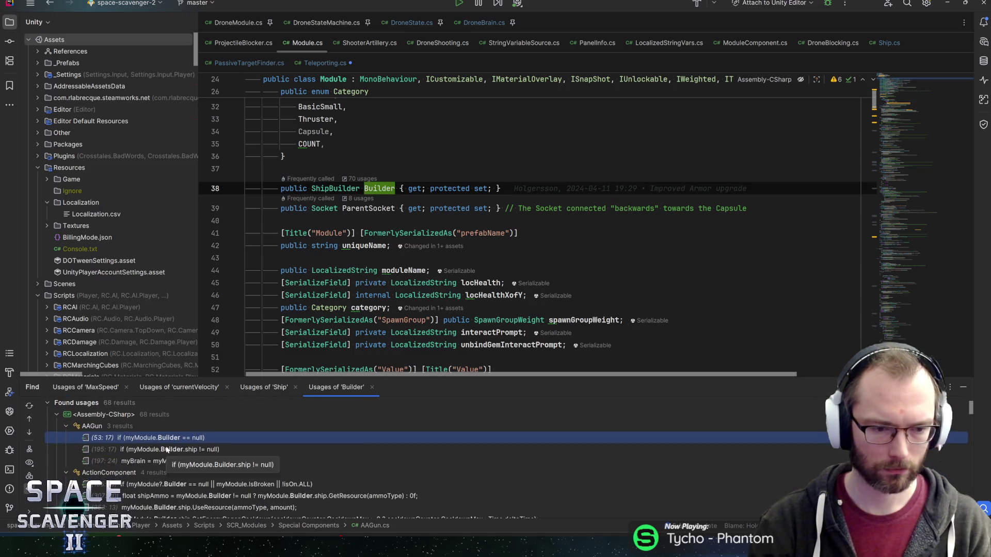
scroll(257, 475, "down", 4)
scroll(283, 475, "down", 5)
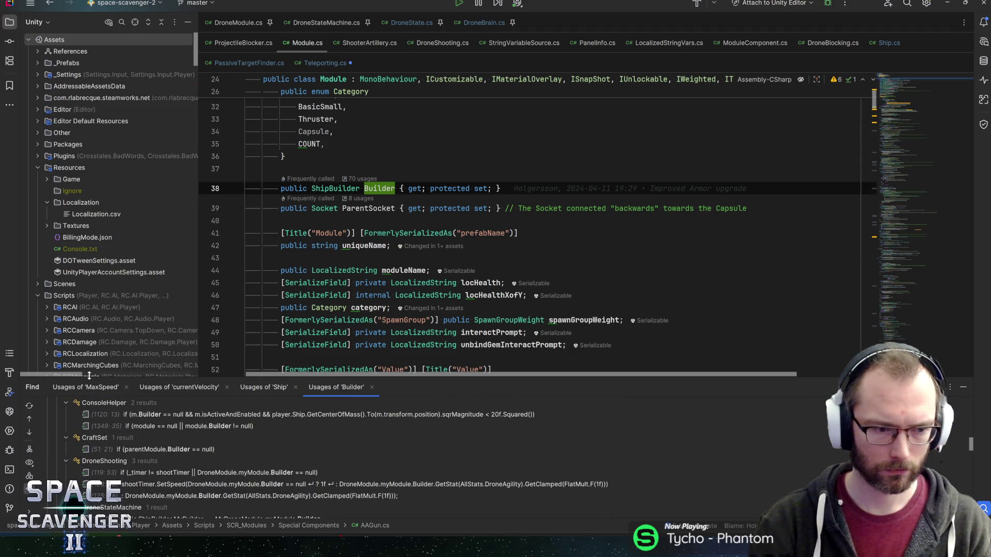
key("ctrl+shift+Up")
left_click(30, 456)
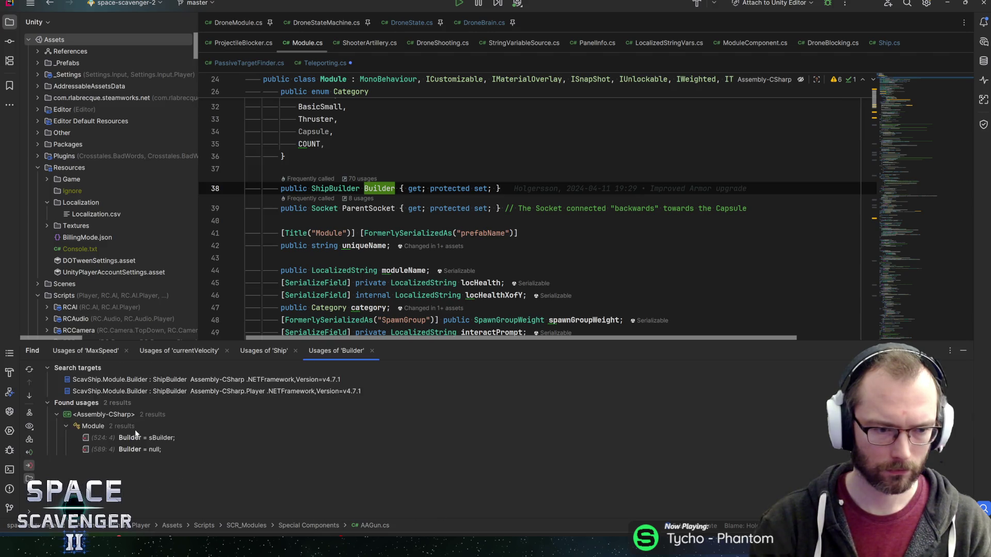
left_click(152, 438)
left_click(151, 449)
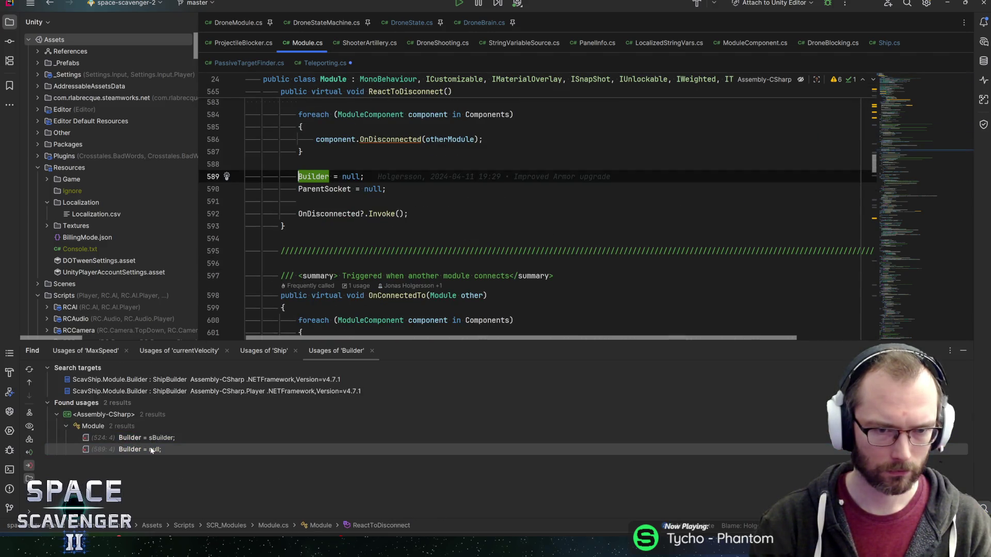
left_click(153, 439)
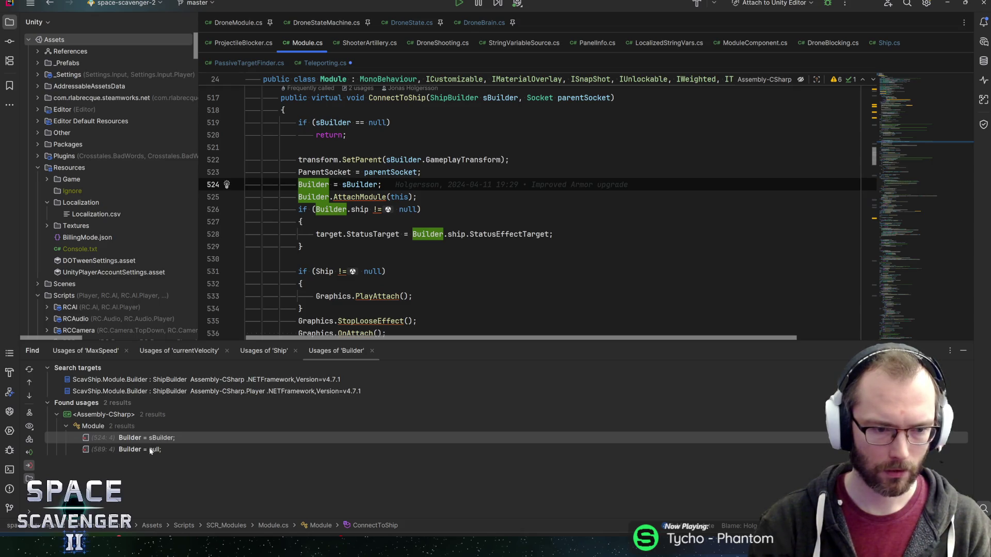
left_click(151, 449)
Go from the component.OnDisconnected call to ModuleComponent's OnDisconnected and list its overrides.
scroll(537, 216, "up", 2)
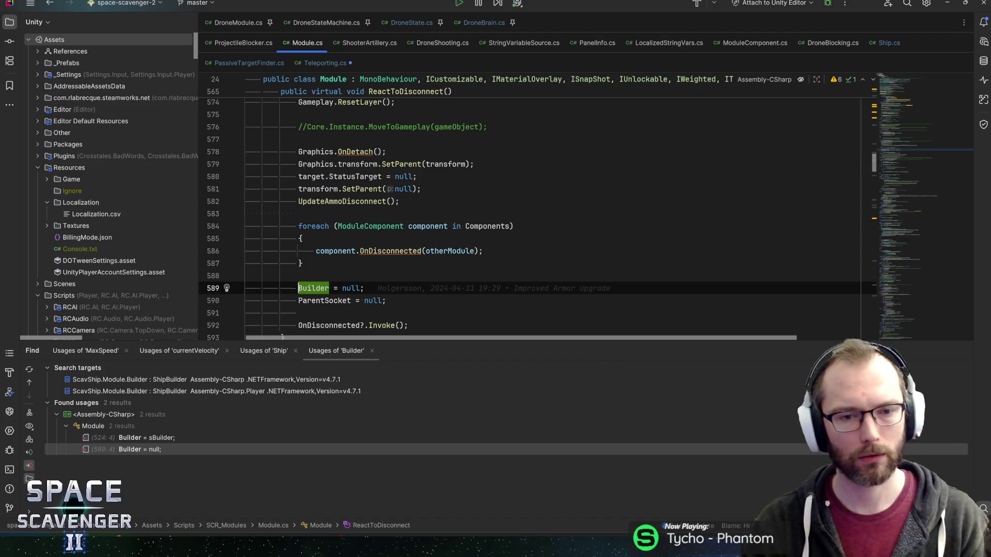
left_click(335, 226)
key("Down")
key("Down")
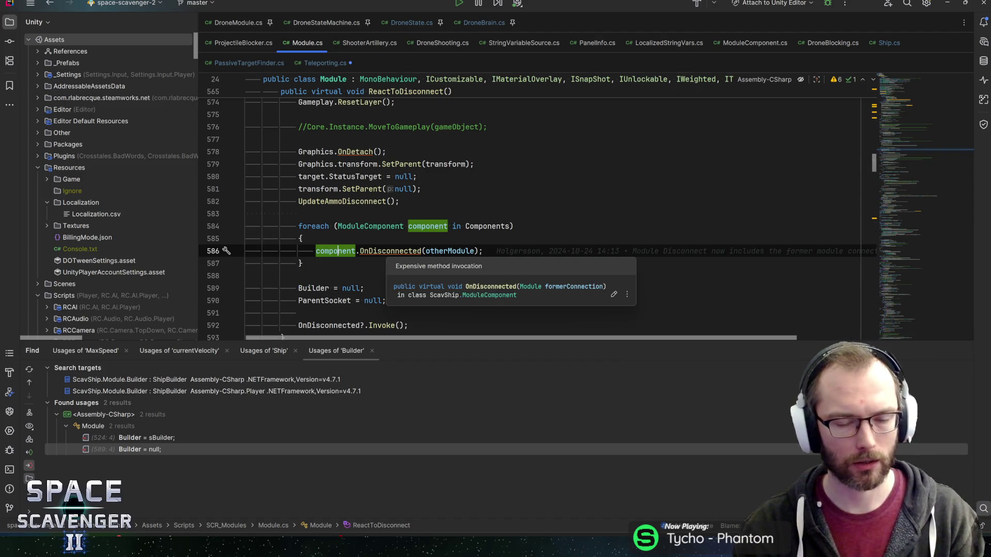
key("Down")
key("Down")
key("Down")
key("ctrl+alt+Left")
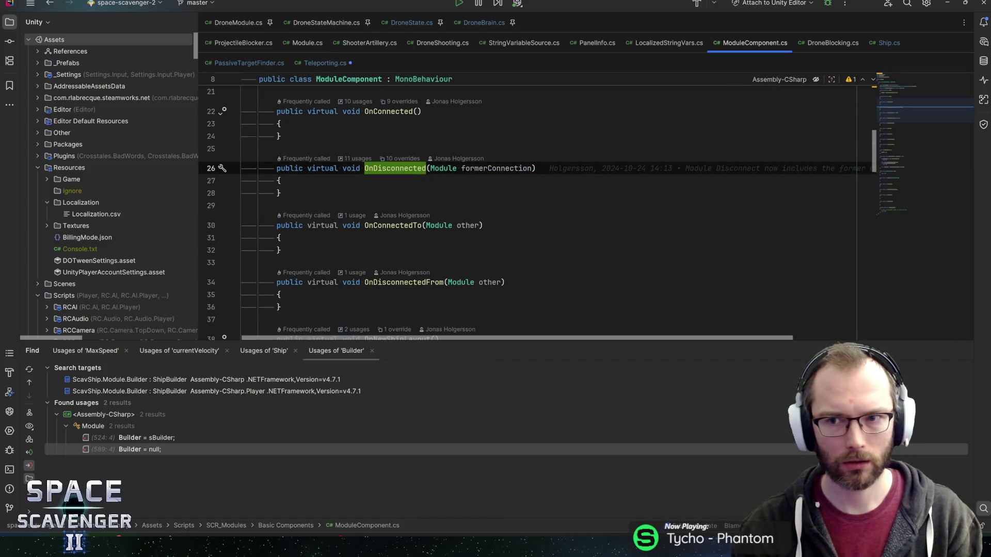
left_click(410, 159)
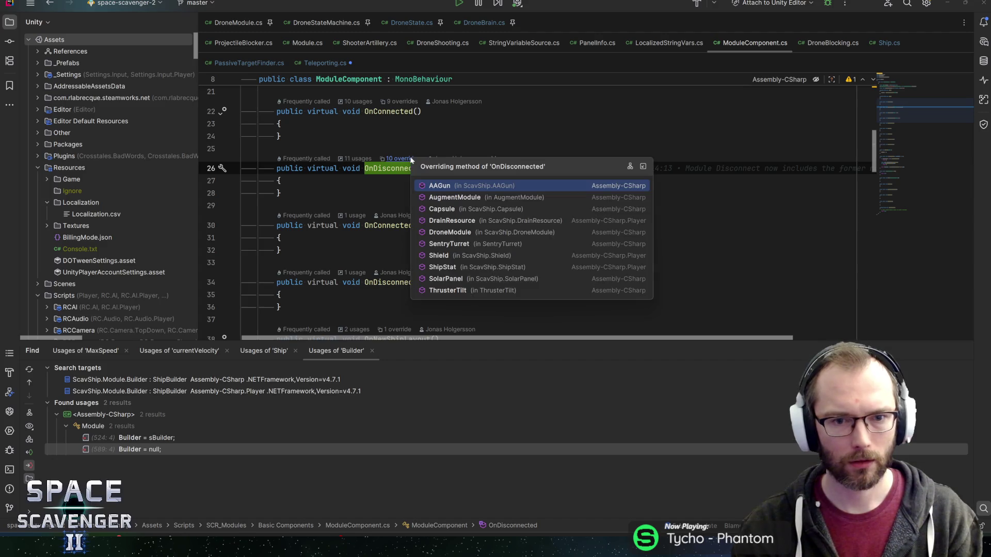
Go through DroneModule's OnDisconnected override to DroneStateMachine's OnDisconnected method.
key("Down")
key("Down")
key("Down")
key("Return")
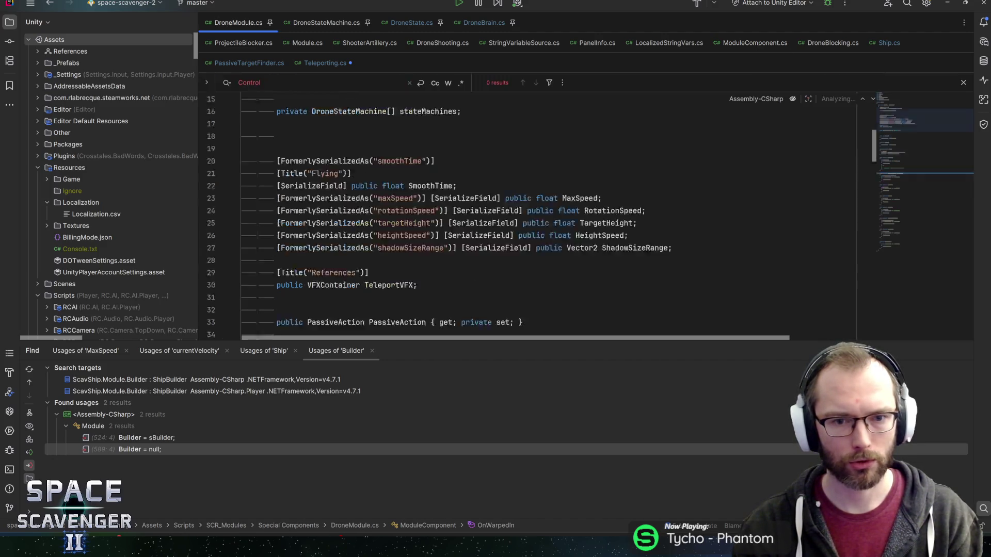
key("Down")
key("Down")
key("Down")
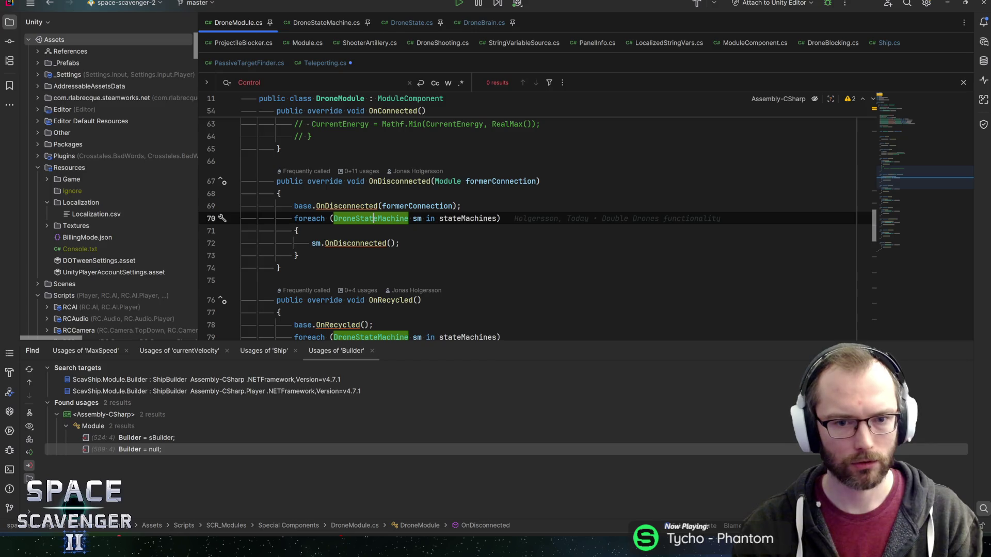
key("Down")
key("Down")
key("ctrl+Left")
key("ctrl+Left")
key("ctrl+b")
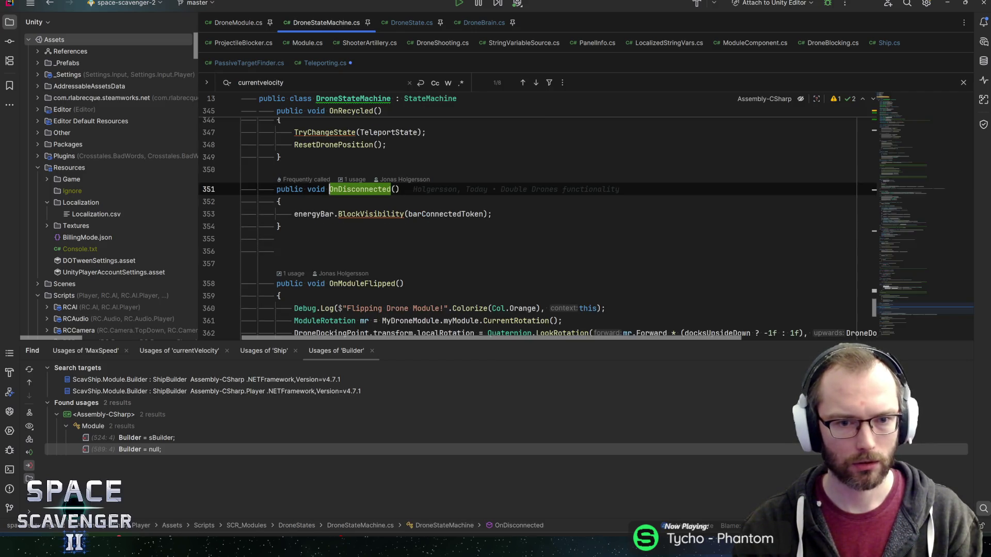
Add MyShip.DroneBrain.RemoveActiveDrone(this); after the BlockVisibility line, then return to Teleporting.cs.
key("Down")
key("Down")
key("End")
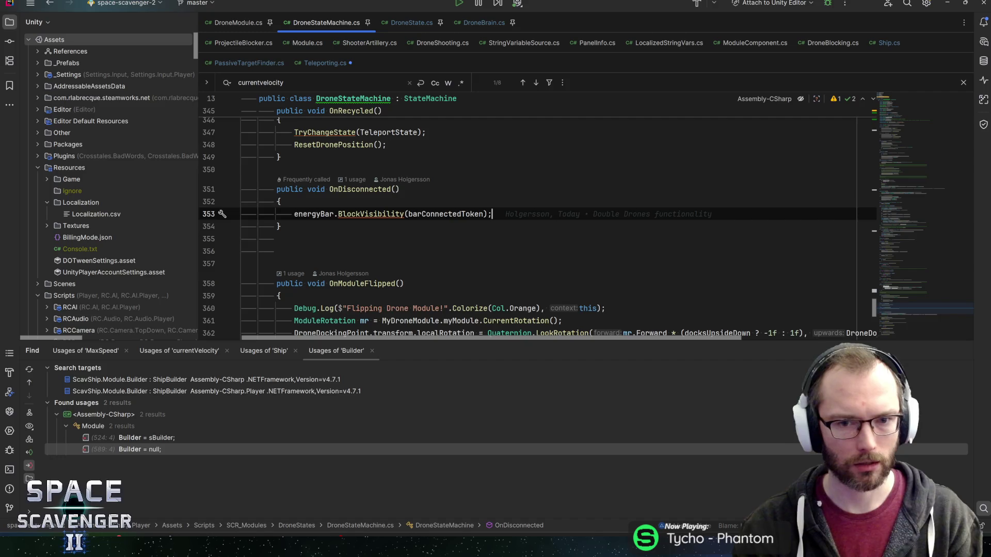
key("Return")
type("DroneStateMachine.MyShip.DroneBrain.RemoveActiveDrone(DroneStateMachine);")
key("Home")
key("ctrl+shift+Right")
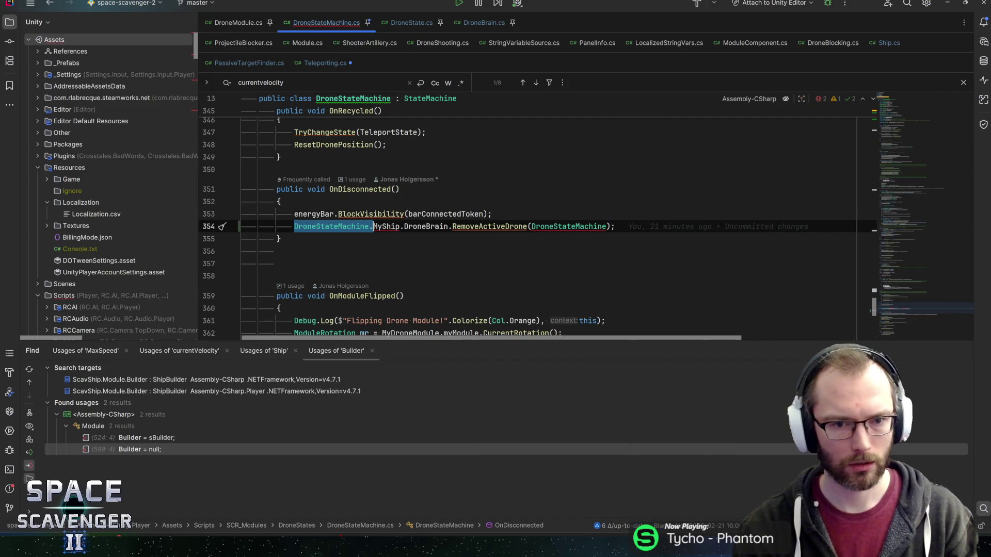
key("Delete")
key("Delete")
key("End")
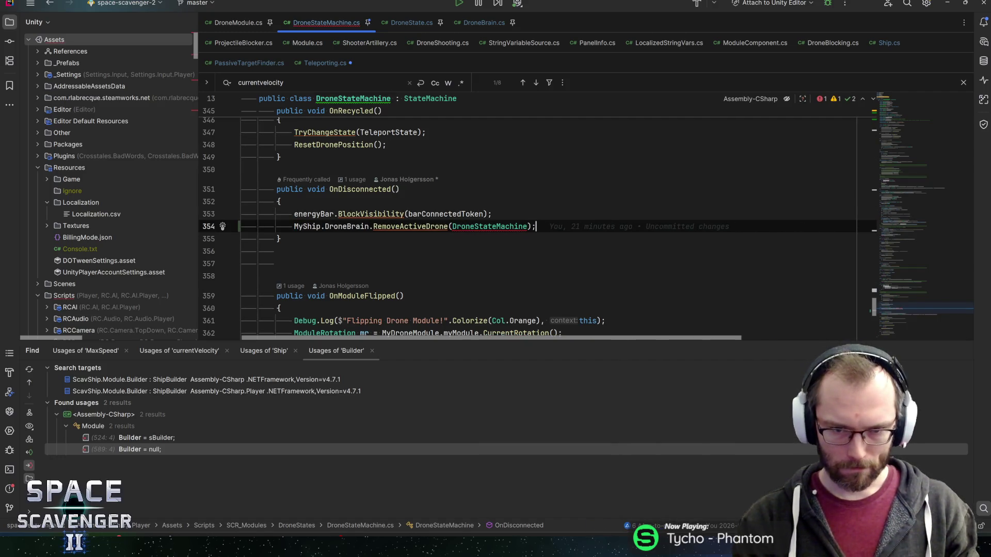
key("Left")
key("Left")
key("ctrl+shift+Left")
type("this")
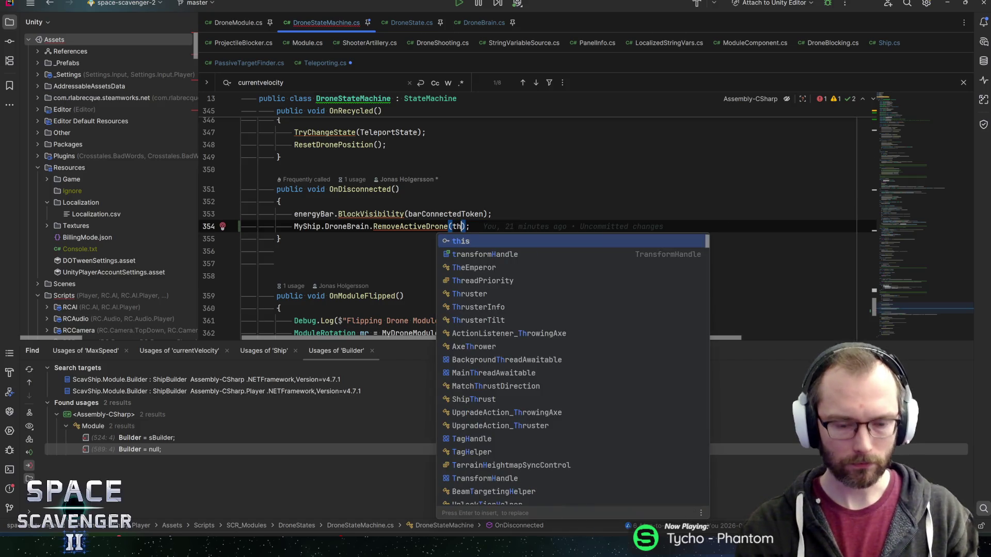
key("End")
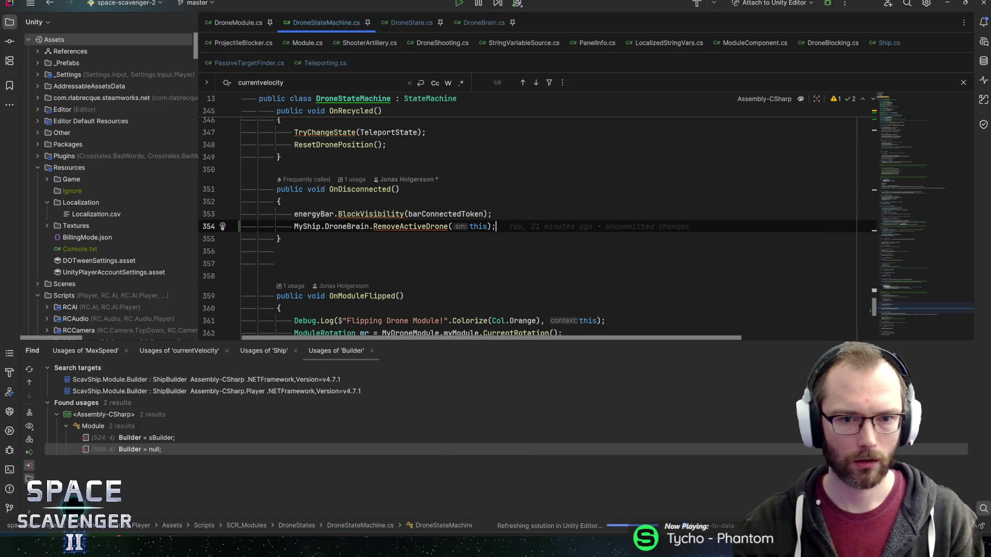
left_click(400, 226)
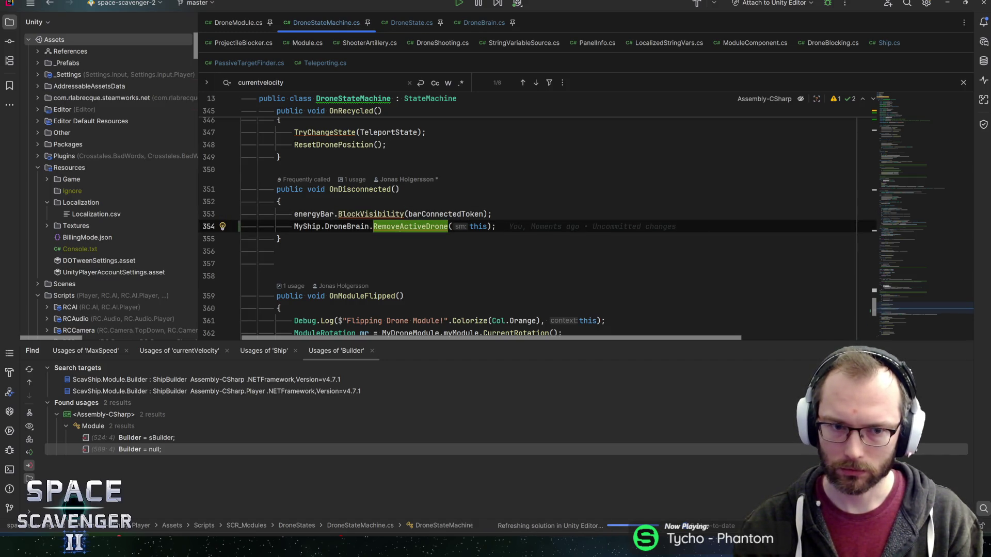
left_click(325, 62)
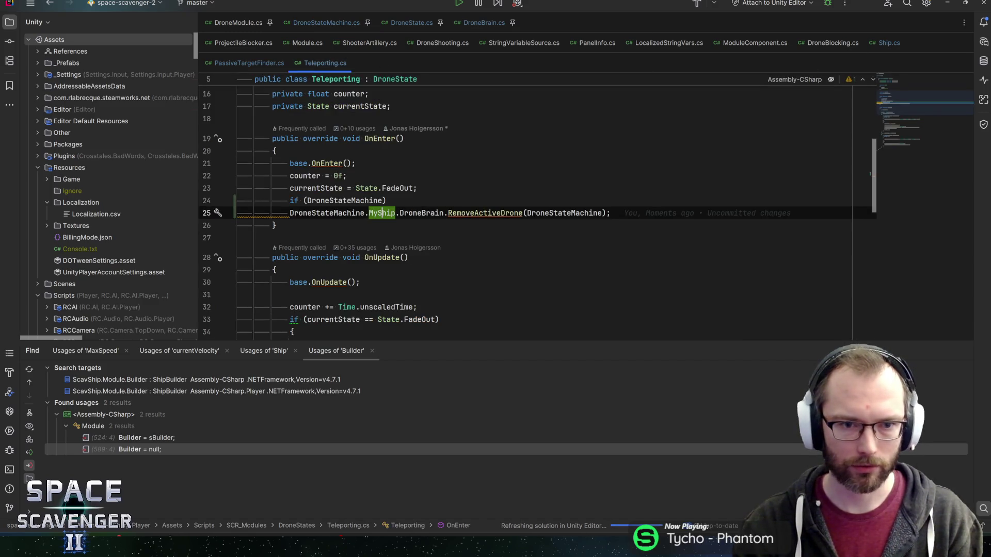
key("Up")
key("ctrl+y")
key("ctrl+y")
key("Up")
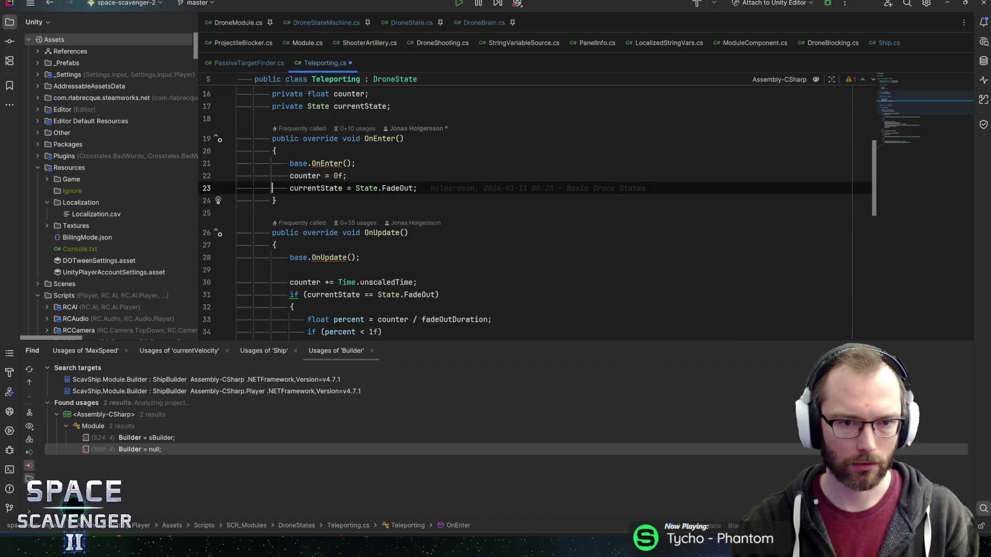
key("End")
key("ctrl+s")
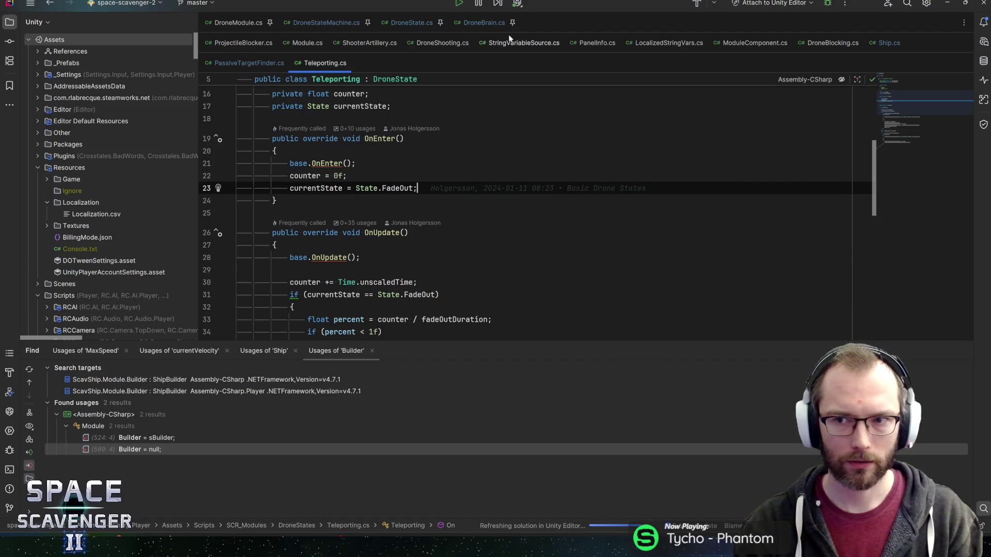
left_click(411, 23)
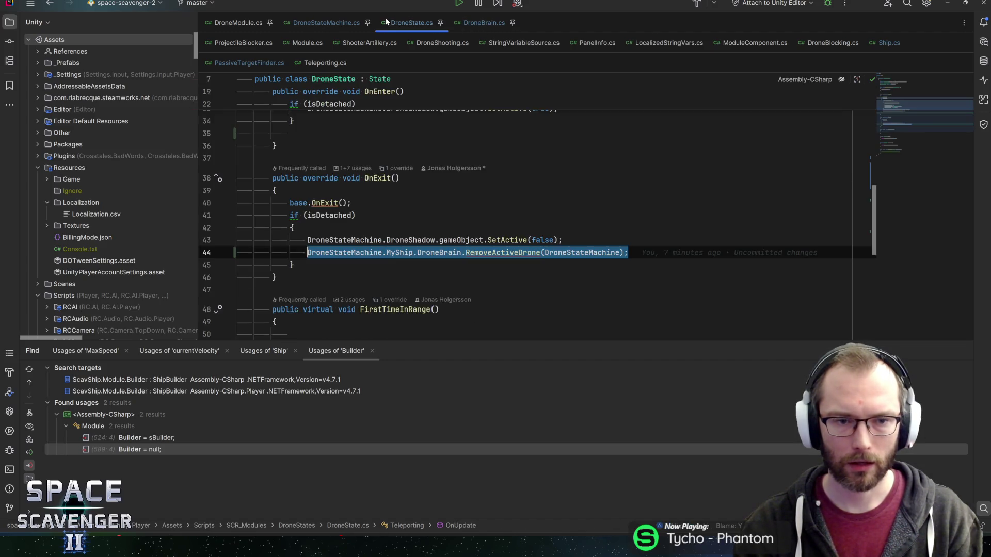
left_click(316, 215)
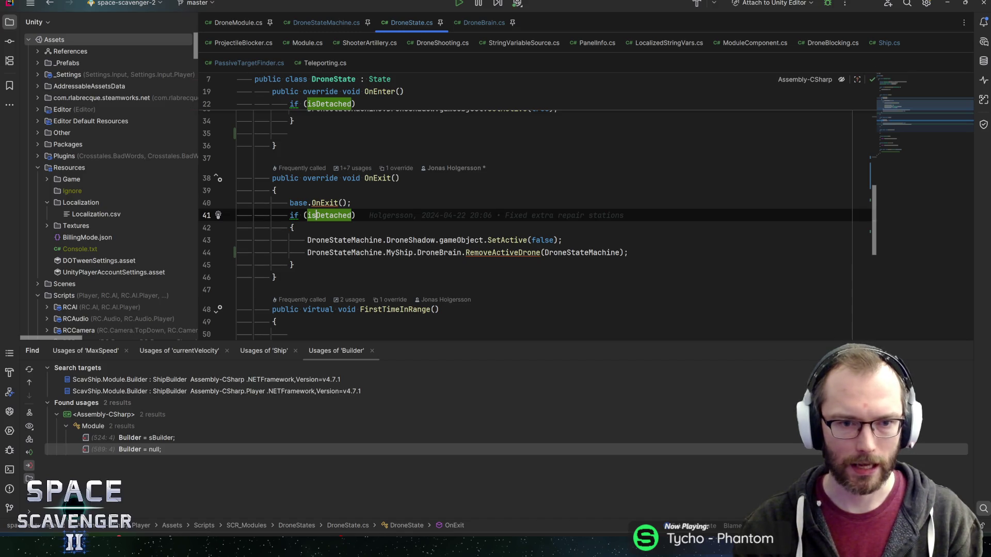
left_click(495, 252)
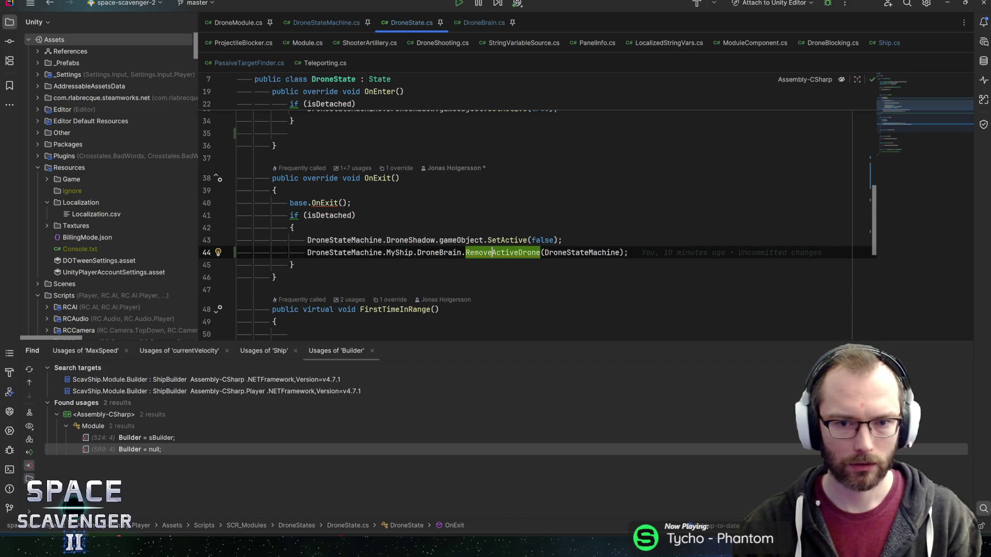
scroll(495, 253, "up", 6)
left_click(338, 158)
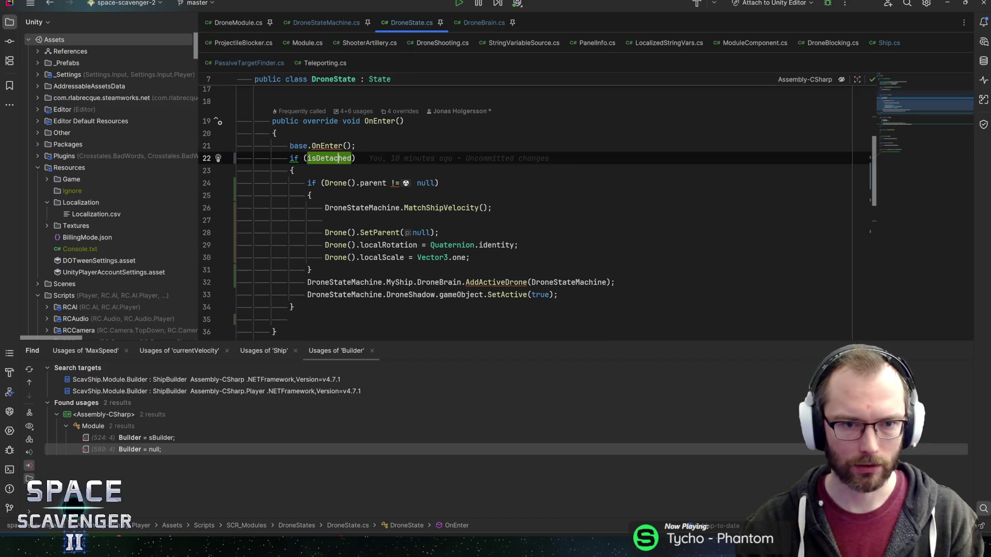
left_click(341, 294)
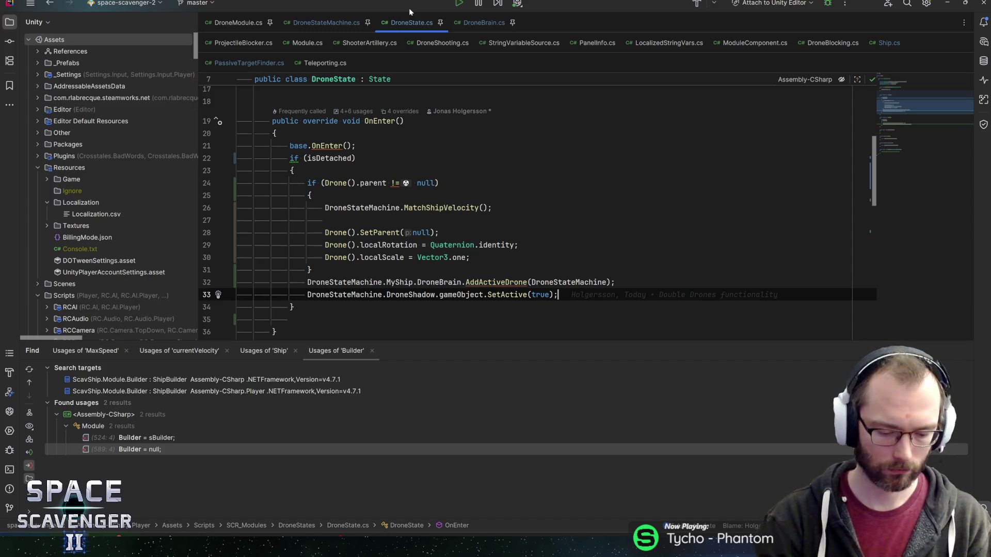
left_click(323, 23)
Search the file for 'movement' and jump to the declaration of Move(target).
key("ctrl+f")
type("movement")
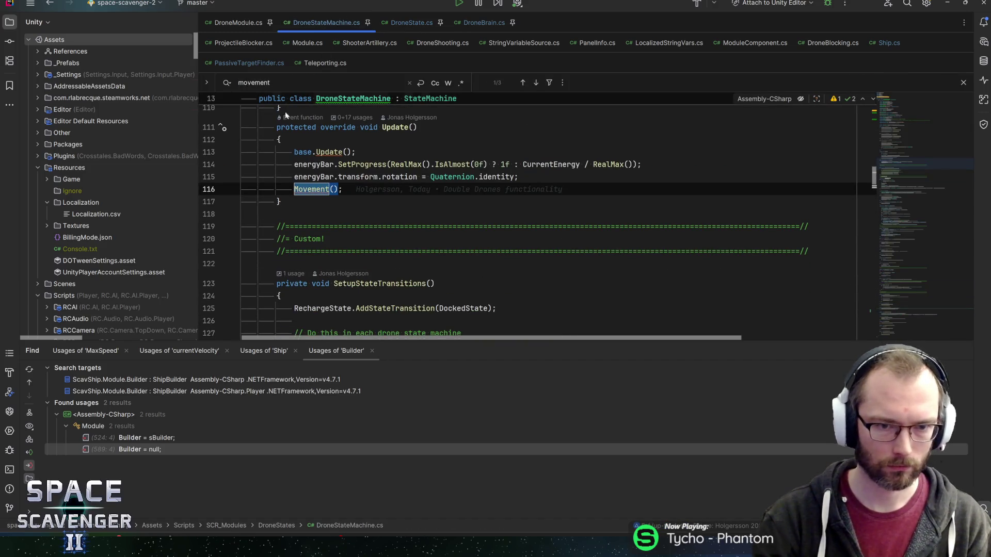
key("shift+Return")
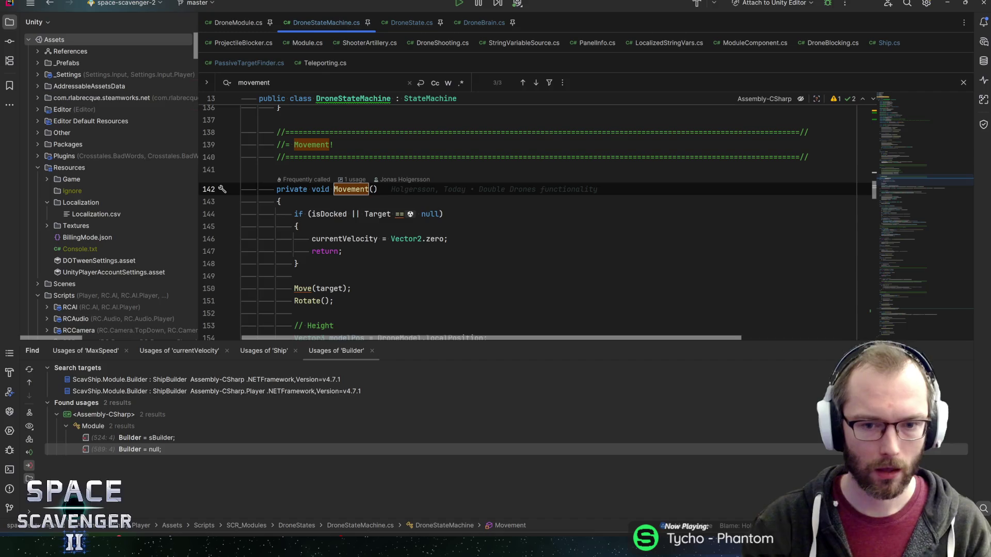
left_click_drag(450, 345, 446, 394)
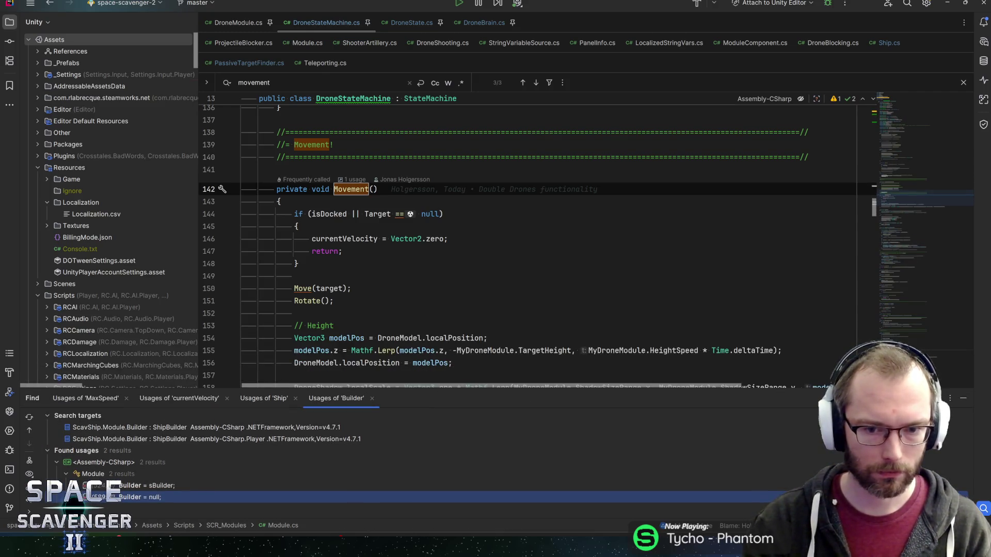
left_click(335, 301)
left_click(351, 288)
scroll(537, 246, "down", 1)
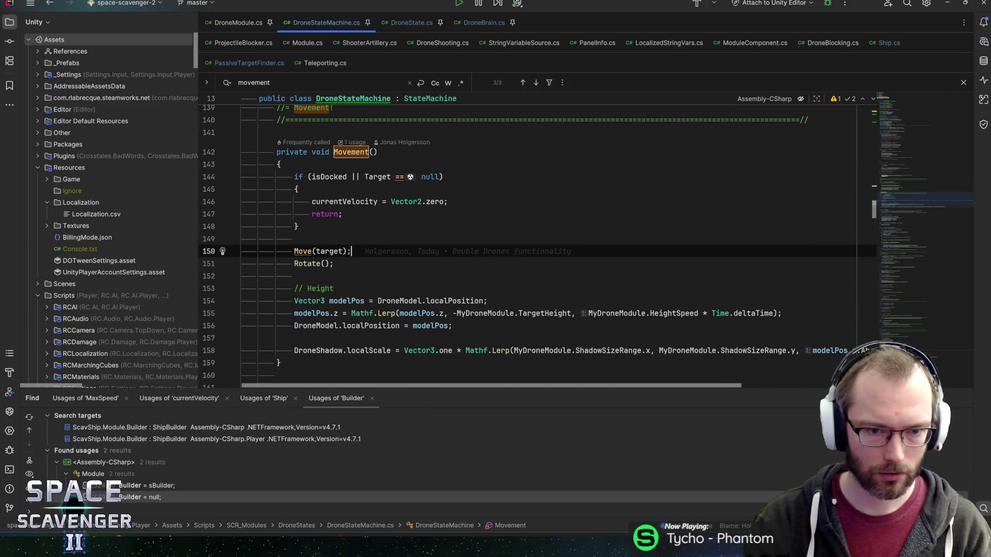
left_click(295, 252)
scroll(537, 246, "down", 1)
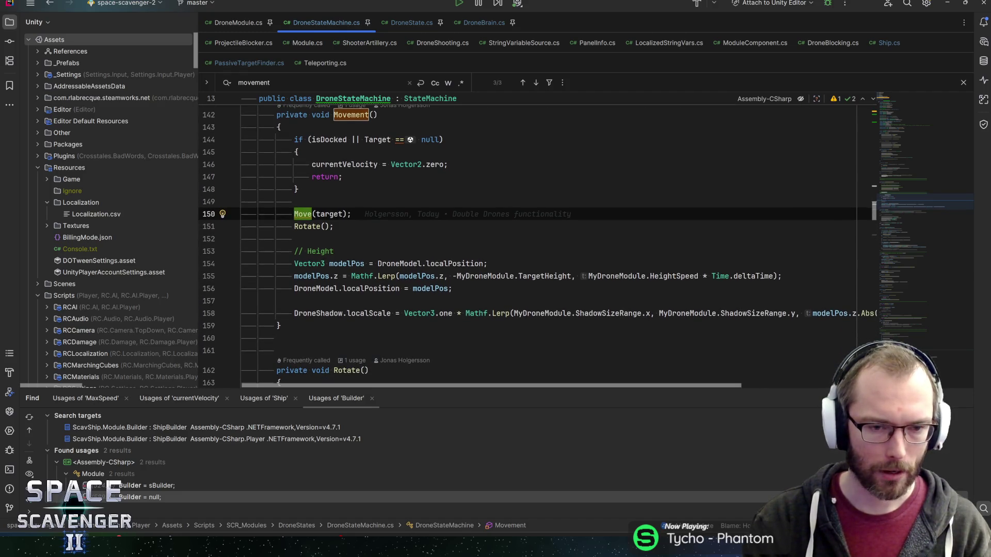
key("ctrl+b")
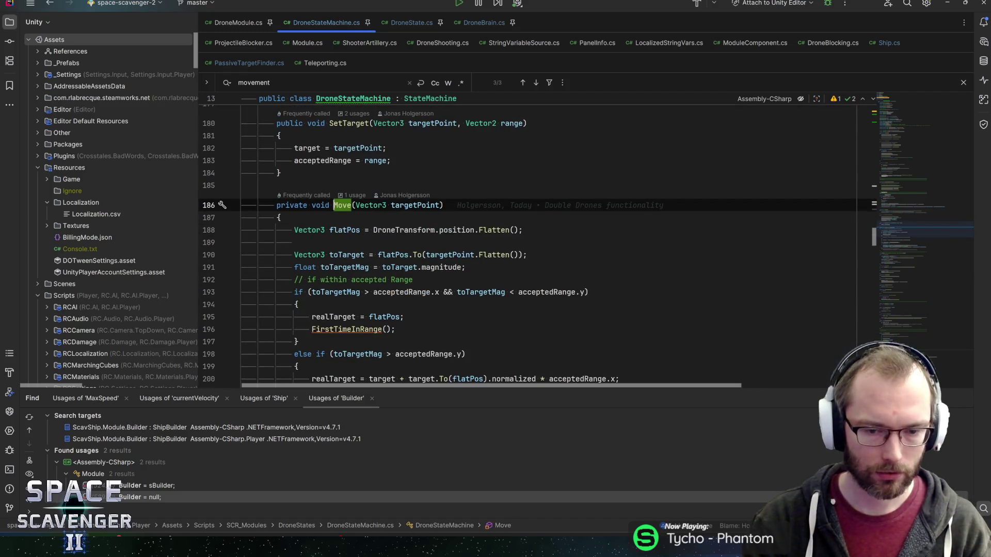
Review the top of Move, highlighting every use of flatPos.
left_click_drag(467, 390, 467, 397)
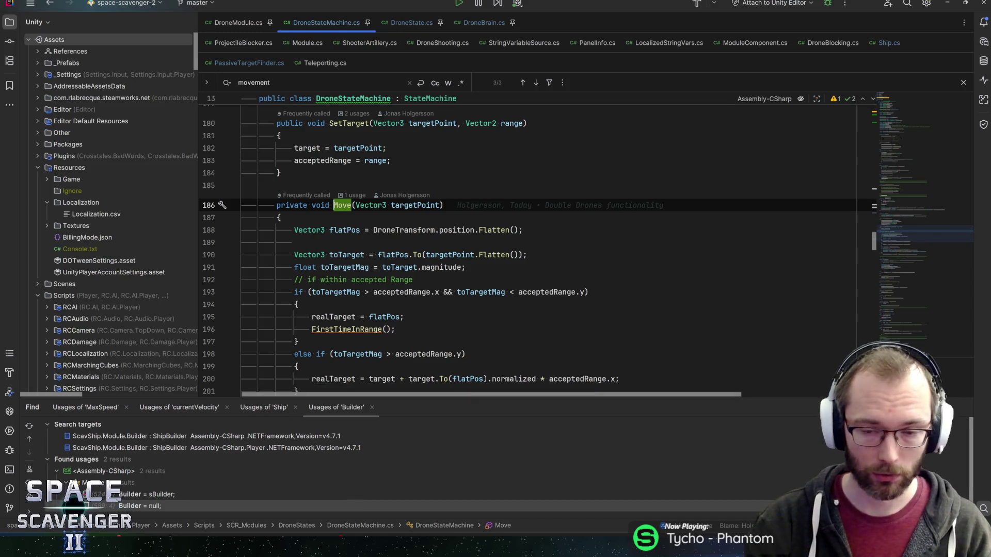
mouse_move(448, 267)
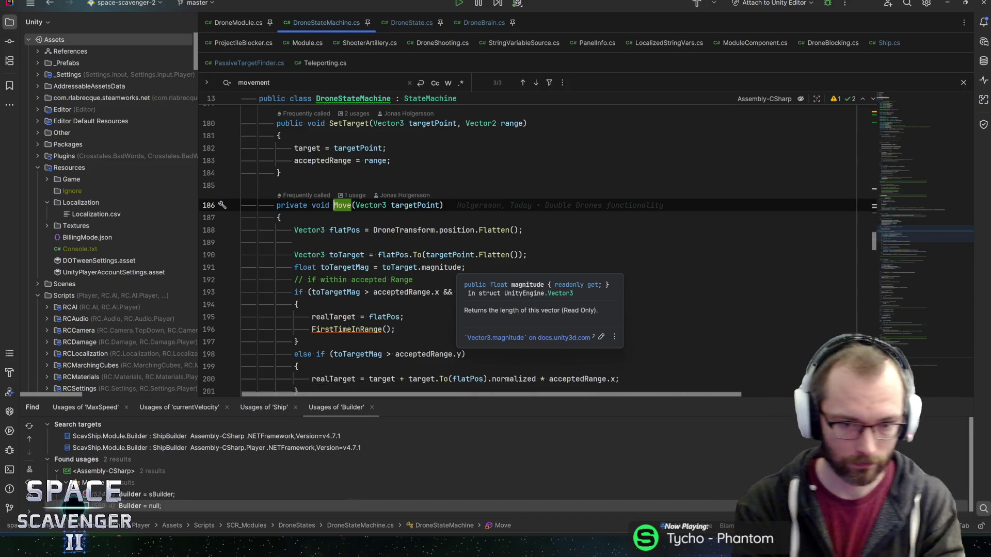
left_click(466, 267)
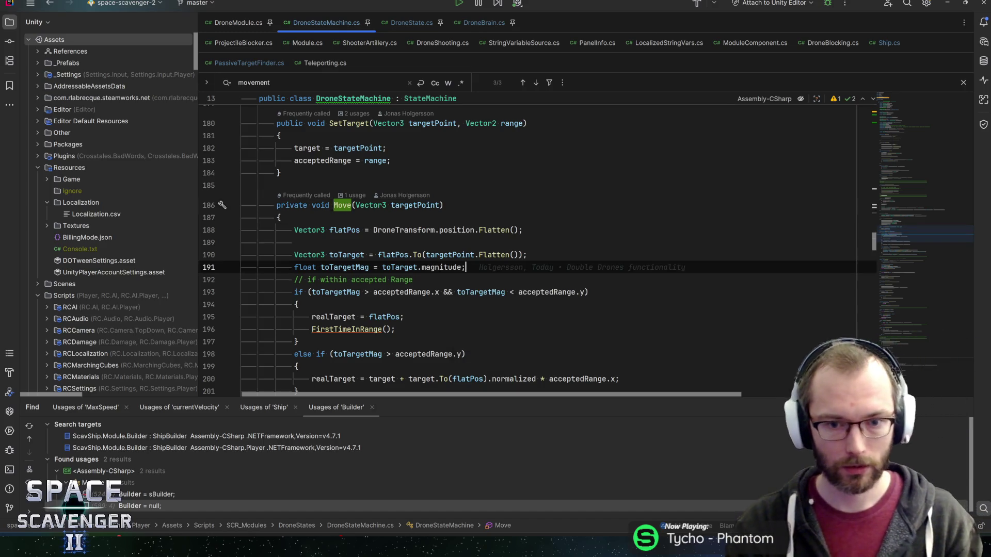
left_click(414, 280)
key("Up")
key("Up")
key("Up")
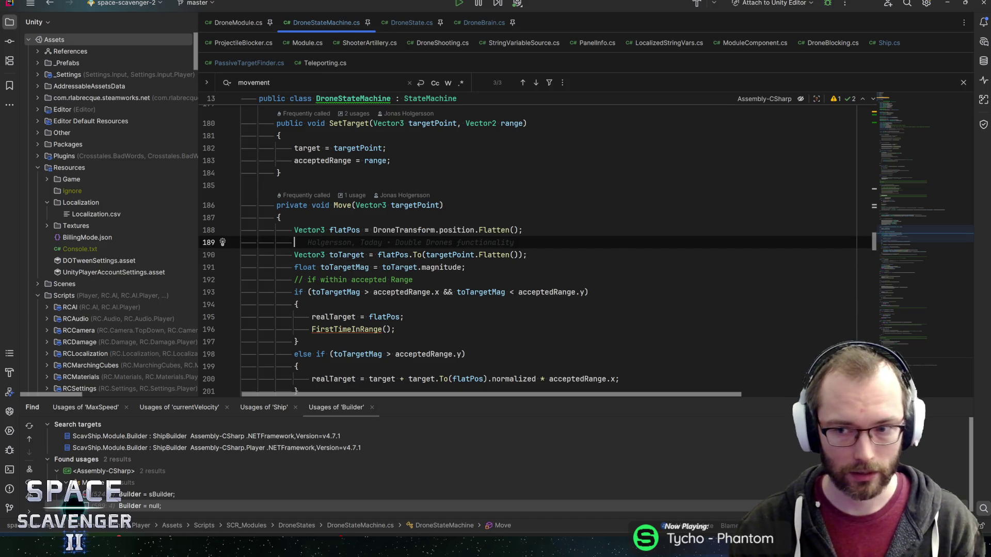
left_click(523, 230)
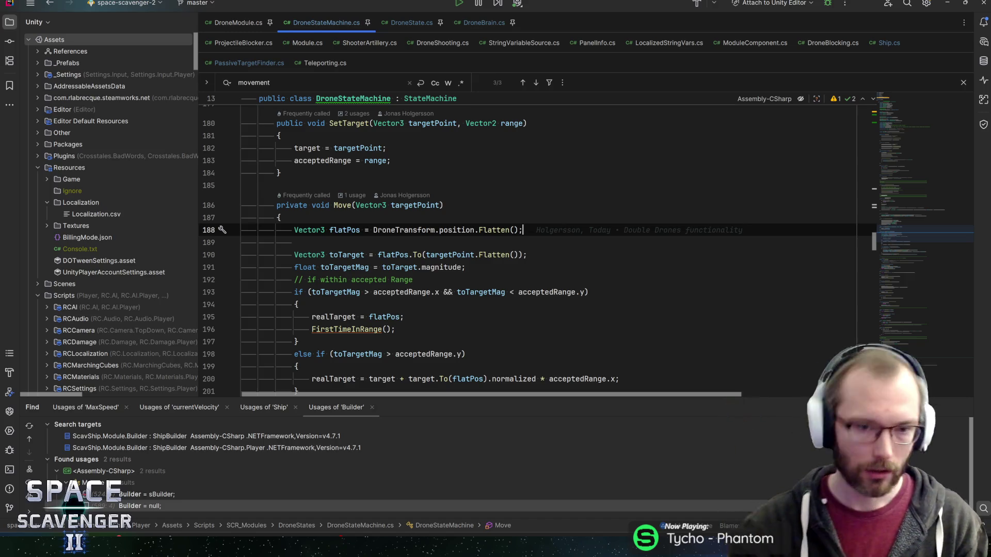
left_click(294, 243)
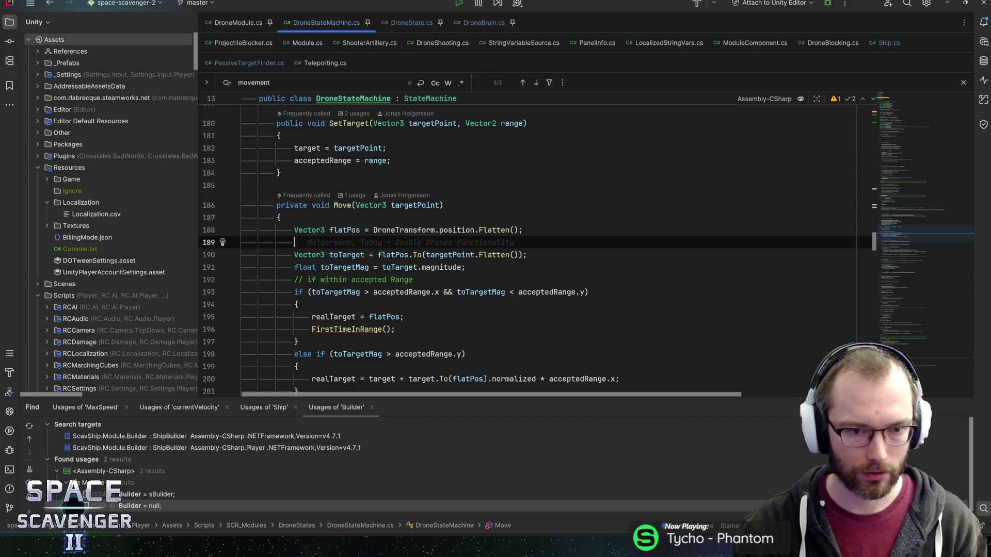
left_click(352, 230)
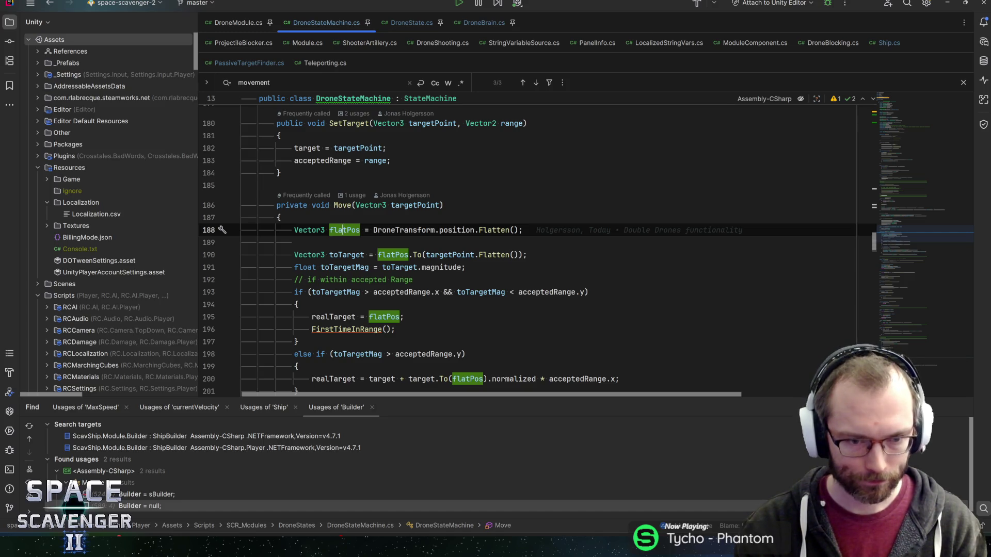
Scroll down Move, highlighting realTarget, DroneTransform and position through the SmoothDamp call.
scroll(537, 251, "down", 4)
left_click(338, 252)
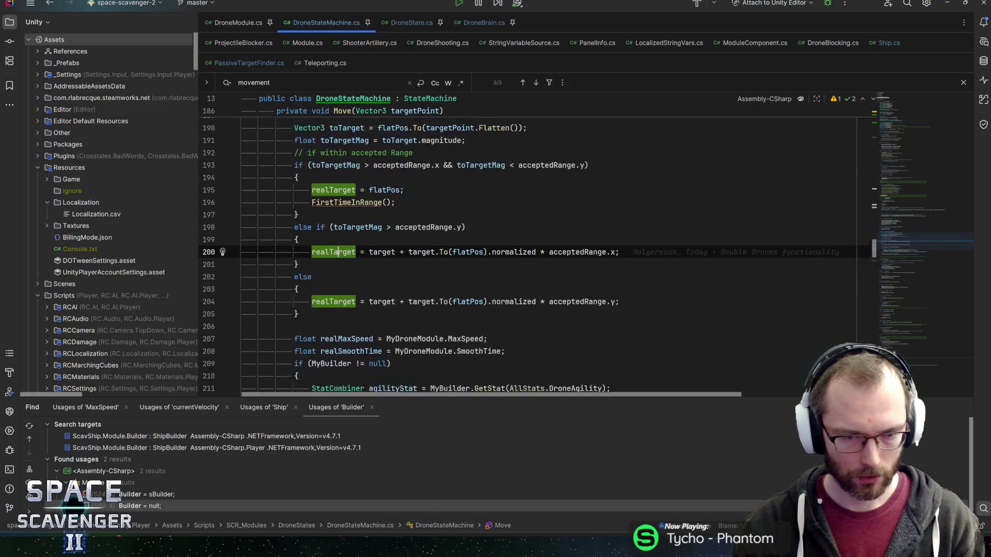
scroll(537, 256, "down", 3)
left_click(337, 206)
scroll(536, 257, "down", 3)
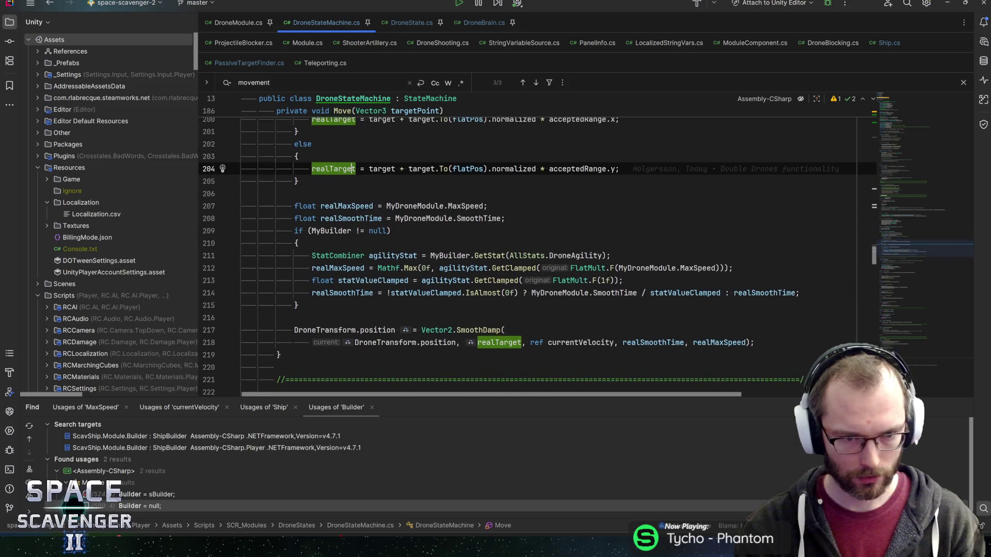
scroll(428, 218, "up", 1)
left_click(329, 293)
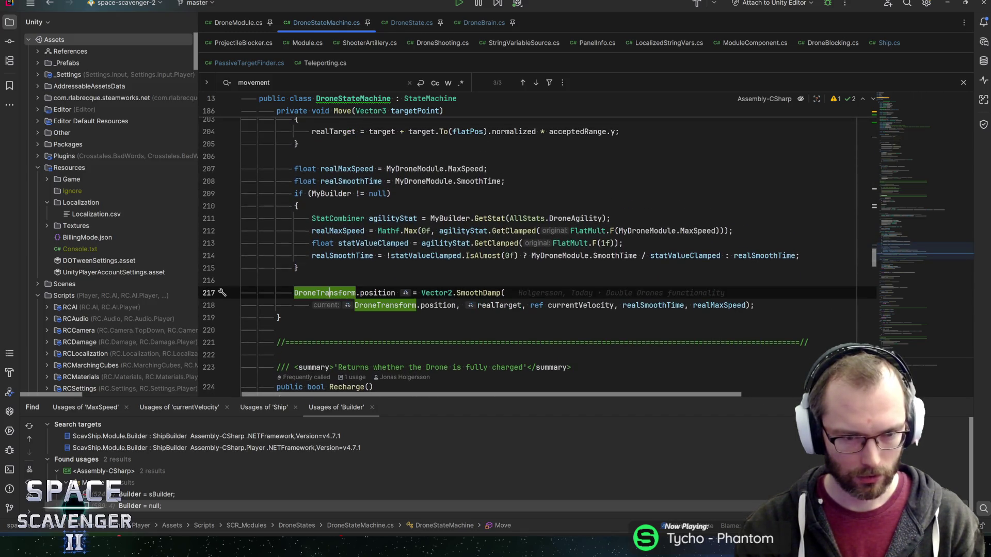
left_click(470, 293)
left_click(380, 305)
left_click(443, 305)
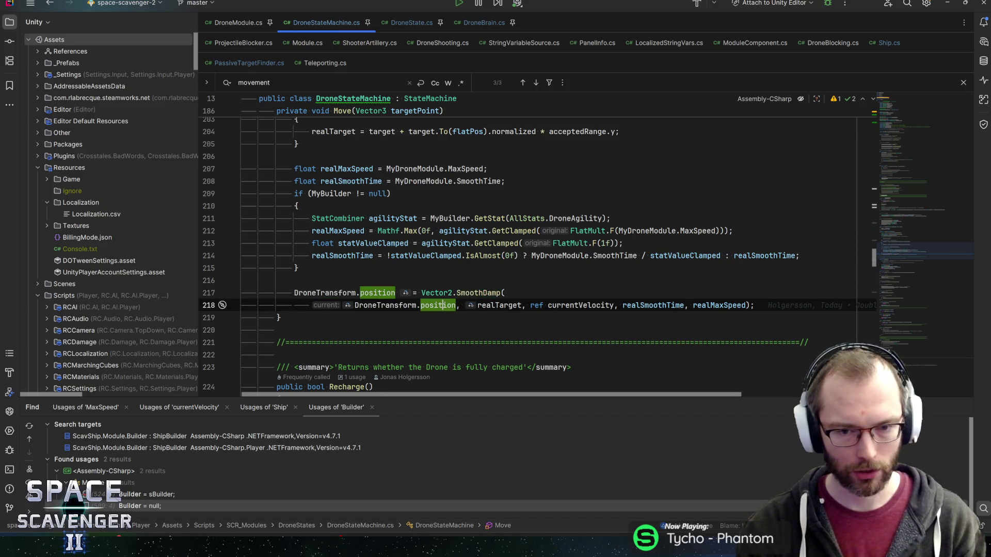
left_click(495, 305)
Add a KeepDistanceToOthers(); call at the end of Move.
key("End")
key("Return")
key("Return")
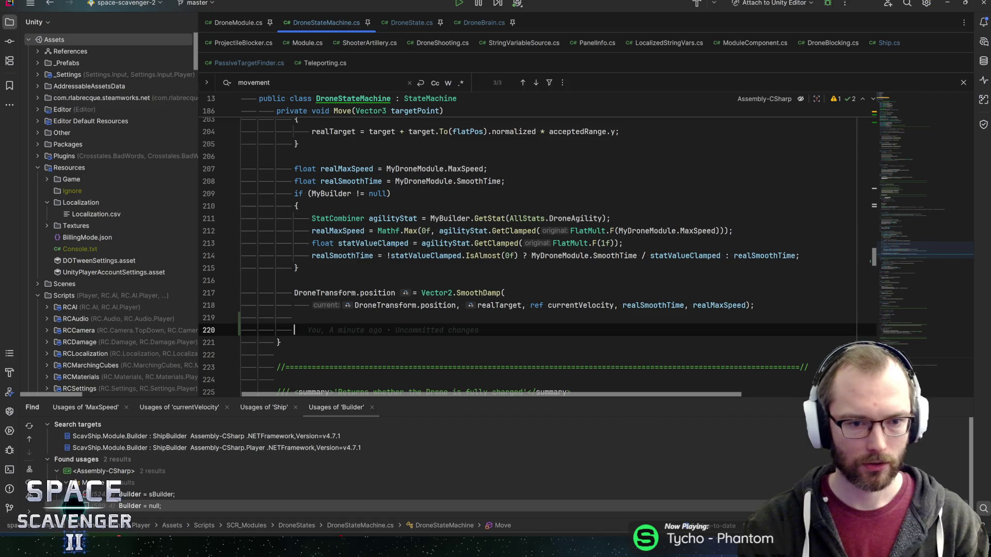
type("// ")
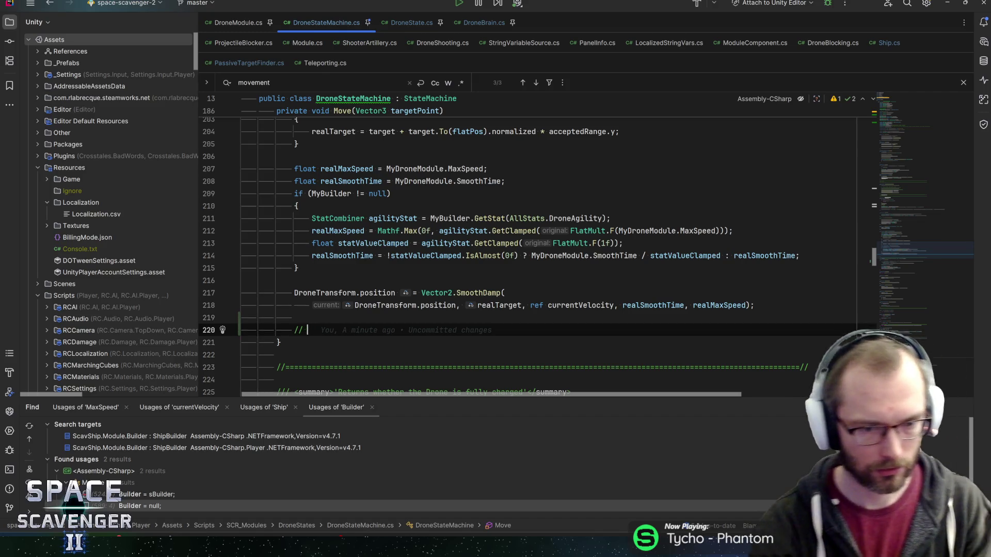
type("Move away from other Dron")
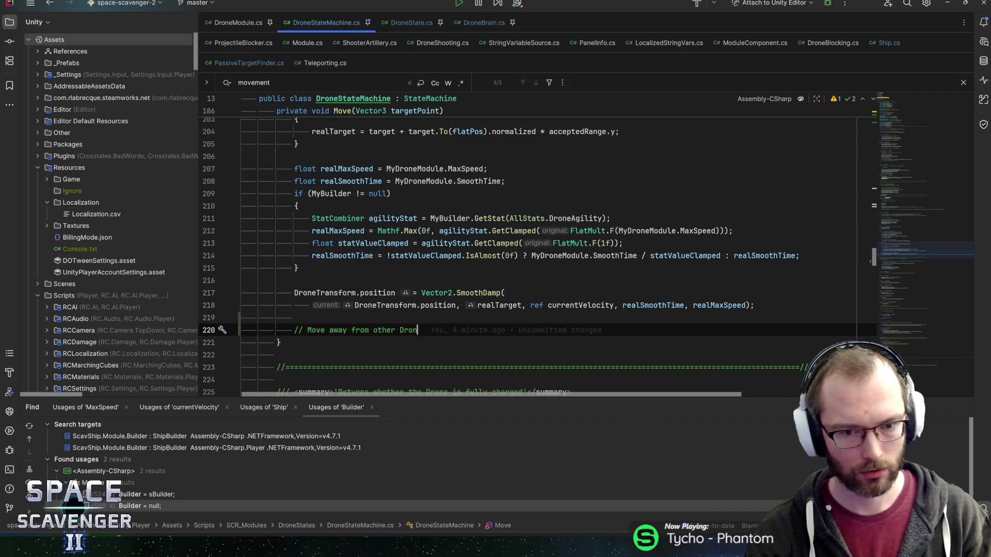
type("es")
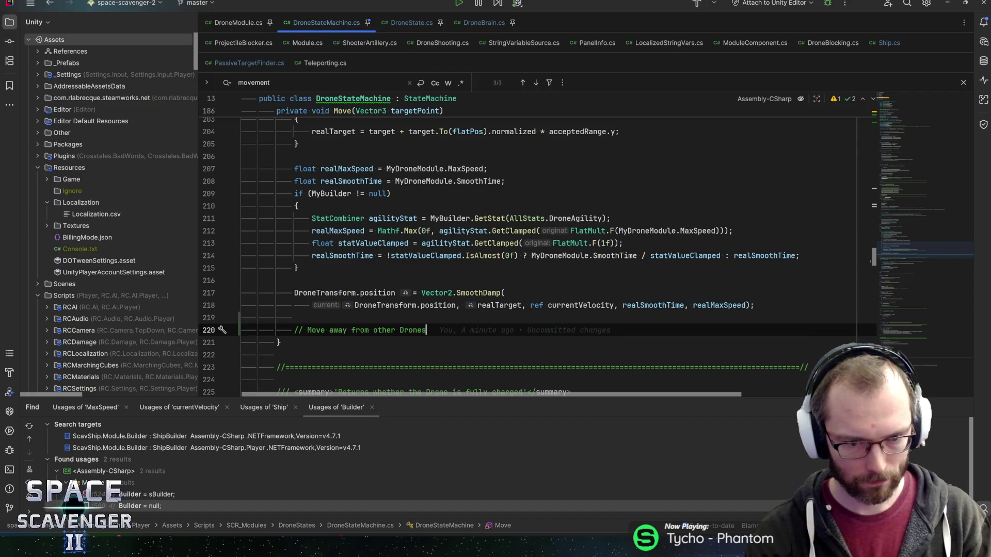
key("Return")
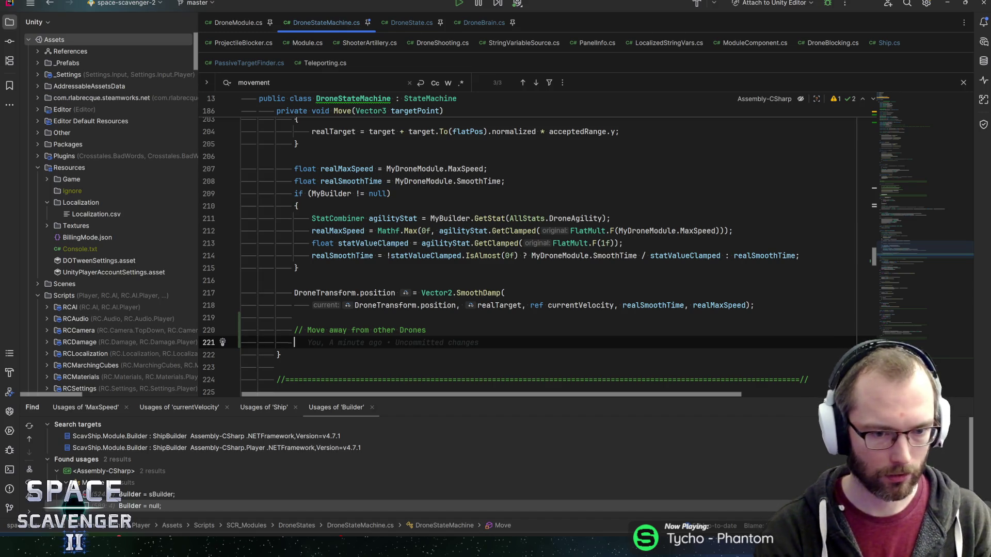
key("Up")
key("shift+End")
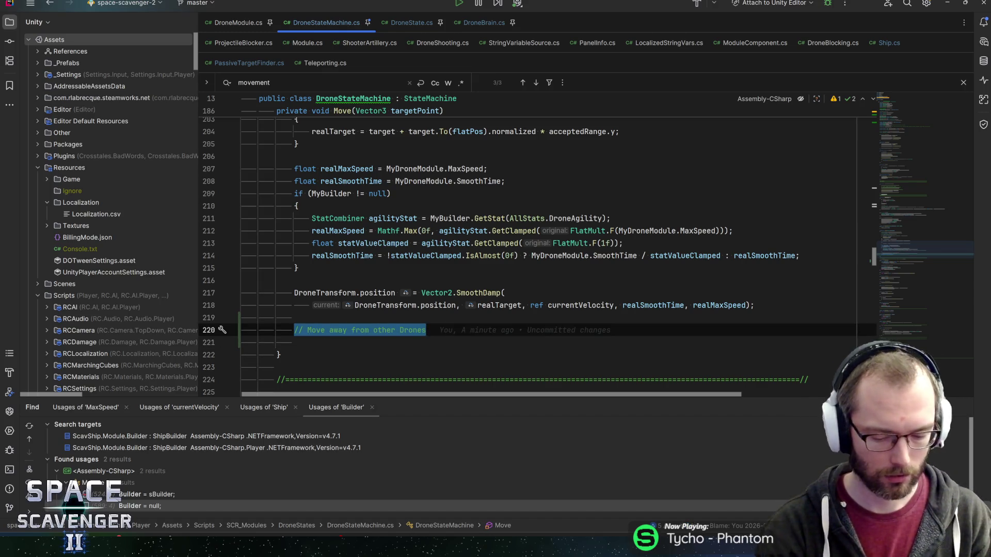
key("Delete")
key("Delete")
type("Ke")
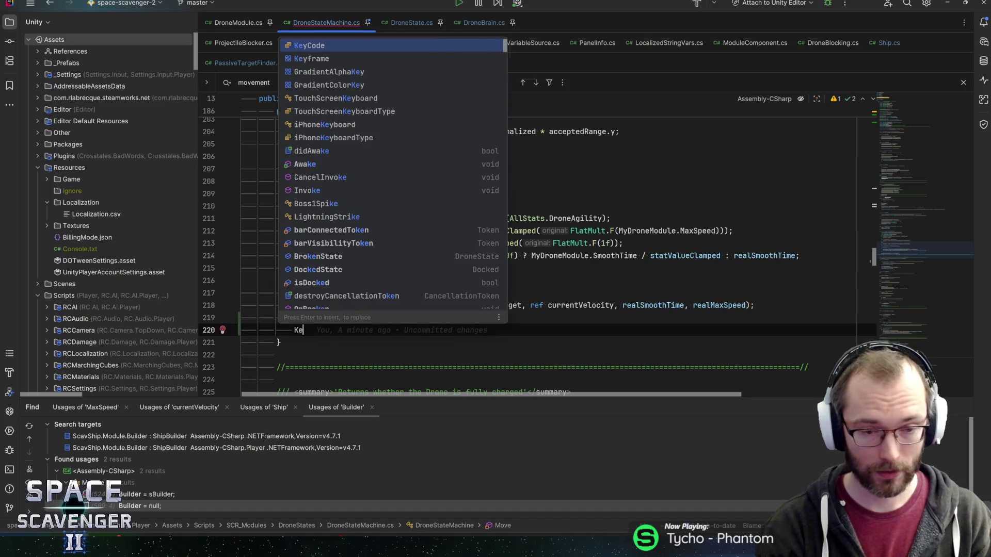
type("epDist")
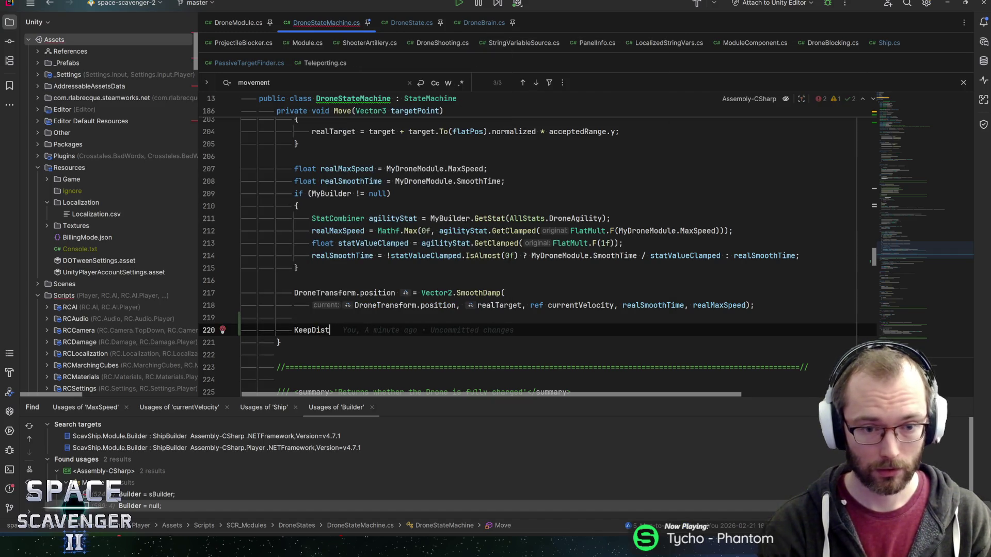
type("anceToOthee")
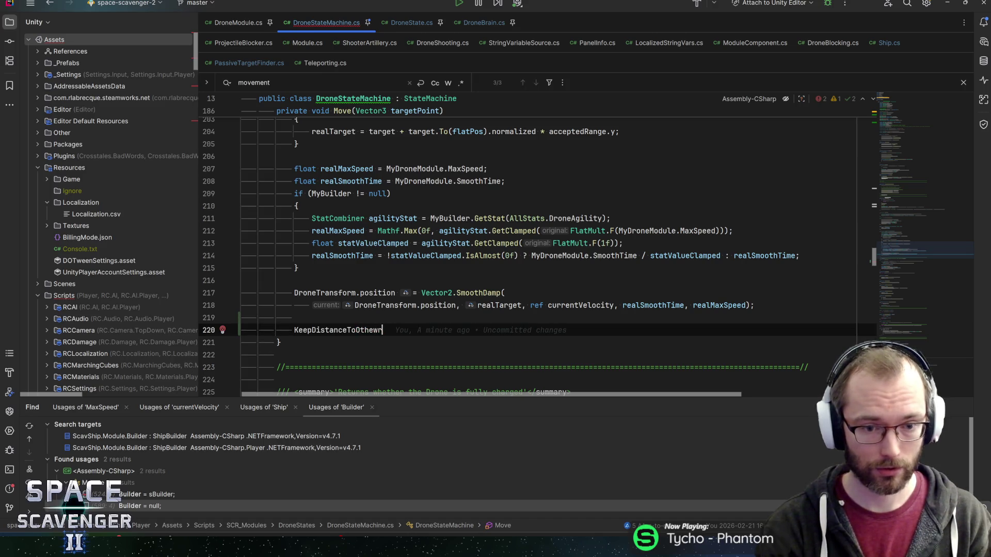
key("BackSpace")
type("rs();")
Declare an empty private void KeepDistanceToOthers() method below Move.
key("Home")
key("shift+End")
key("End")
key("Down")
key("End")
key("Return")
key("Return")
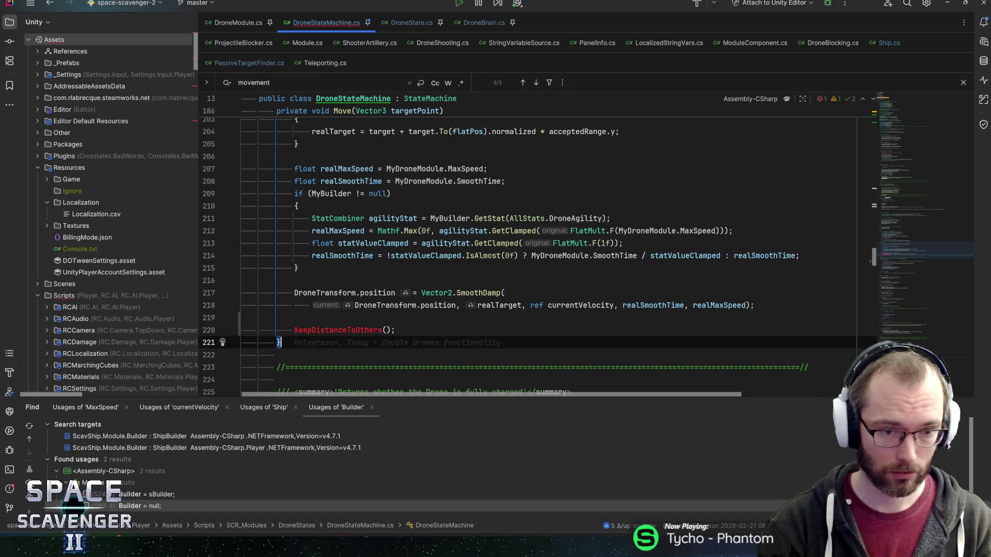
type("private v")
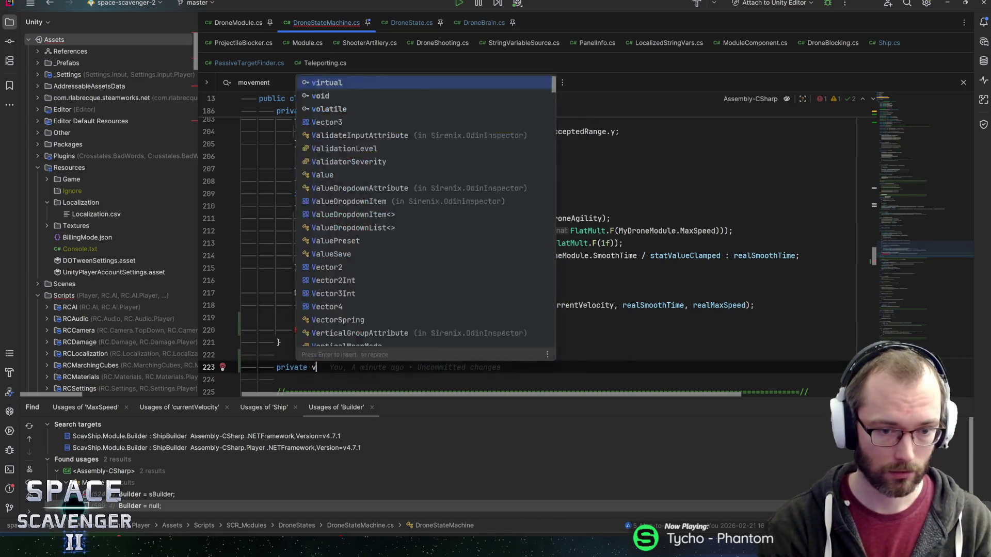
type("oid KeepDistanceToOthers(){")
key("Return")
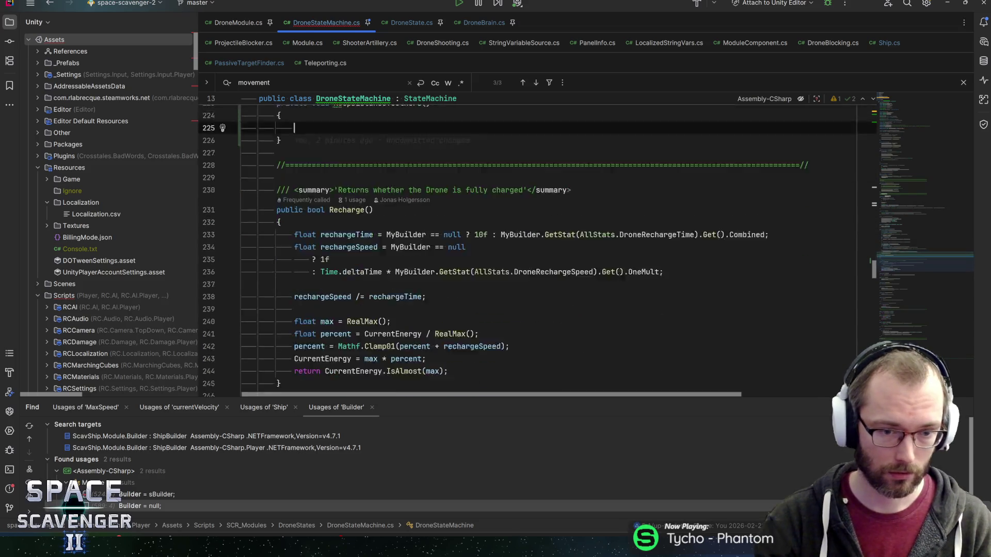
In KeepDistanceToOthers, add 'if (MyShip?.DroneBrain == null) return;'.
left_click(377, 308)
scroll(537, 258, "down", 1)
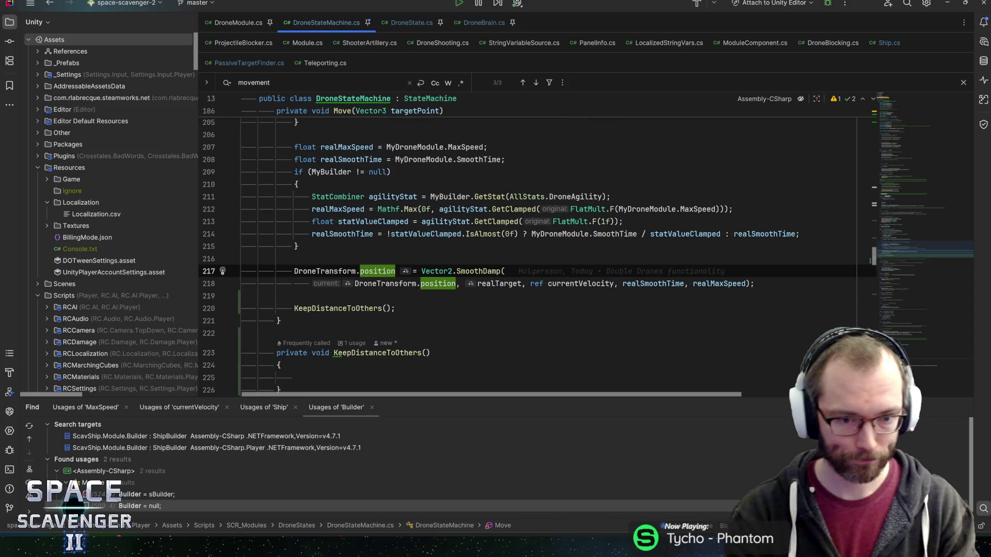
left_click(358, 377)
type("if (my")
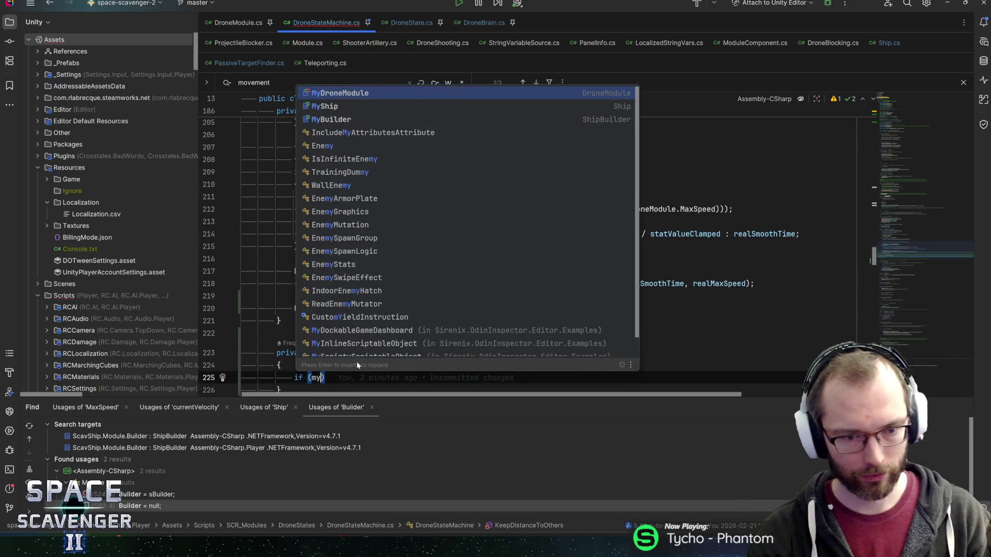
type("sh")
key("Return")
type("?")
type(".")
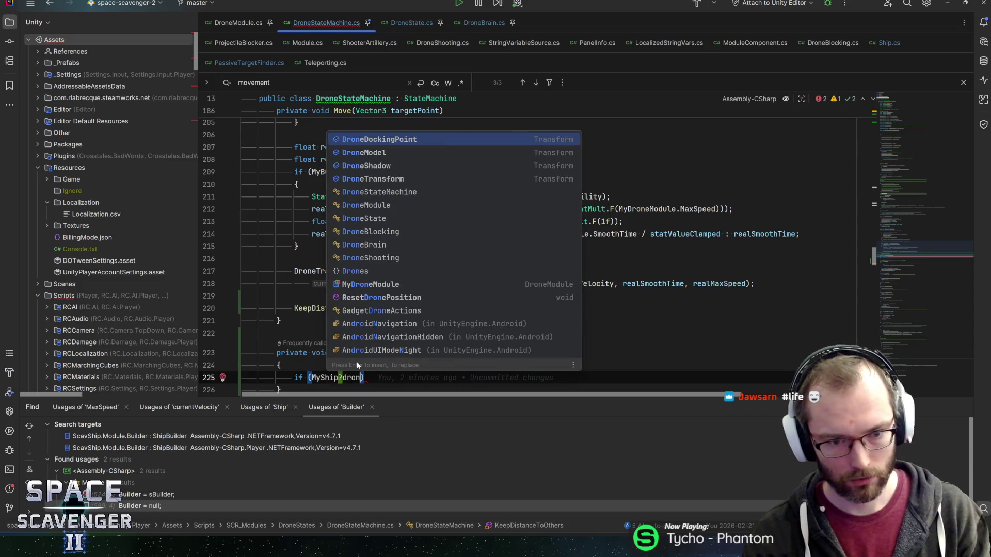
key("Escape")
type("dro")
key("Return")
type("== null)")
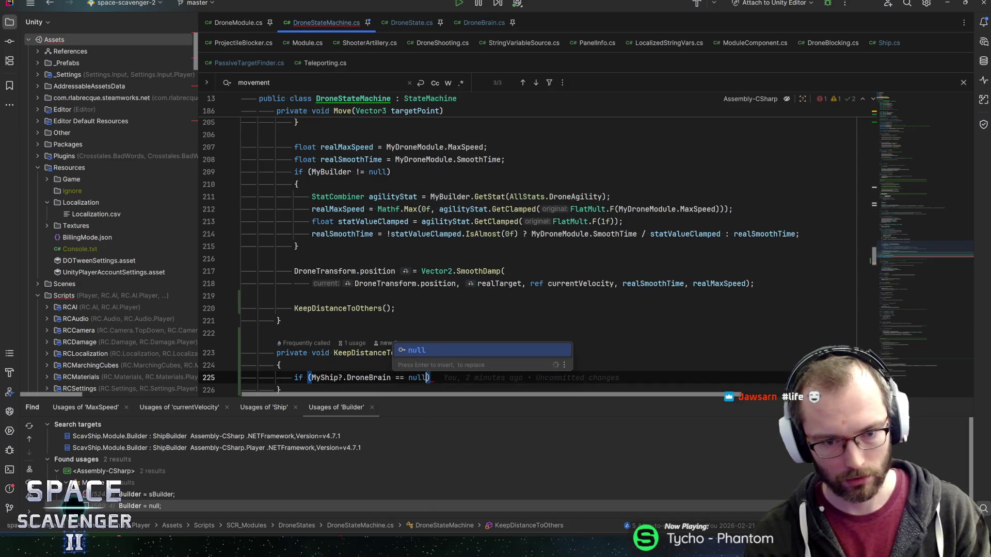
key("Return")
type("return")
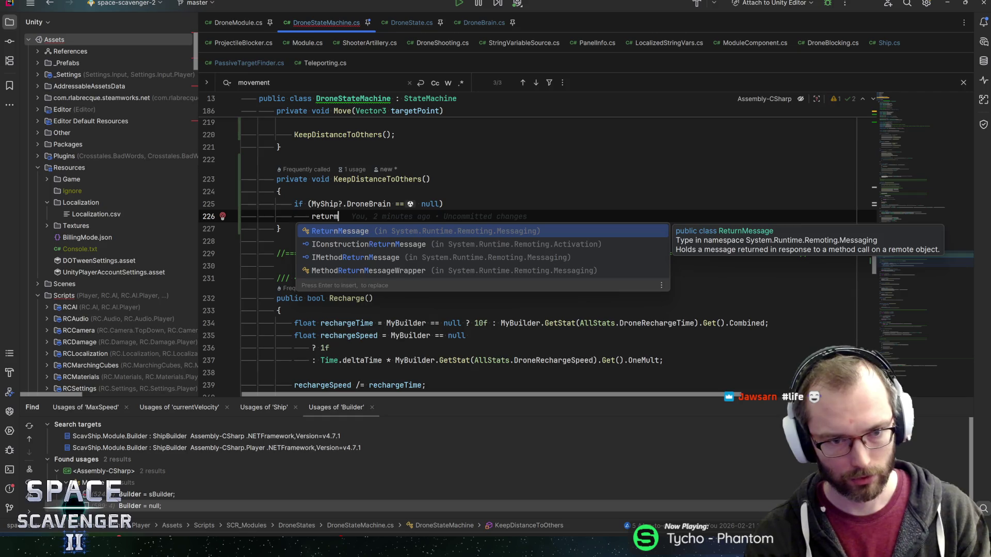
type(";")
key("Return")
key("Return")
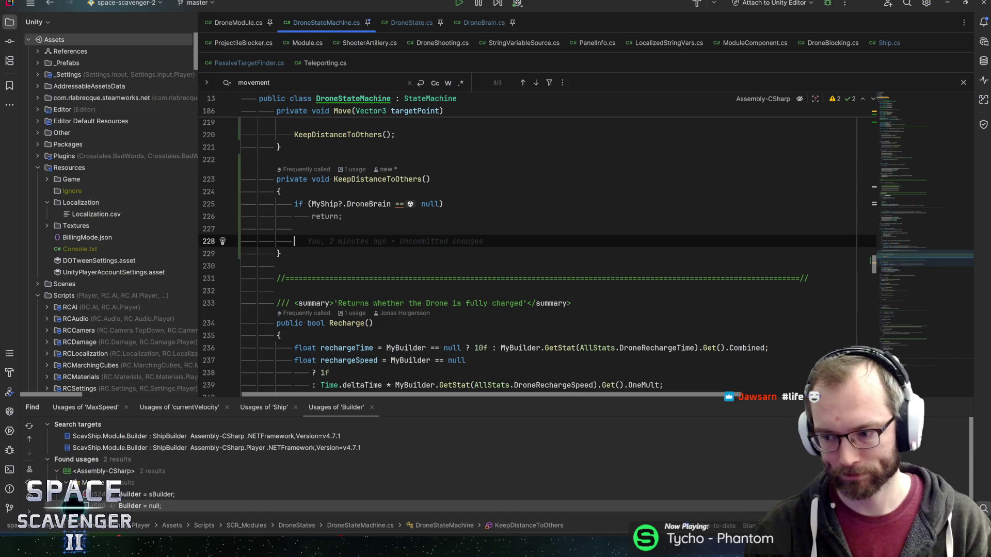
Declare 'DroneBrain brain = MyShip?.DroneBrain;' below the null check.
scroll(516, 248, "up", 4)
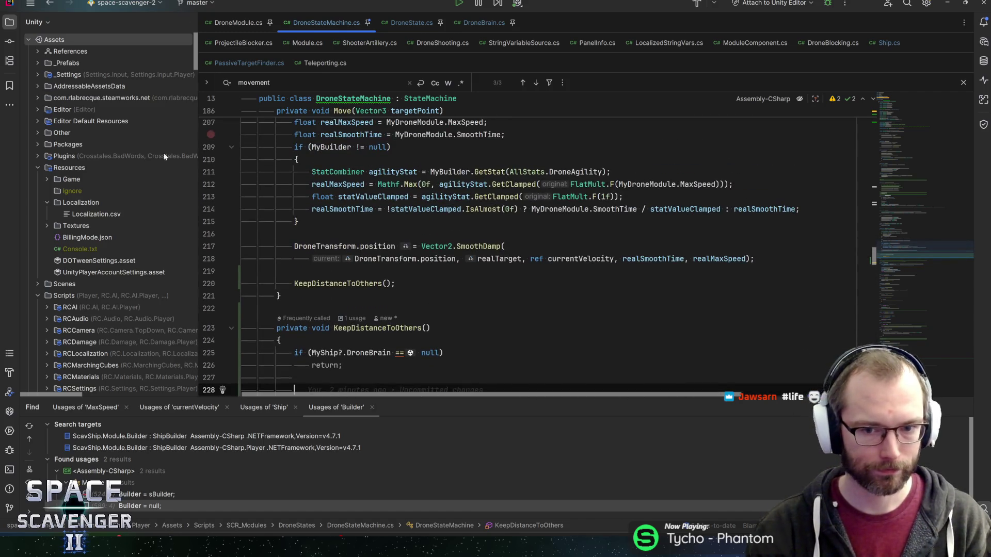
scroll(516, 247, "down", 2)
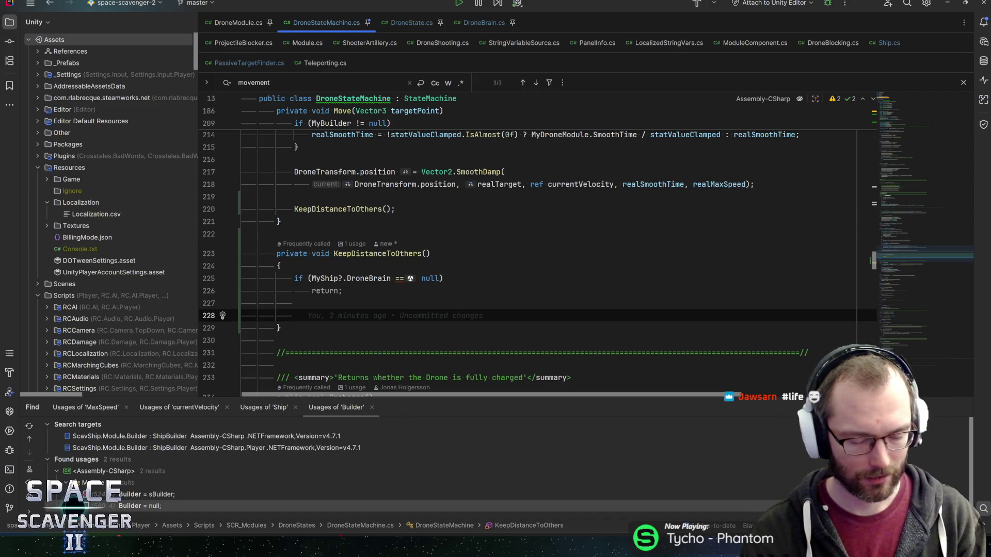
key("Up")
key("Up")
key("Up")
key("Down")
key("Down")
key("Down")
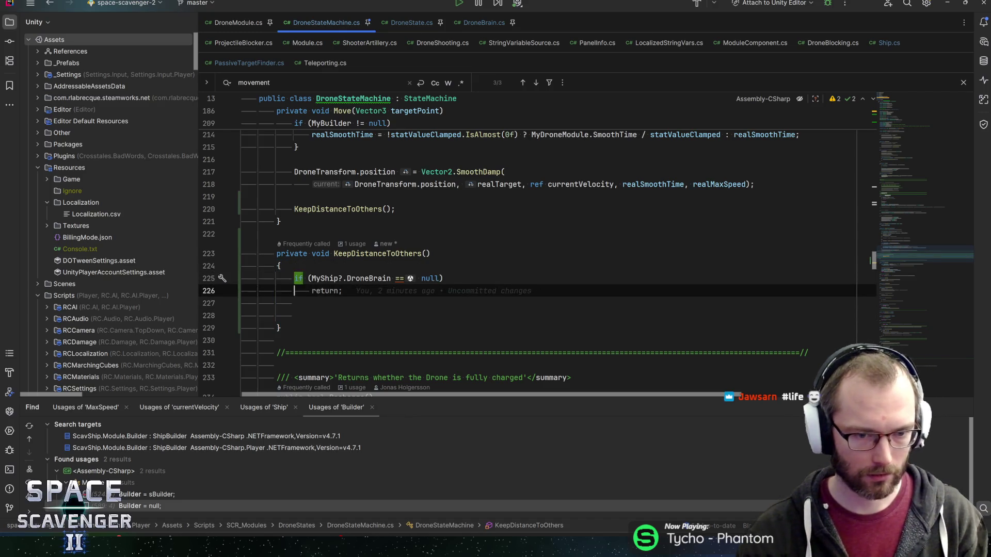
type("Drone")
key("Tab")
type("Brain")
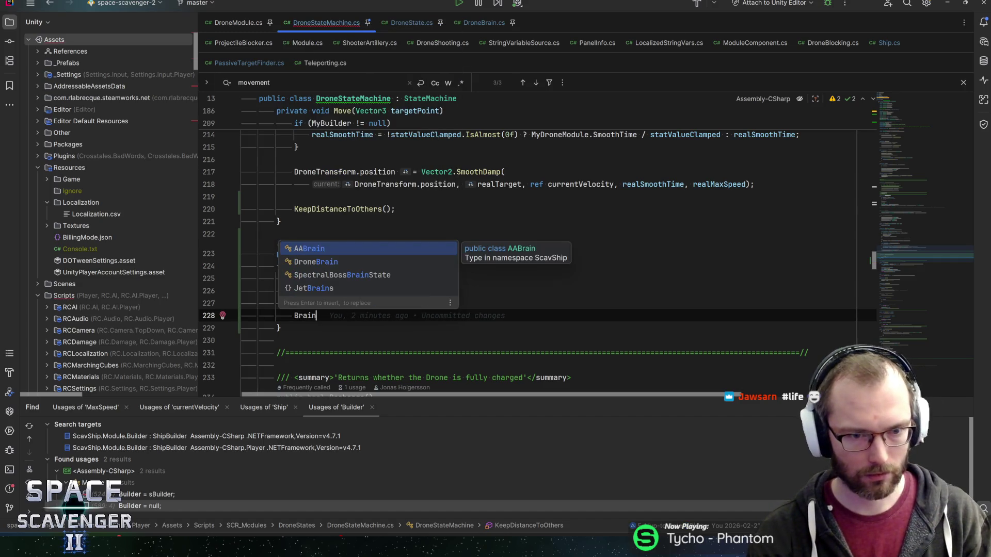
key("Return")
type("brain = ")
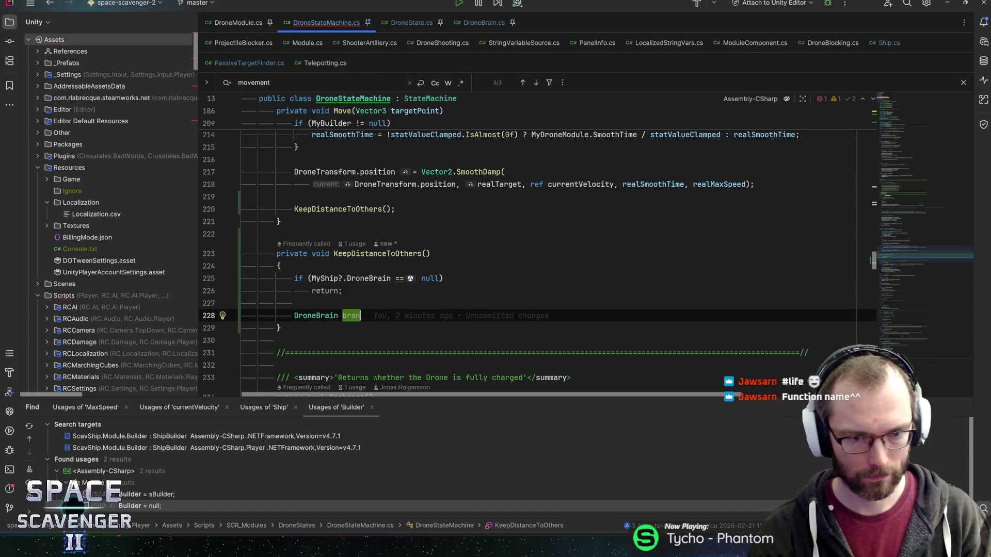
type("MySh")
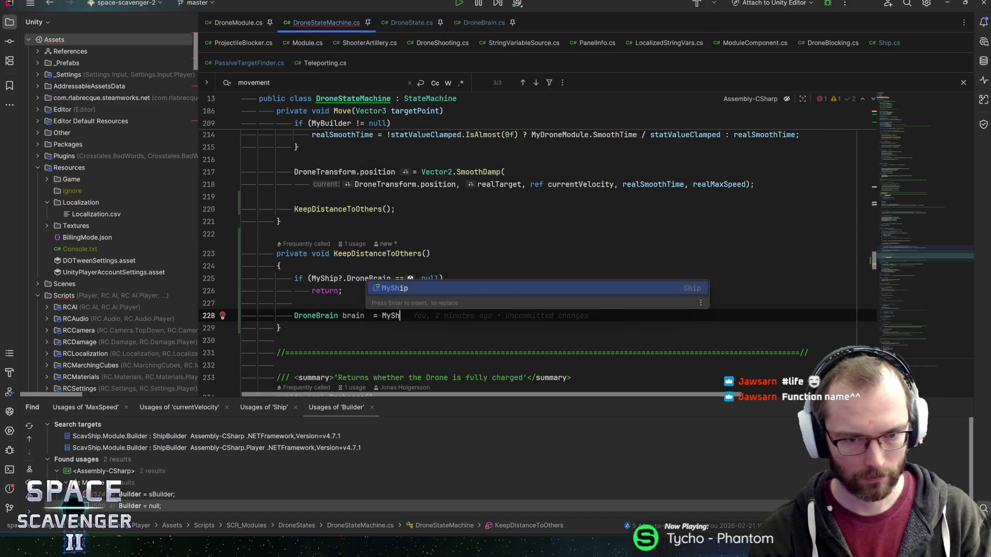
type("ip?.Drone")
key("BackSpace")
key("BackSpace")
key("BackSpace")
type("Drone")
key("Return")
type(";")
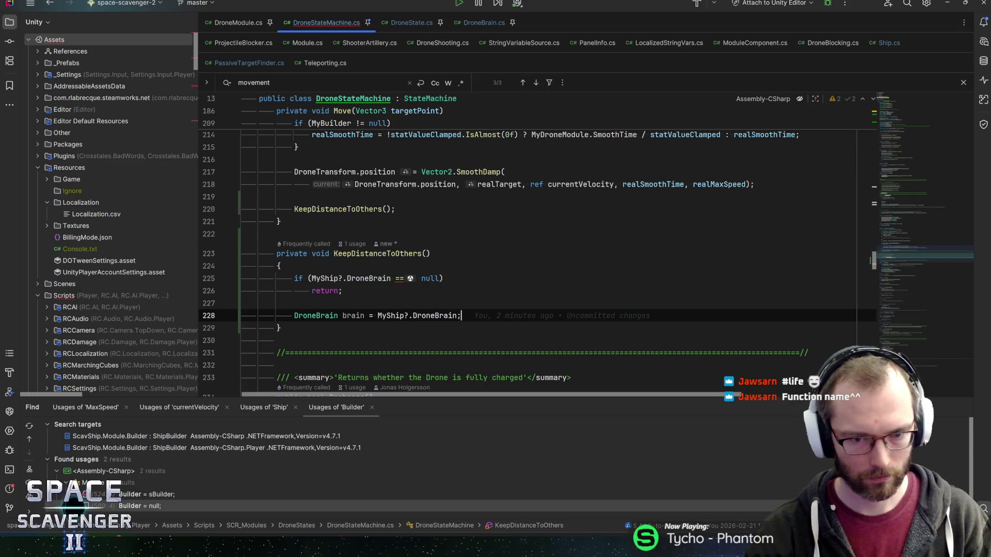
Move the brain declaration above the check and make the check test 'brain == null'.
key("ctrl+shift+Up")
key("ctrl+shift+Up")
key("Down")
key("ctrl+Left")
key("ctrl+Left")
key("ctrl+Left")
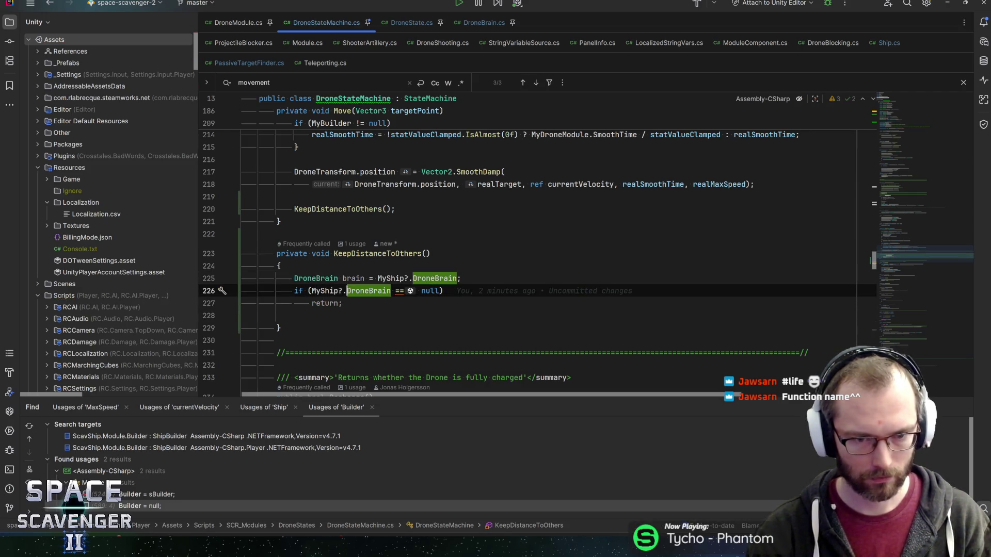
key("ctrl+w")
key("ctrl+w")
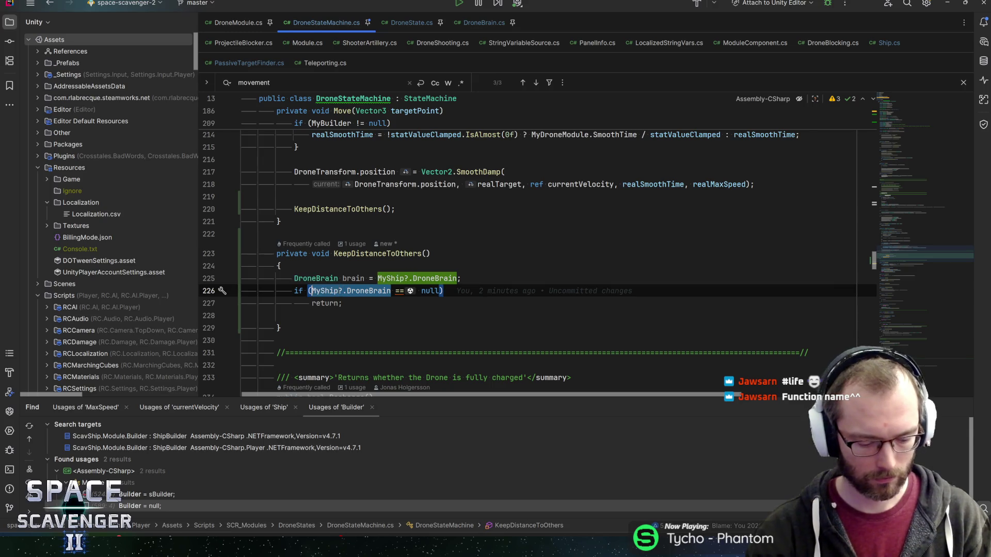
type("brain")
key("Escape")
Add 'float minDistance = 5f;' above a newly started brain line.
key("Down")
key("Down")
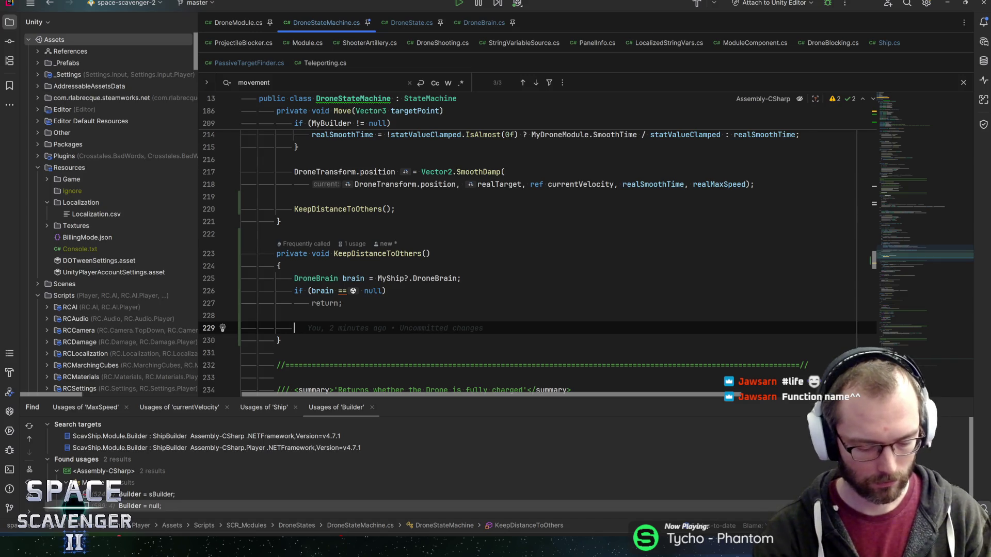
type("brain")
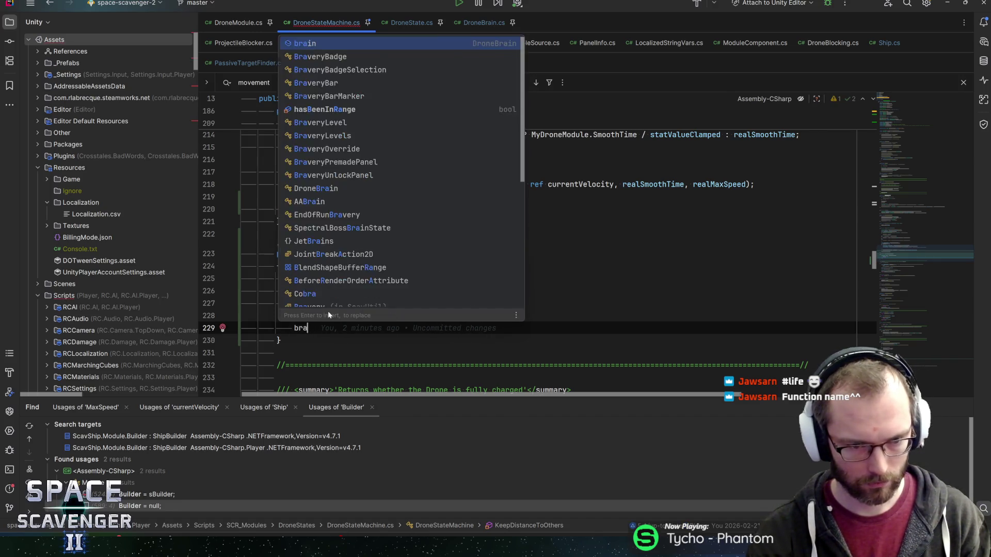
key("Escape")
key("Up")
key("End")
key("Return")
type("fl")
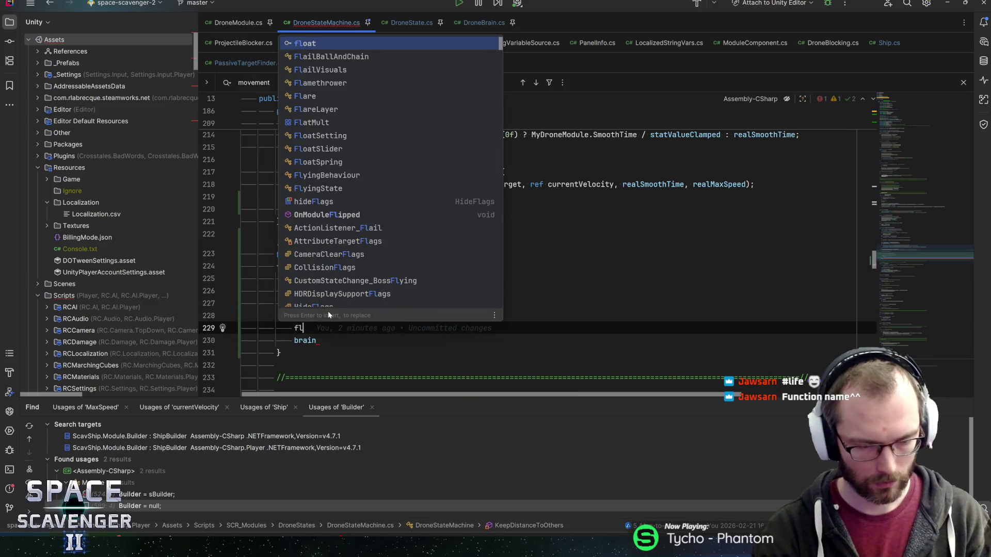
type("oat ")
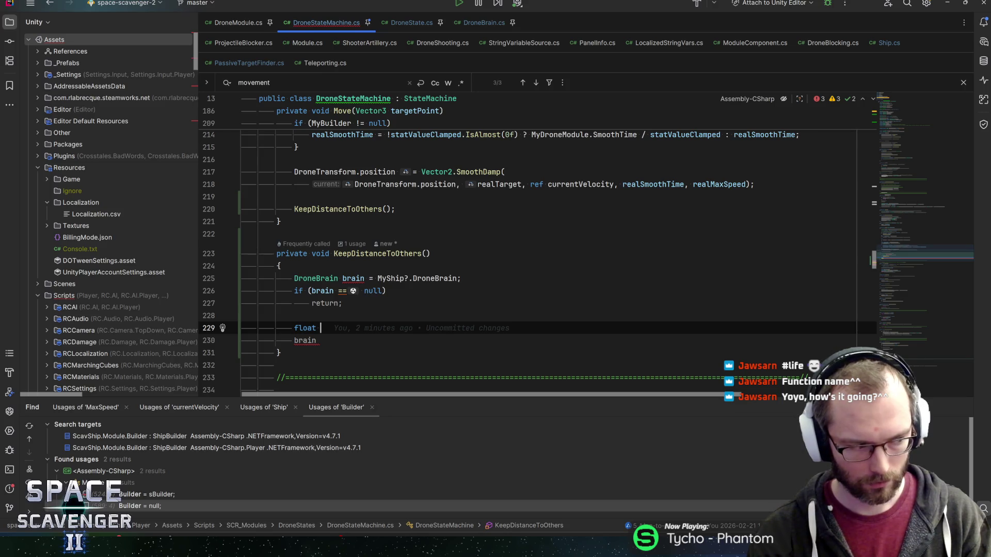
type("m")
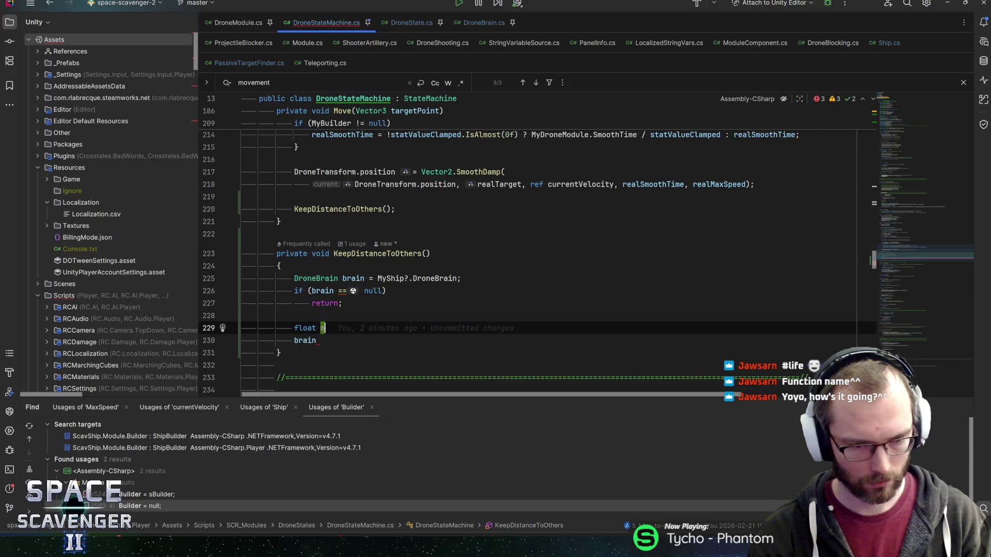
type("inDistance = 5f;")
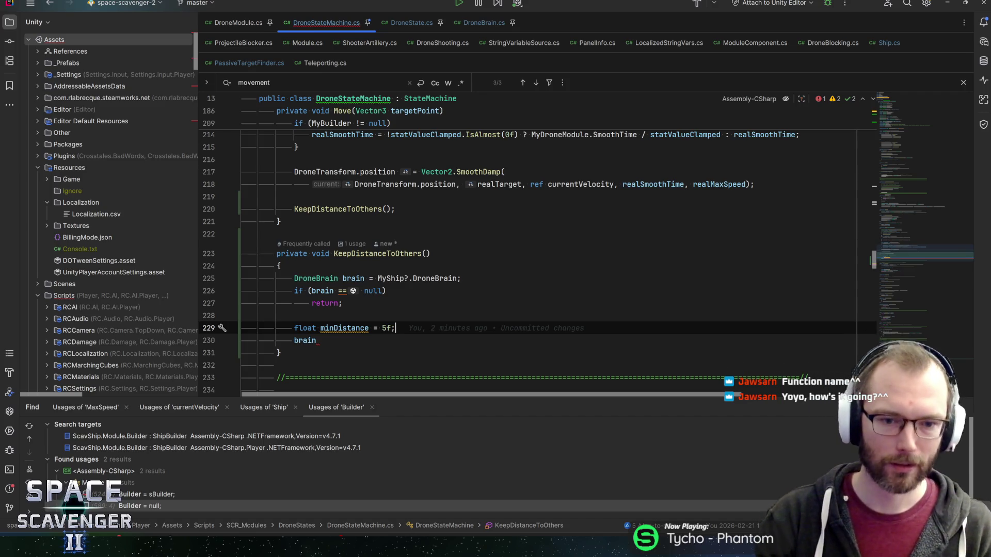
left_click(383, 209)
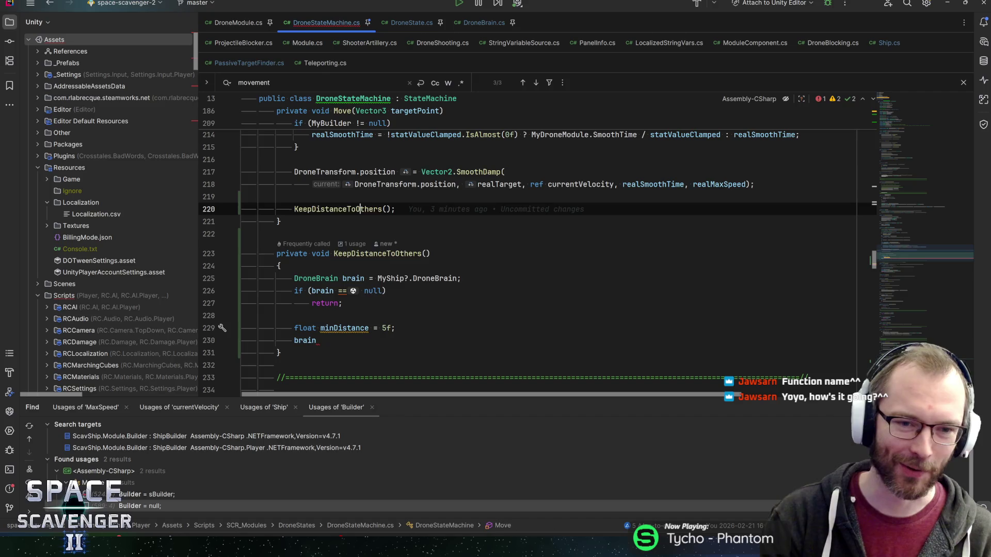
key("Home")
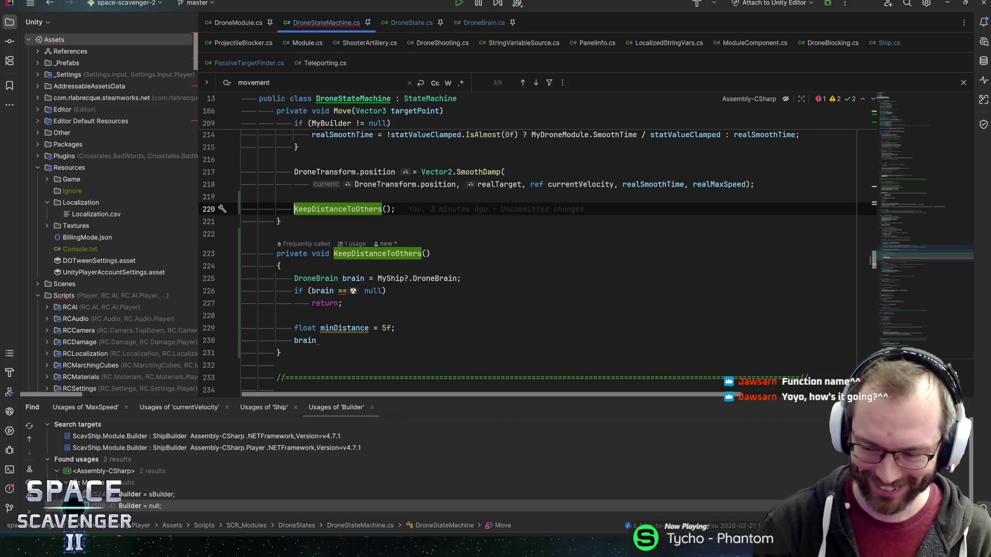
left_click(316, 340)
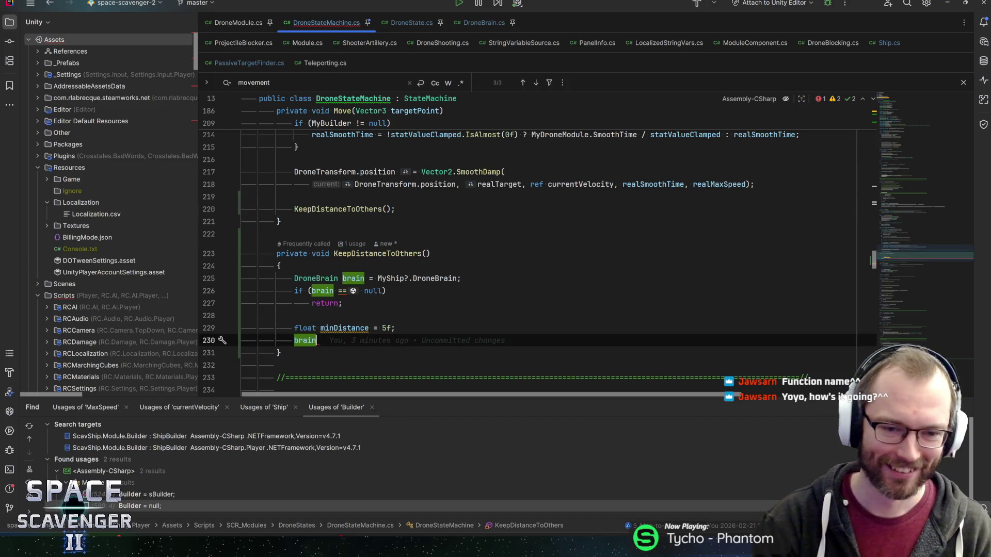
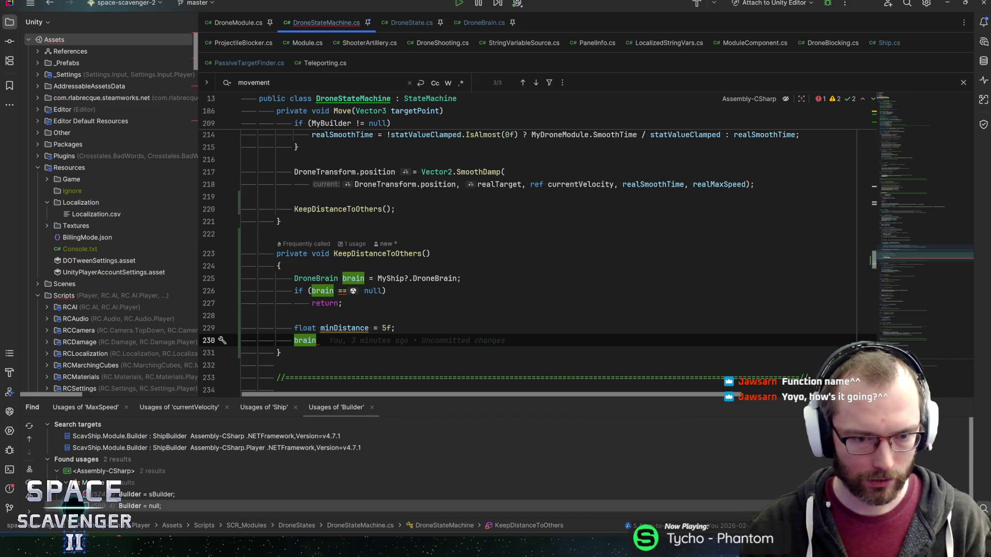
Loop over brain.ActiveDrones with foreach, skipping the drone itself via 'if (sm == this) continue;'.
scroll(537, 254, "down", 1)
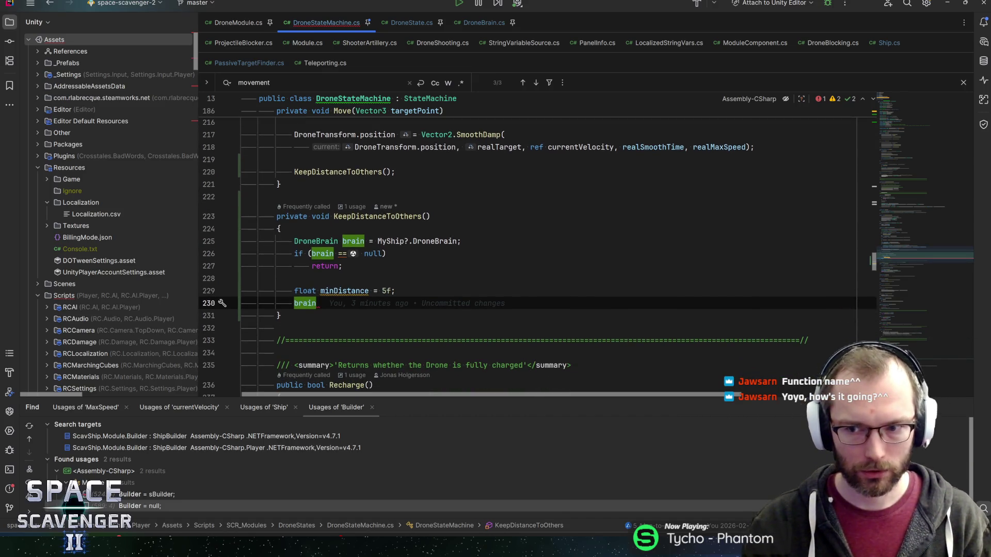
scroll(537, 255, "up", 2)
scroll(537, 254, "down", 2)
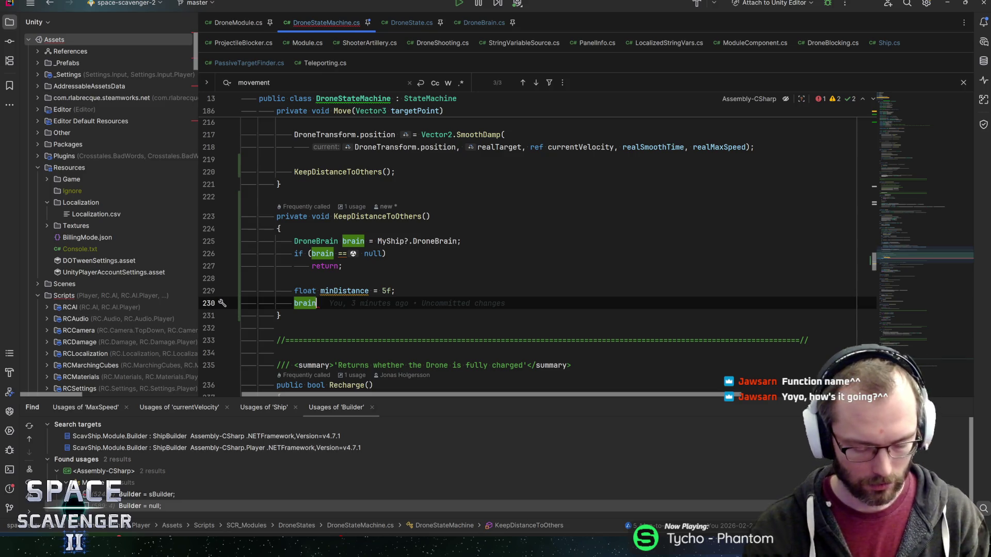
type(".active")
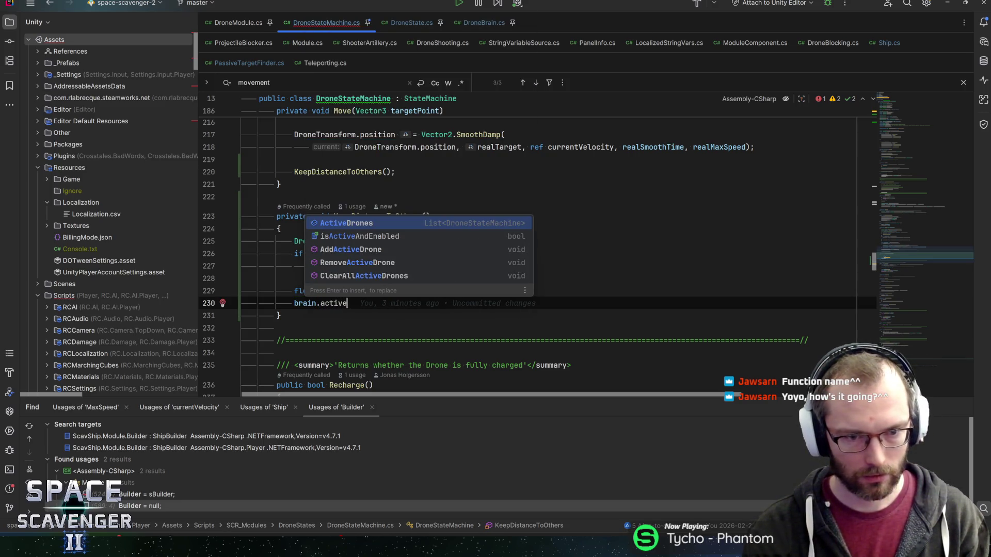
key("Return")
type(".foreach")
key("Return")
key("Return")
key("Return")
type("if (sm == this)")
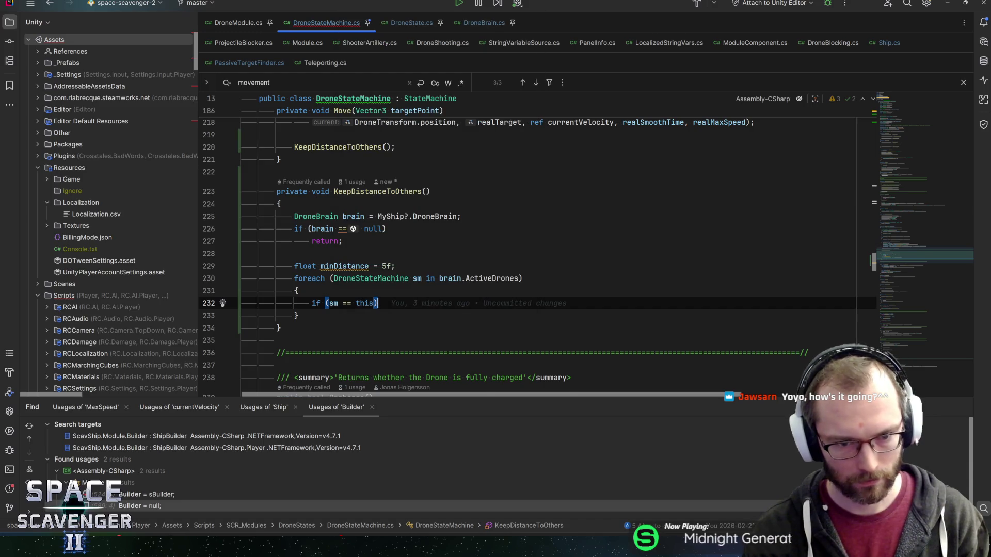
key("Return")
type("continu")
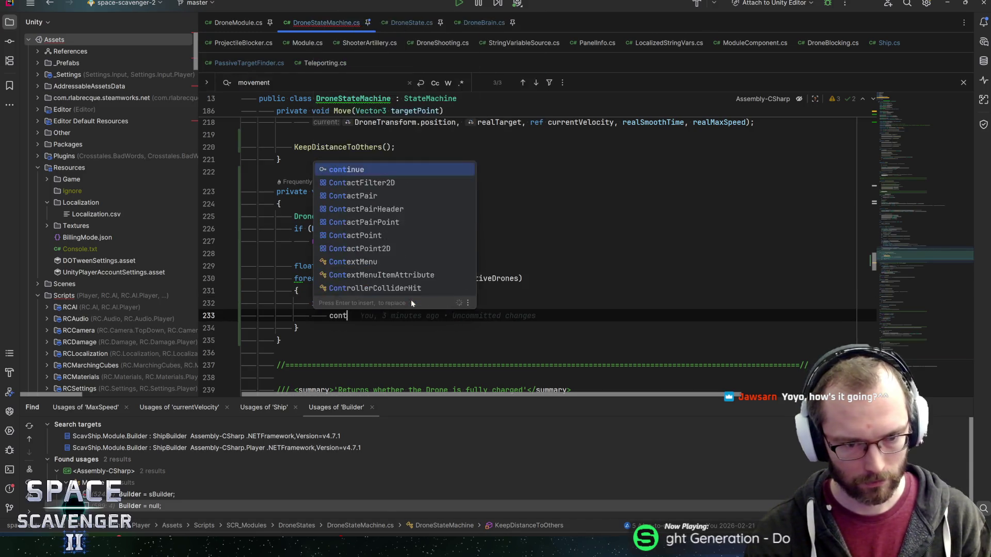
key("Return")
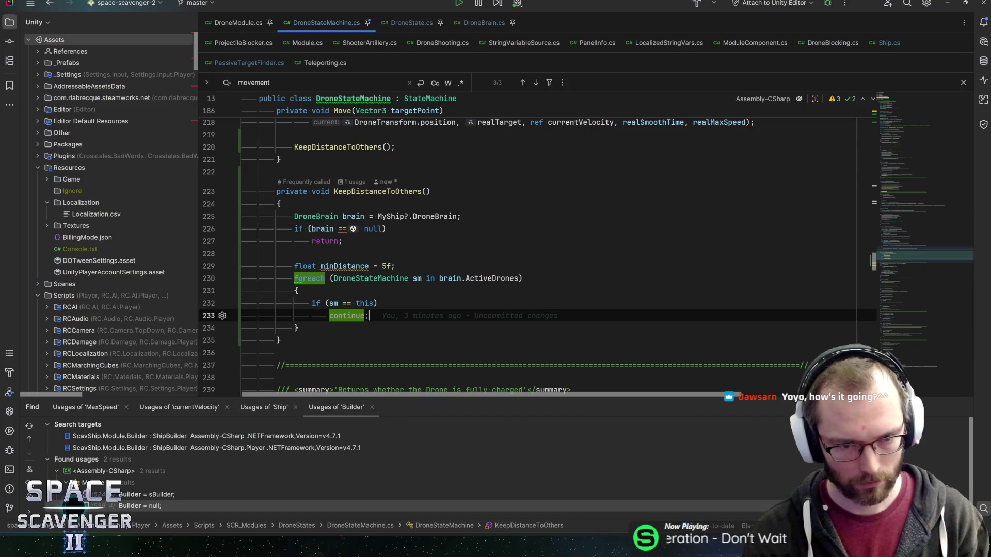
key("Return")
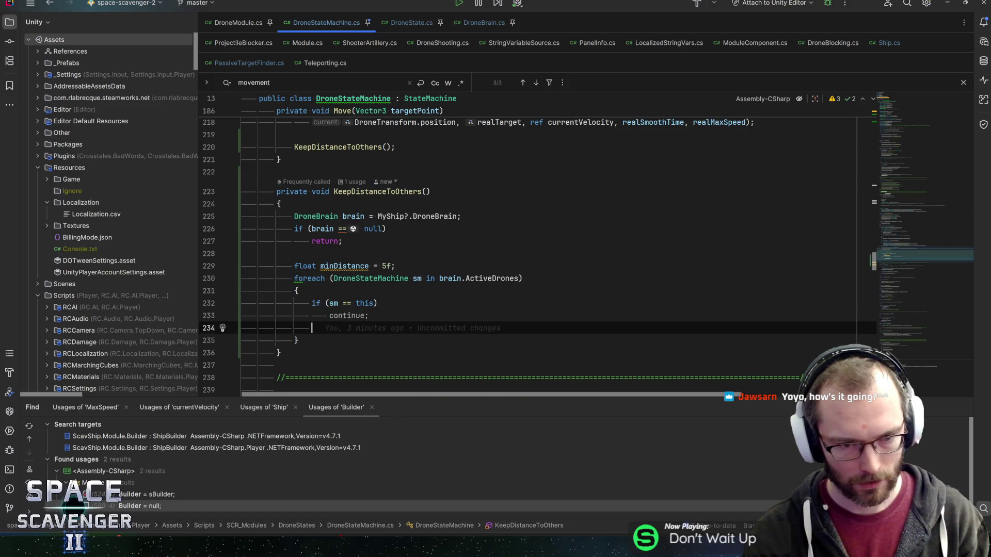
key("Return")
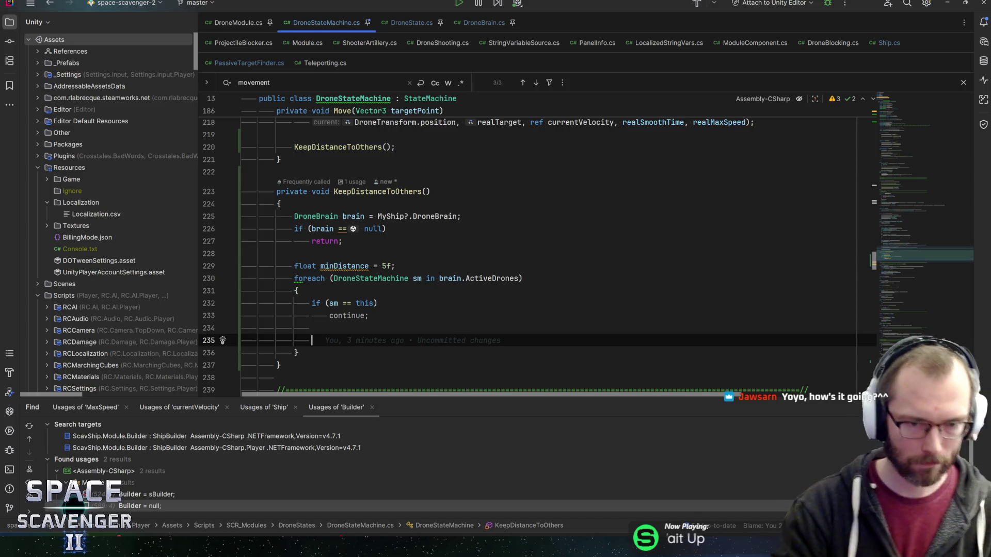
Append .Squared() to the 5f minimum distance value.
left_click(391, 265)
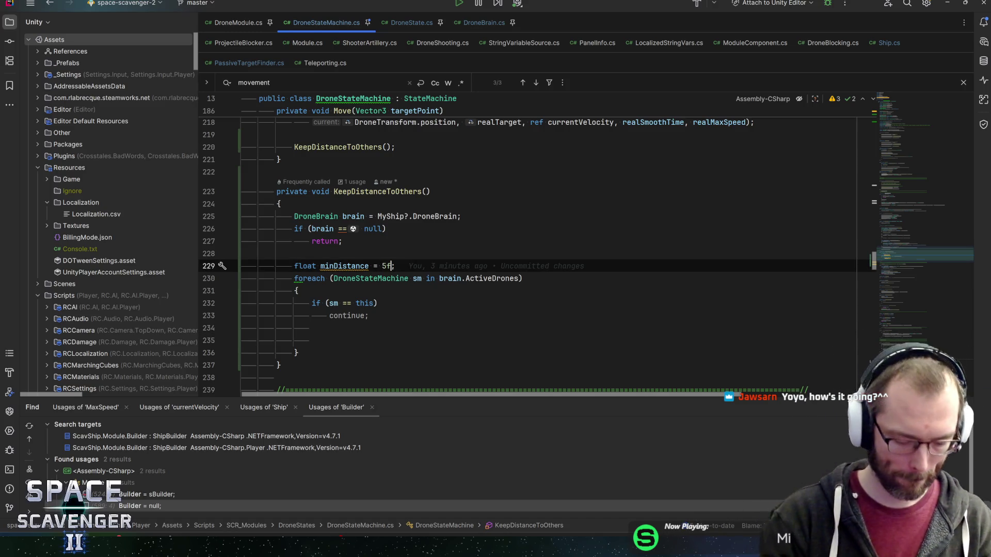
type(".Sq")
key("Return")
key("End")
Check code completions in the loop body and open a new line above the foreach.
left_click(311, 328)
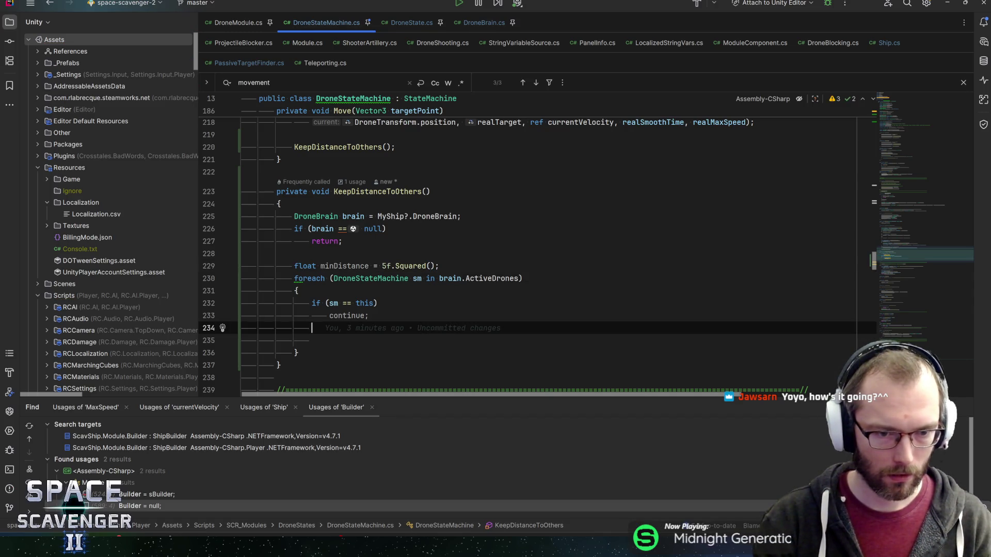
key("Down")
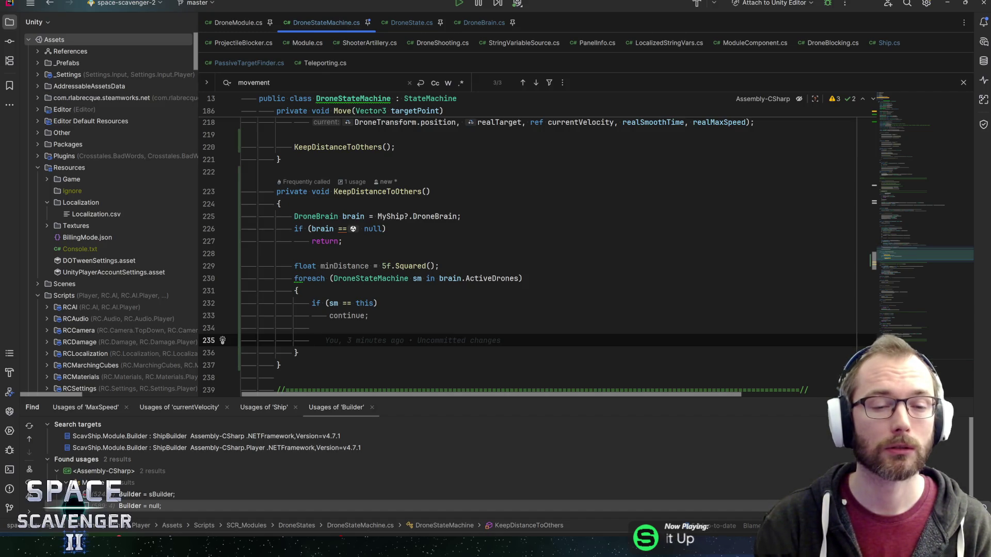
key("ctrl+space")
key("Escape")
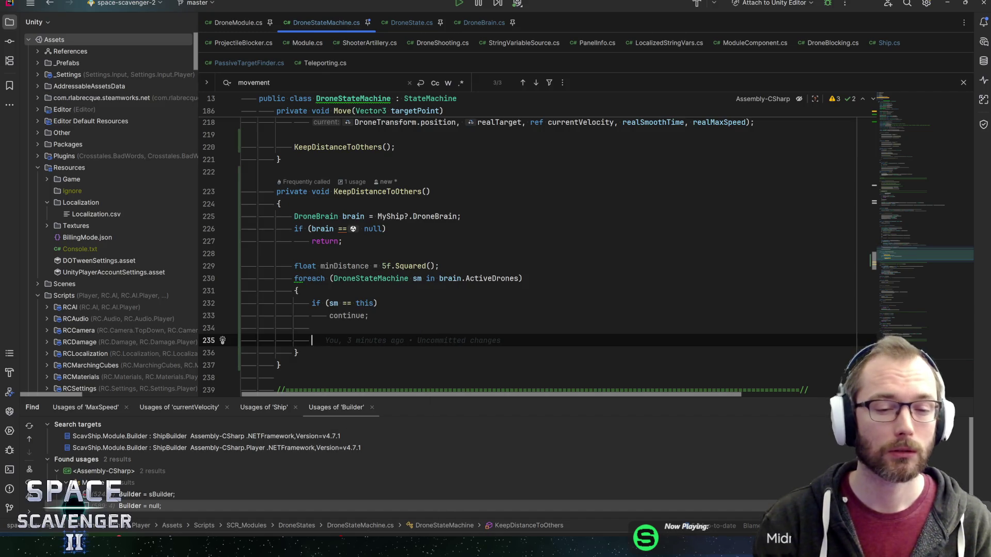
key("ctrl+space")
key("Escape")
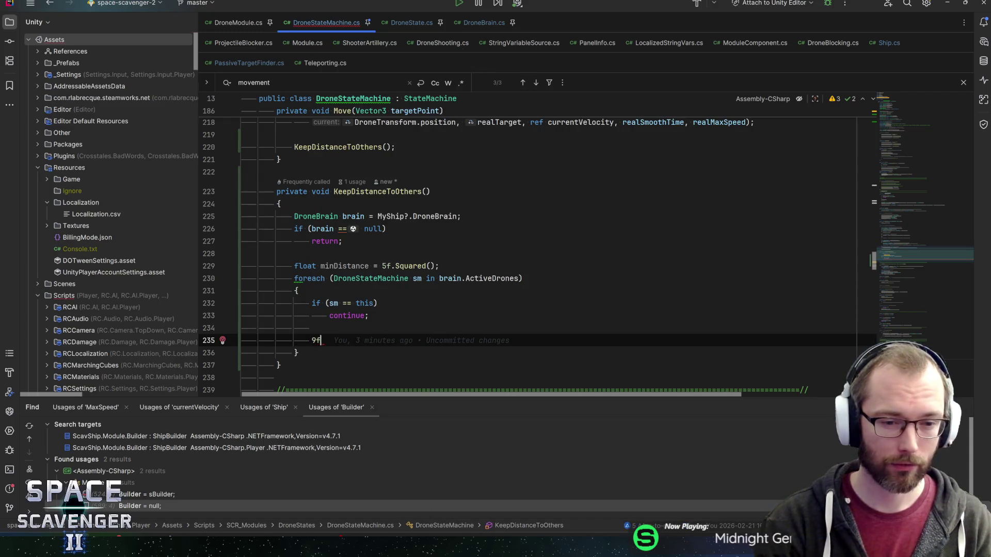
key("Up")
key("Up")
key("Up")
key("Up")
key("Up")
key("Up")
key("End")
key("Return")
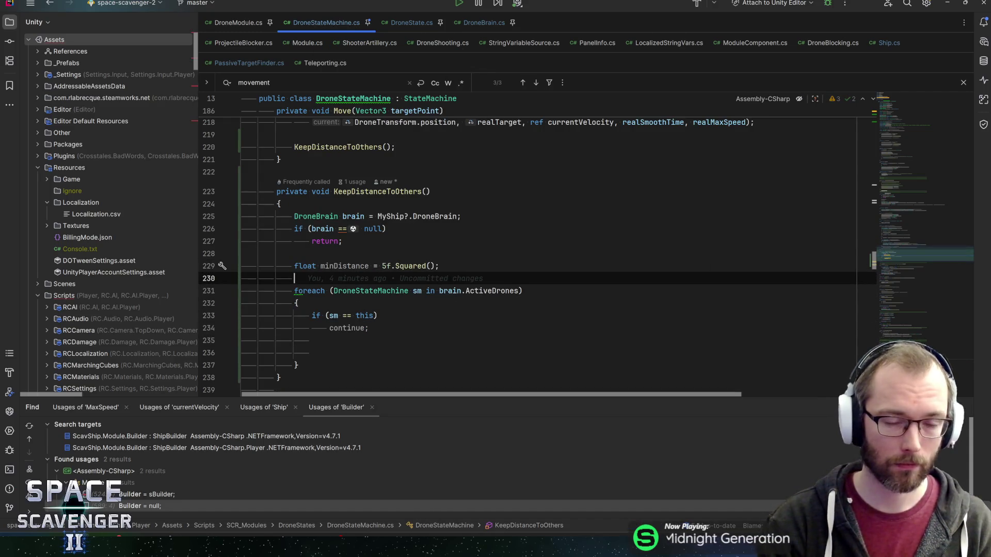
Declare 'Vector3 myPos = DroneTransform.position;' above the loop.
type("V")
key("ctrl+z")
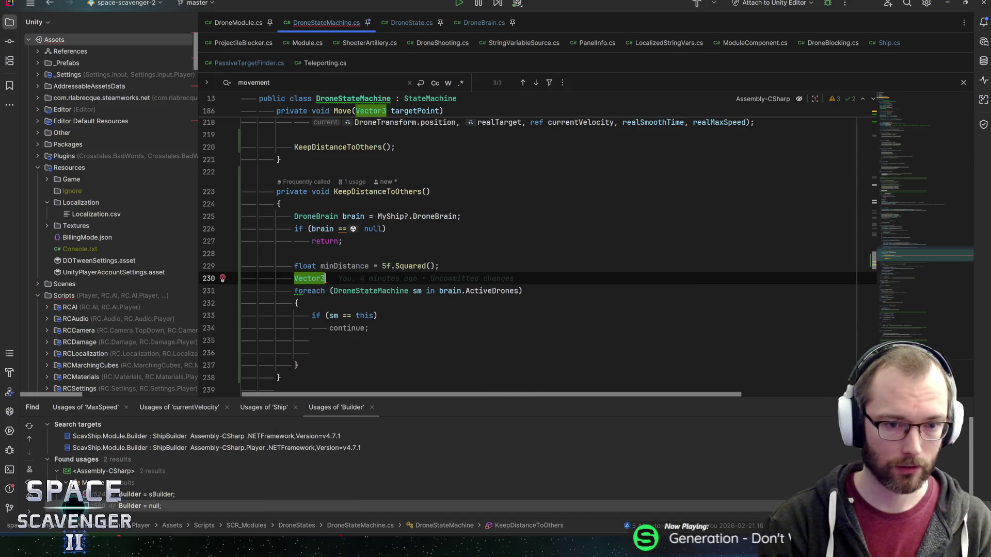
key("ctrl+z")
scroll(423, 296, "down", 2)
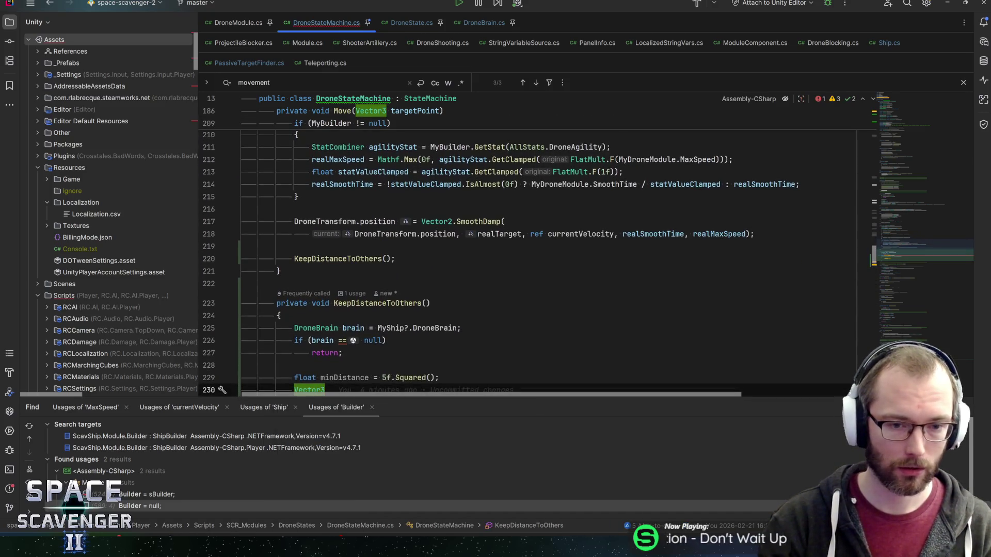
scroll(423, 296, "down", 2)
type(" my")
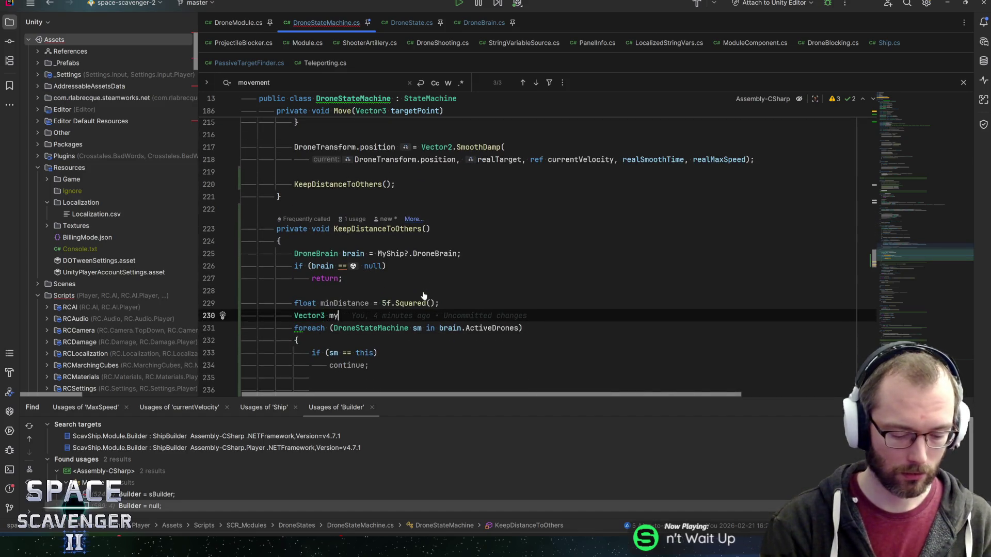
type("Pos =")
key("Escape")
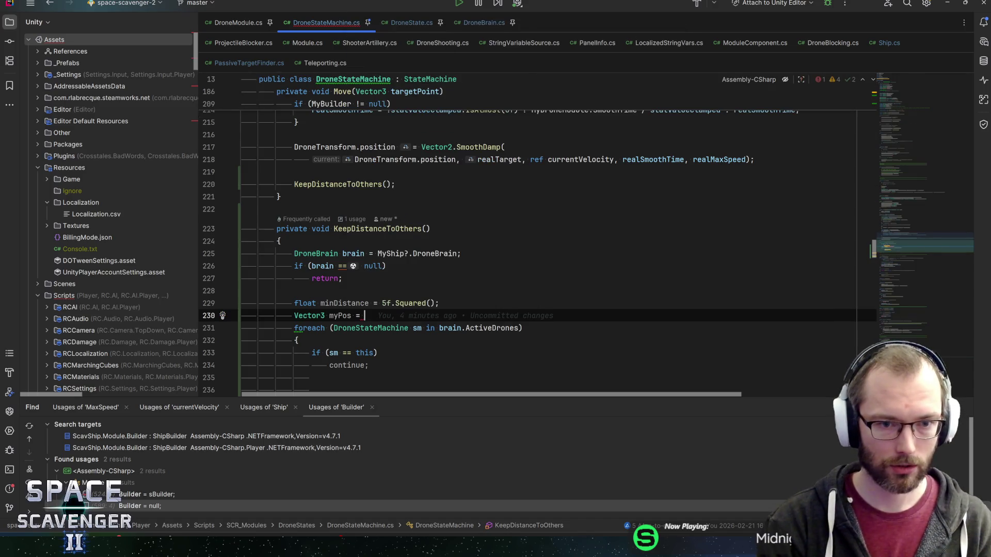
type("Dronetr")
key("Return")
type(".position;")
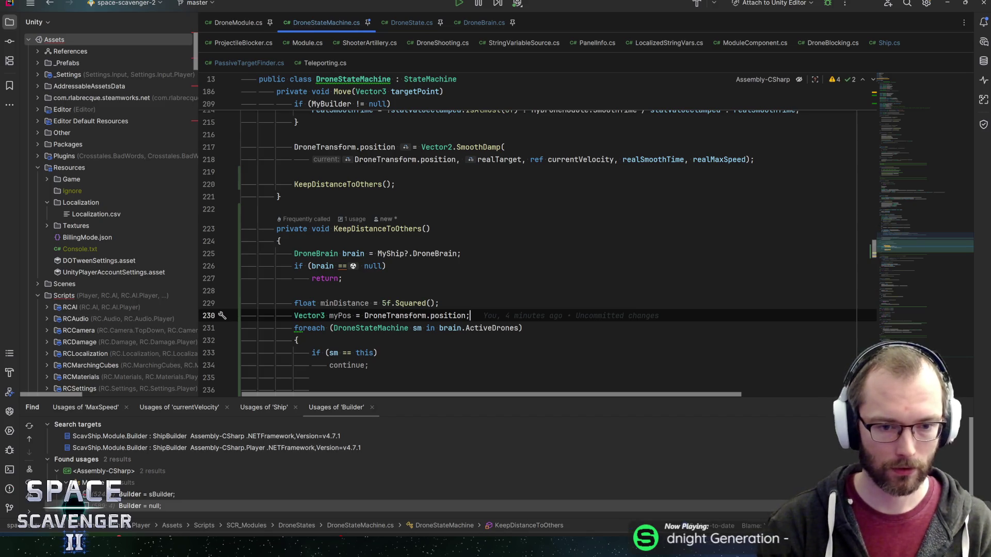
Add an empty 'if (myPos.To(sm.DroneTransform.position).sqrMagnitude < minDistance)' block inside the loop.
left_click(312, 389)
type("if (")
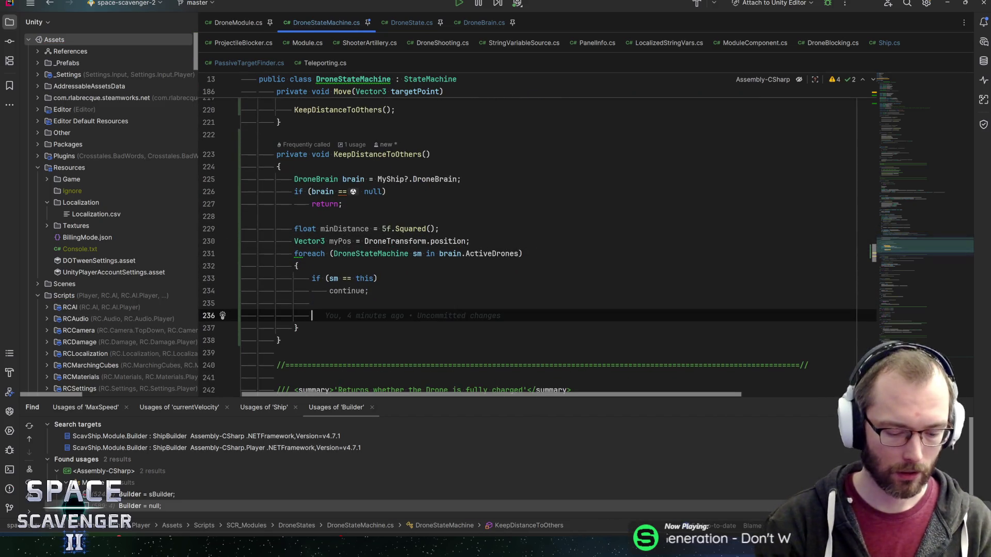
type("mypo")
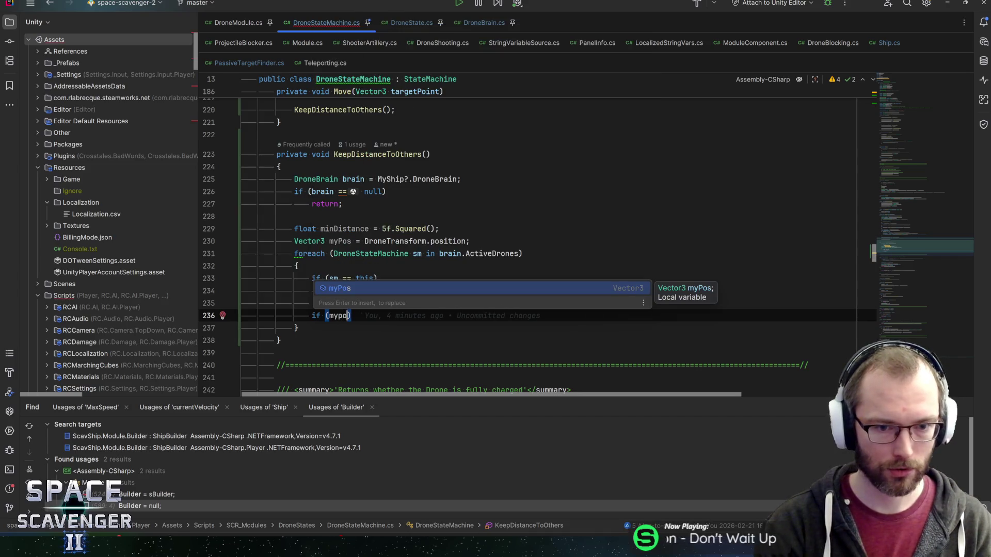
type(".")
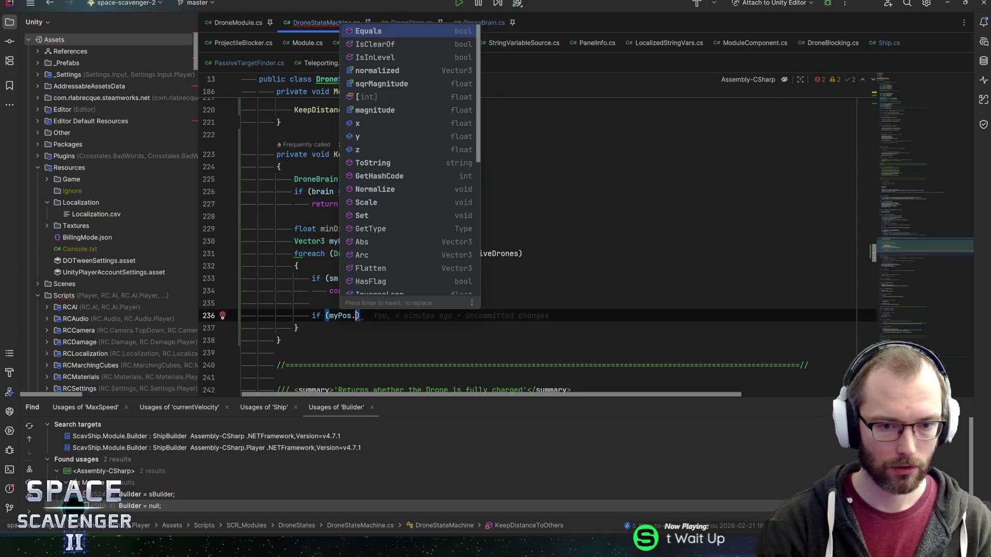
type("to")
key("Return")
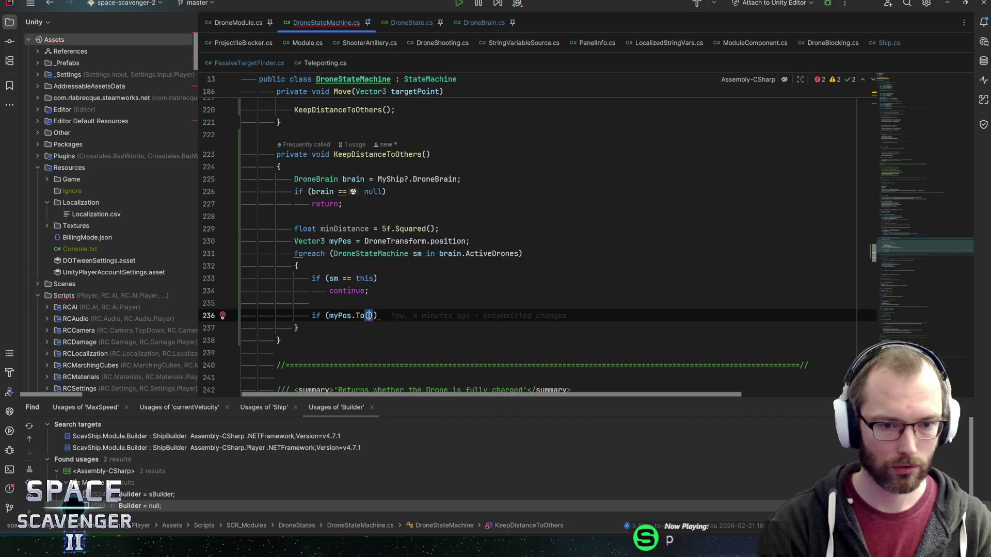
type("sm.drone")
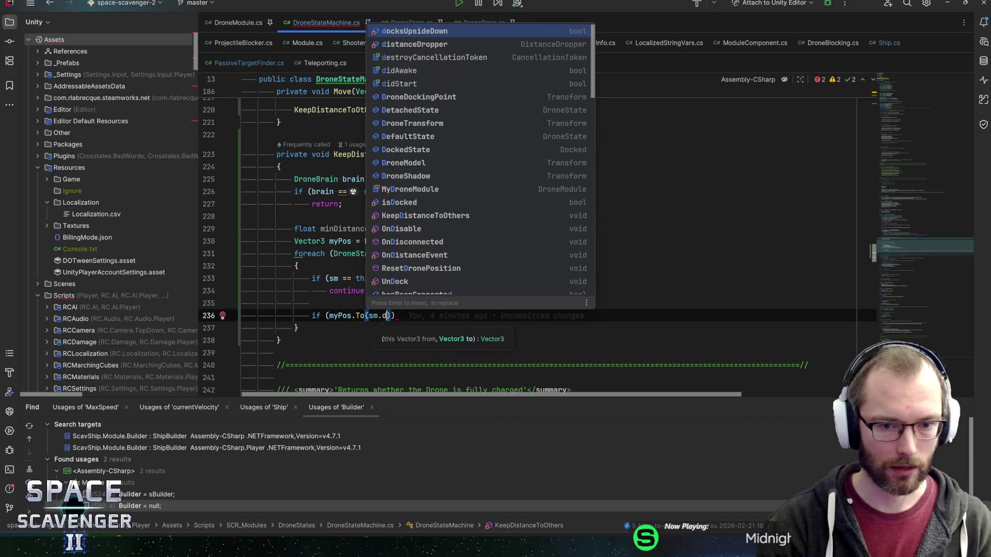
type("t")
key("Return")
type(".")
key("Return")
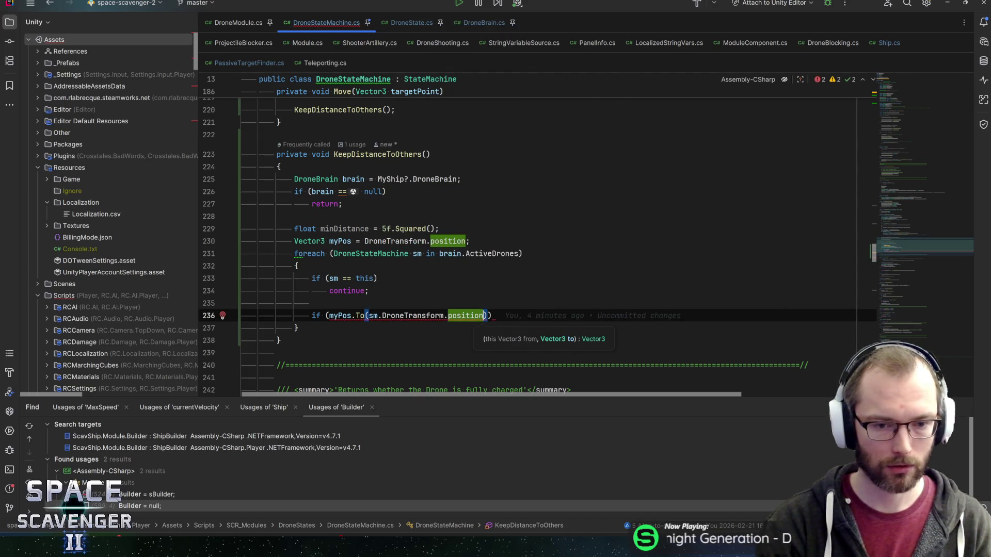
key("Right")
type(".s")
key("Return")
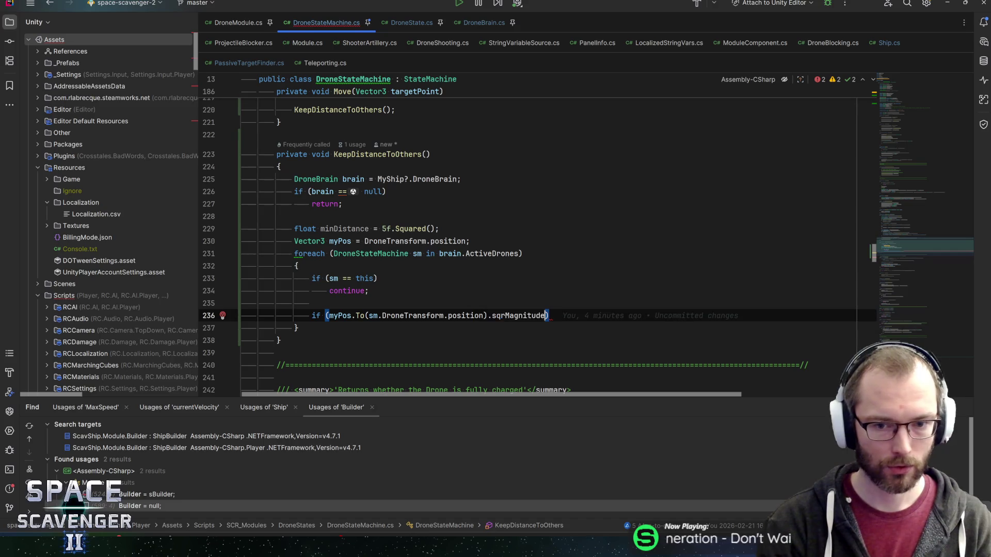
type("< minD")
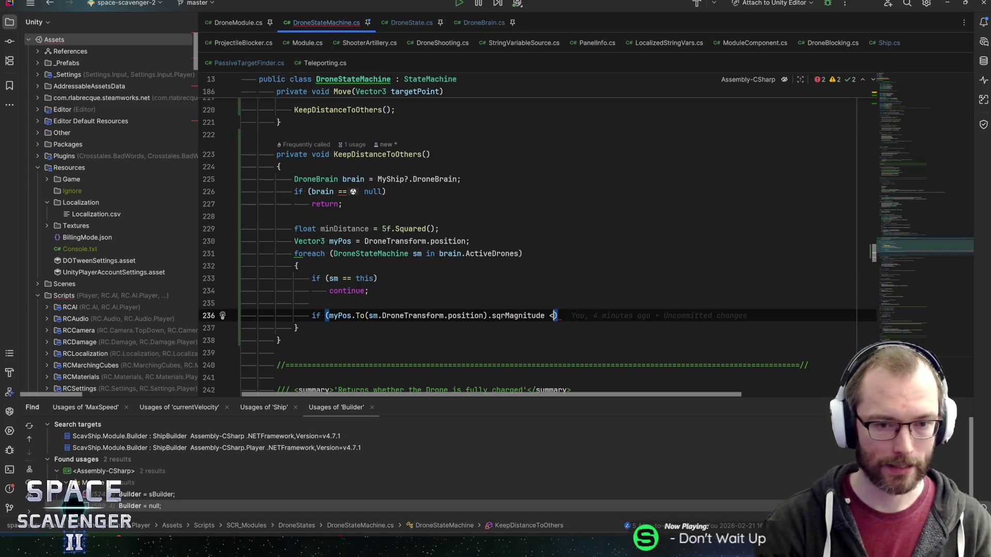
key("Return")
key("Right")
key("Return")
type("{")
key("Return")
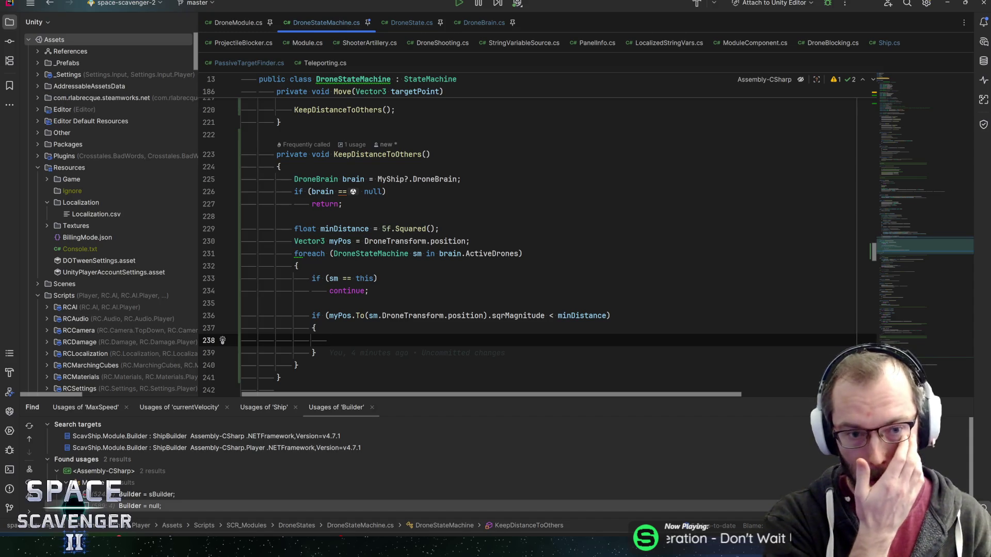
left_click(470, 241)
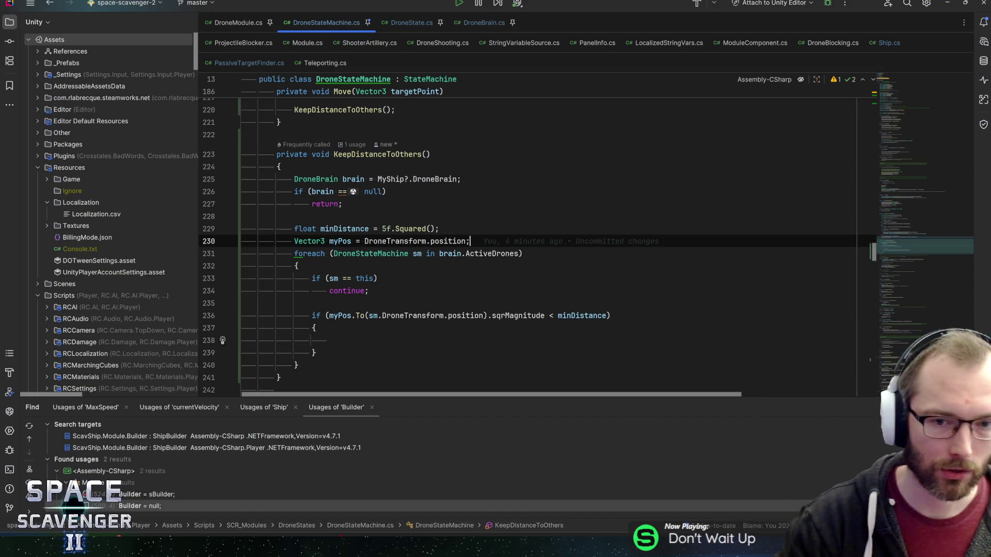
Declare 'Vector3 distancePush = Vector3.zero;' below the myPos line.
key("Return")
type("Vec3")
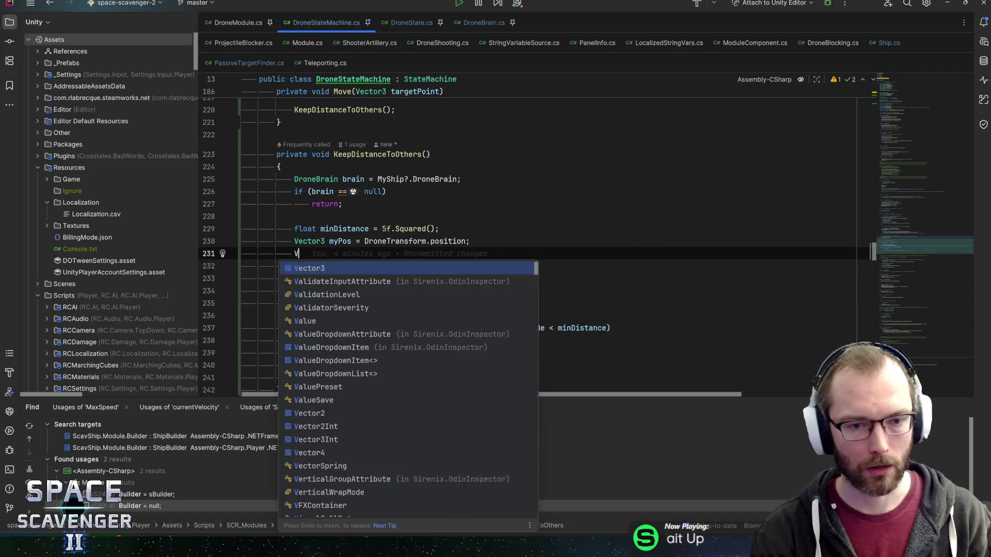
key("Return")
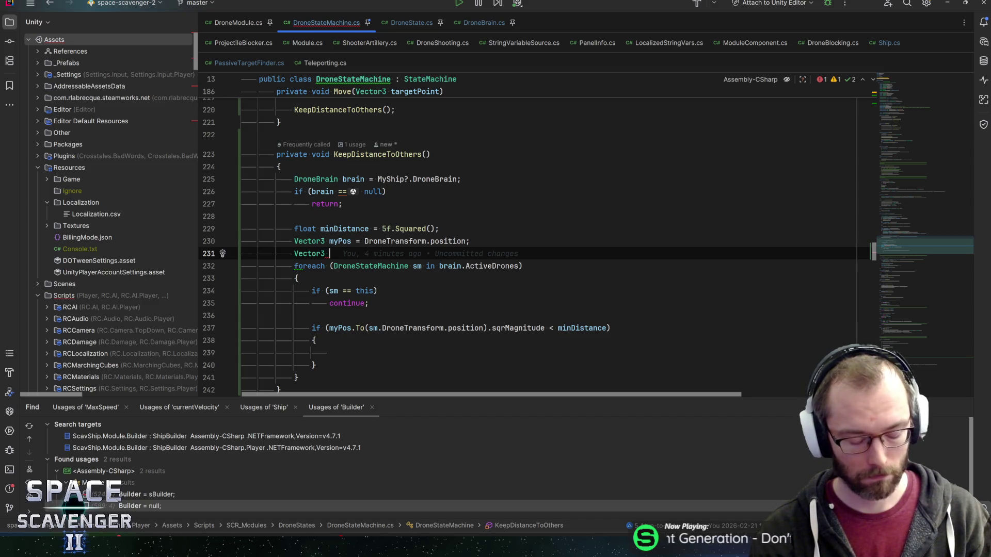
type("distancePushg")
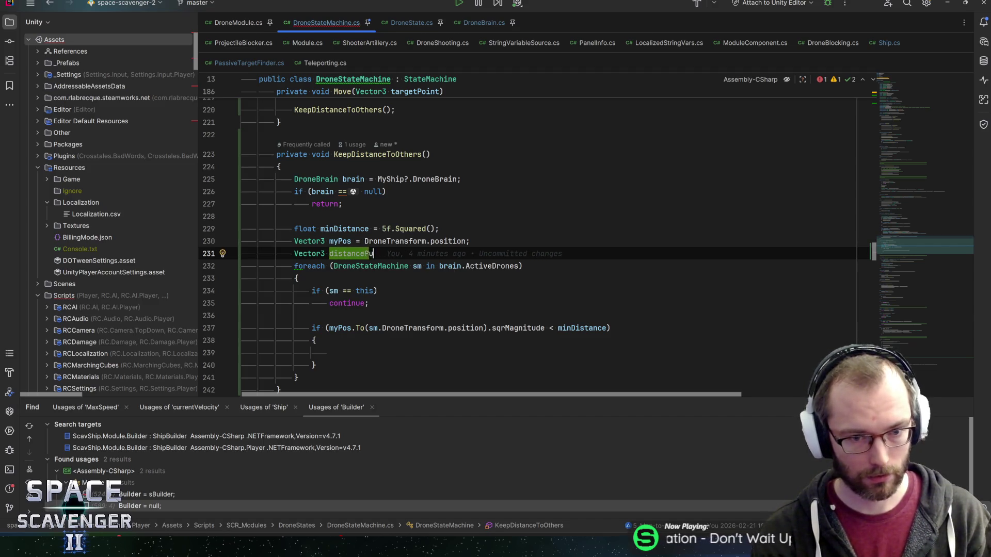
key("BackSpace")
type("= V3z")
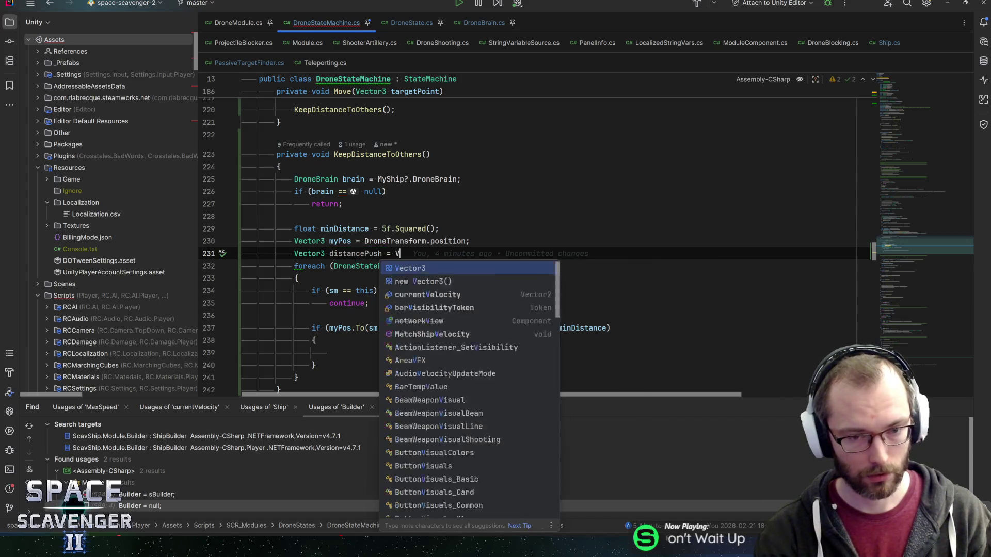
key("Return")
type(";")
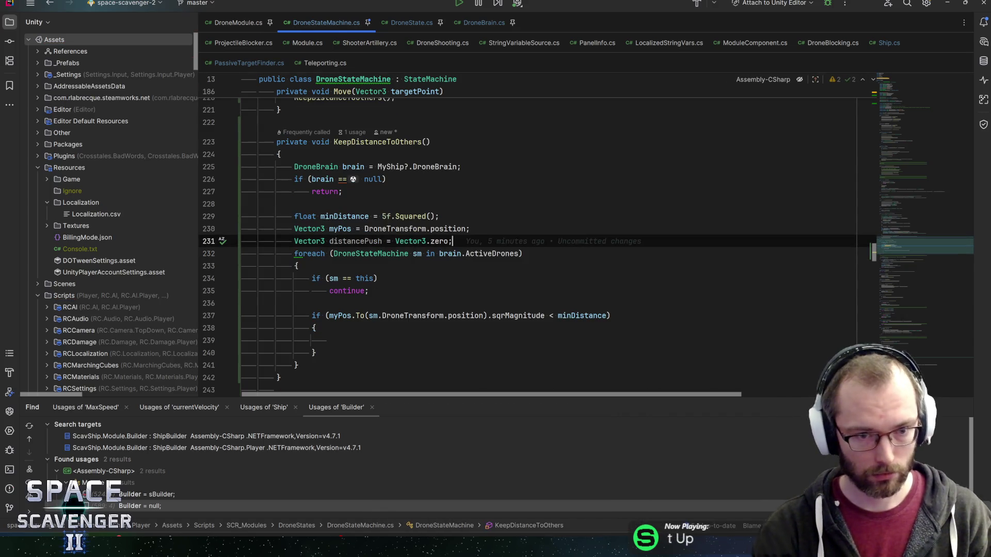
Begin a 'distancePush +=' line inside the proximity if block.
left_click(329, 340)
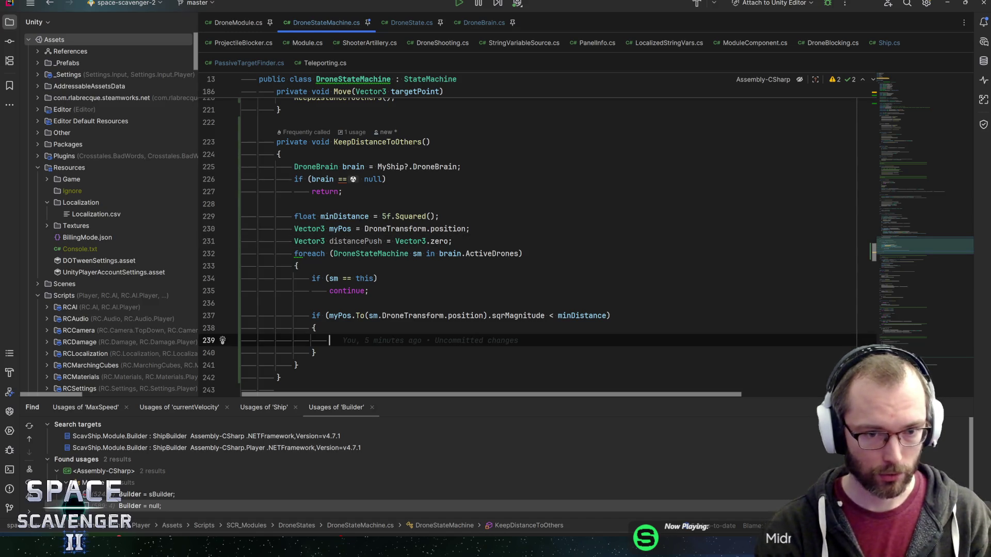
type("distanceP")
key("Return")
type("+=")
key("Escape")
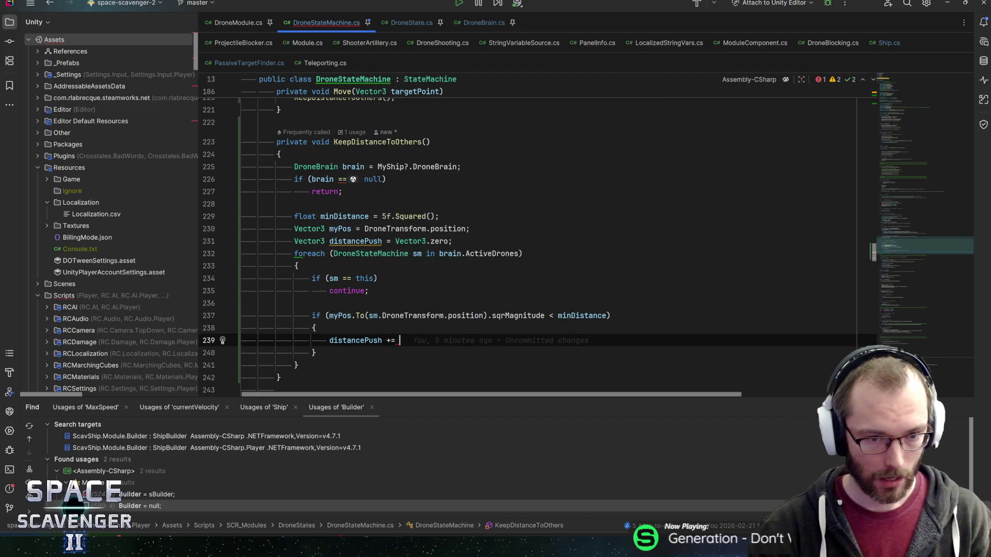
key("Escape")
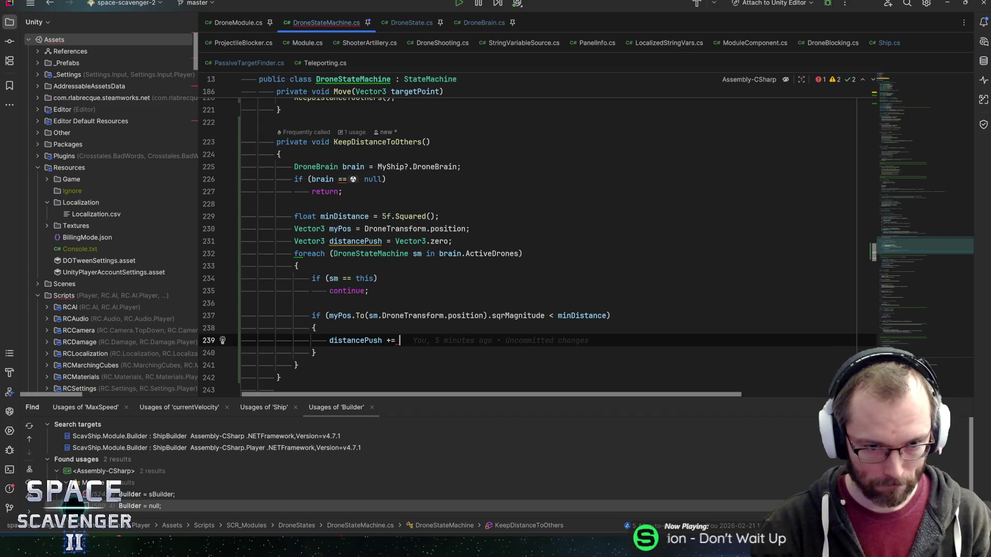
Extract 'Vector3 toOther = sm.DroneTransform.position.To(myPos);' above the if and use toOther in the condition.
left_click(372, 316)
key("ctrl+w")
key("ctrl+w")
key("ctrl+w")
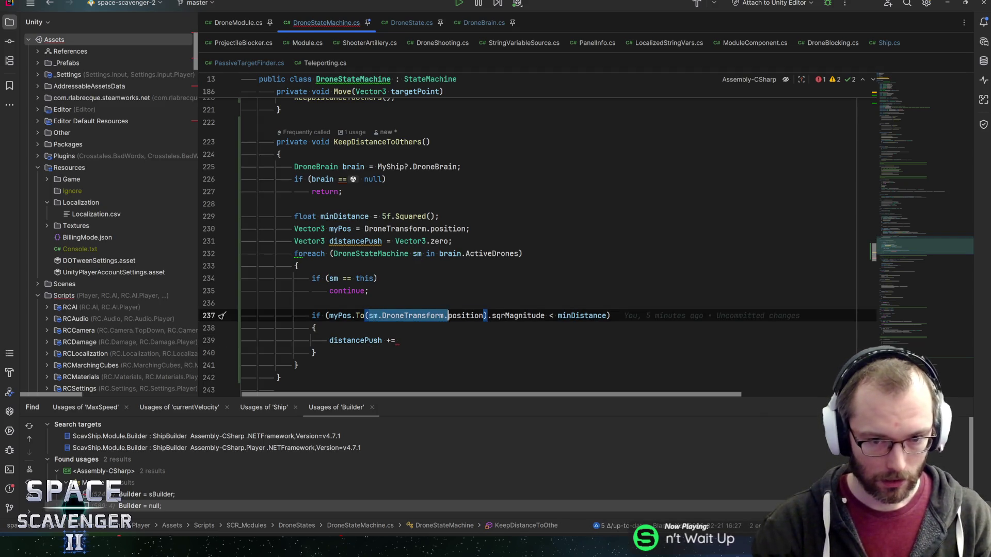
key("ctrl+c")
key("ctrl+alt+Return")
key("ctrl+v")
key("shift+Home")
key("BackSpace")
type("var ")
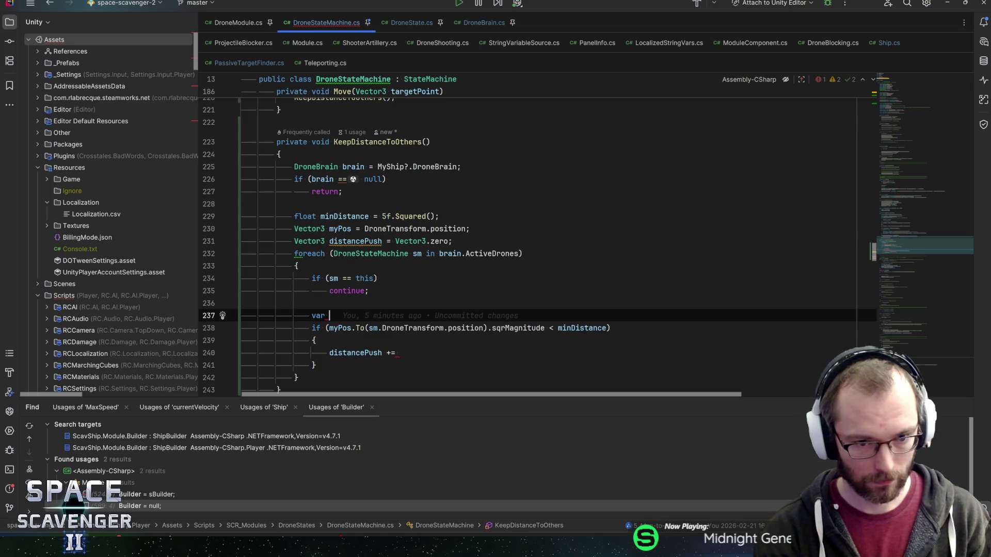
type("toOther =sm.DroneTransform.position")
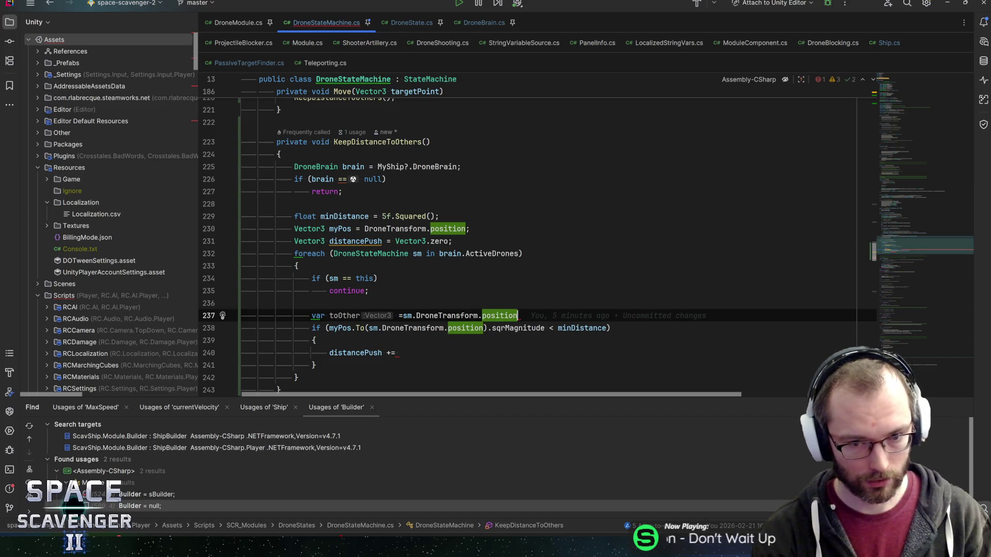
type(".To(mypo")
key("Return")
type(";")
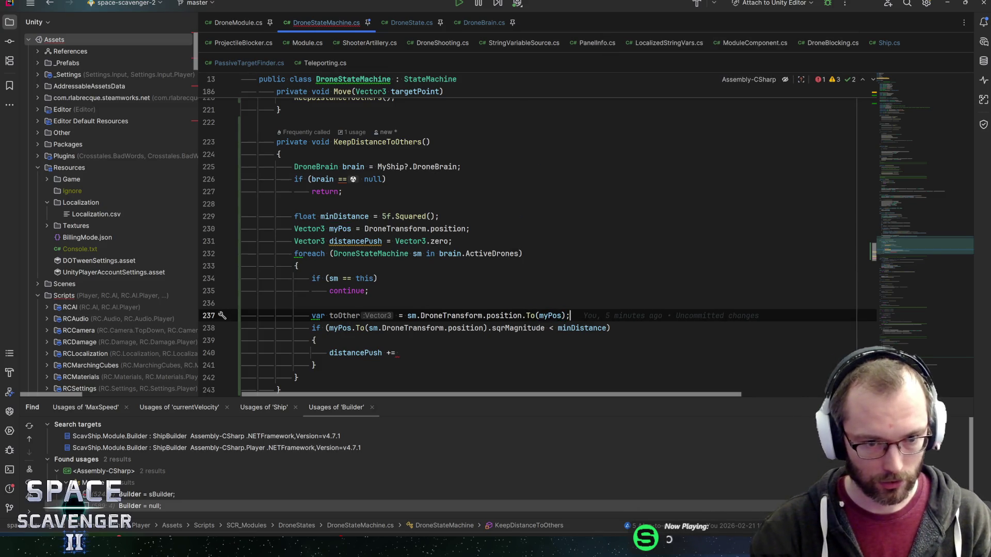
key("Home")
key("alt+Return")
key("Return")
key("Down")
key("ctrl+Right")
key("ctrl+shift+Right")
key("ctrl+shift+Right")
key("ctrl+shift+Right")
key("ctrl+shift+Right")
key("ctrl+shift+Right")
key("ctrl+shift+Right")
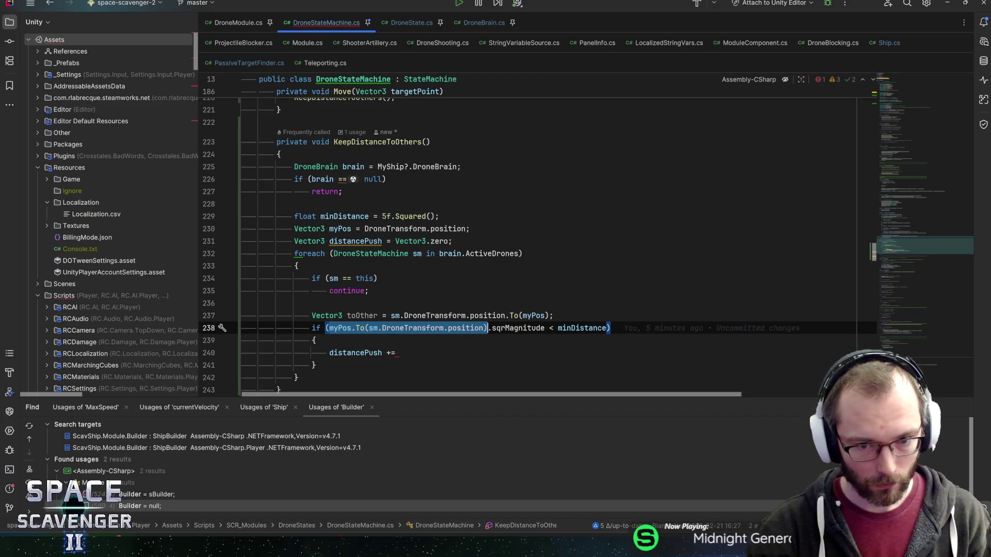
type("toO")
key("Return")
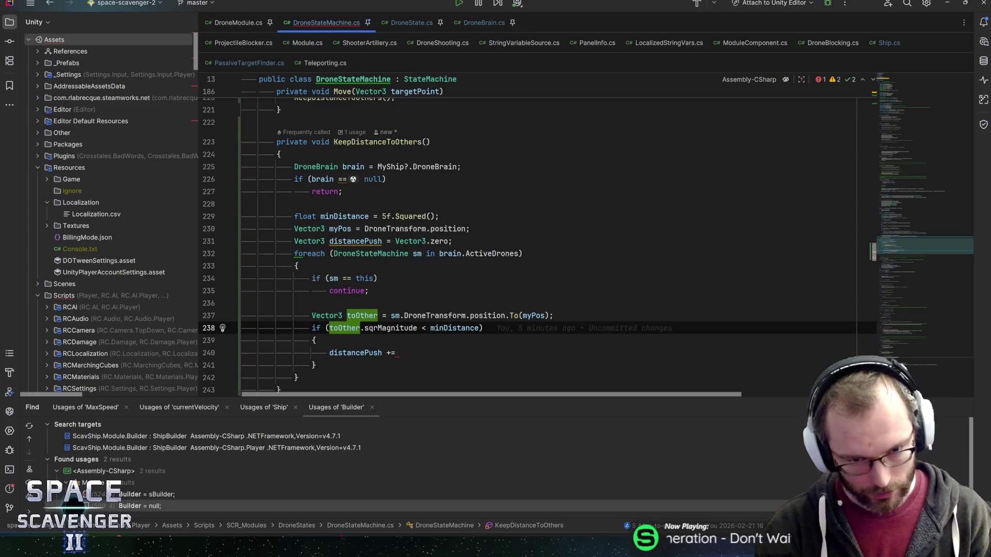
left_click(396, 353)
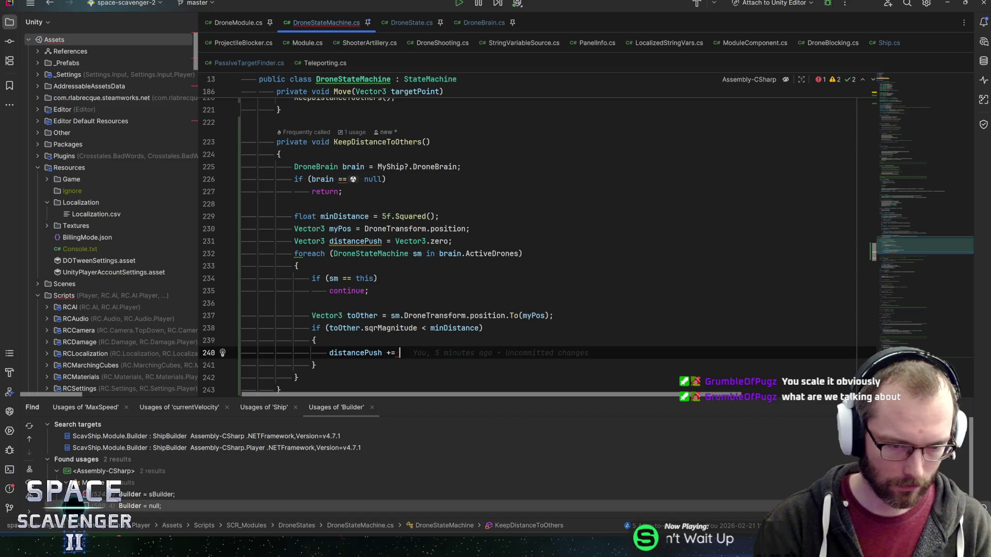
Complete the push line as 'distancePush += toOther.normalized * DistancePushForce * Time.deltaTime;' and select DistancePushForce.
type("toOther.nor")
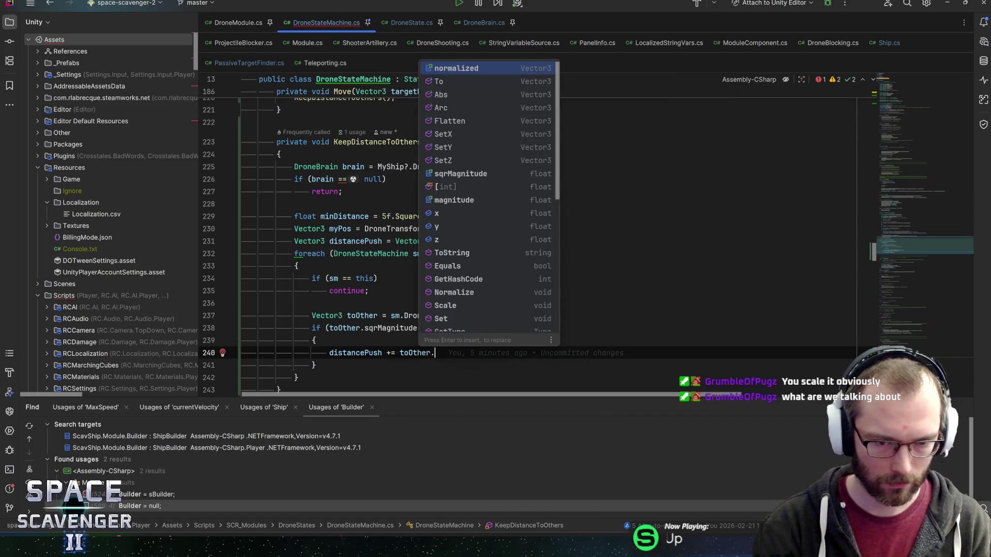
key("Return")
type("* 2f")
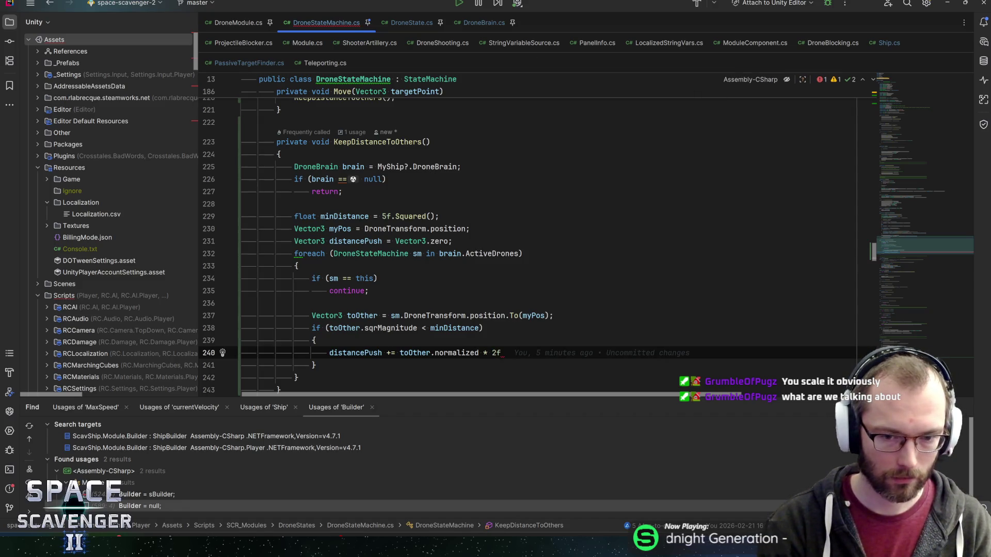
type("P")
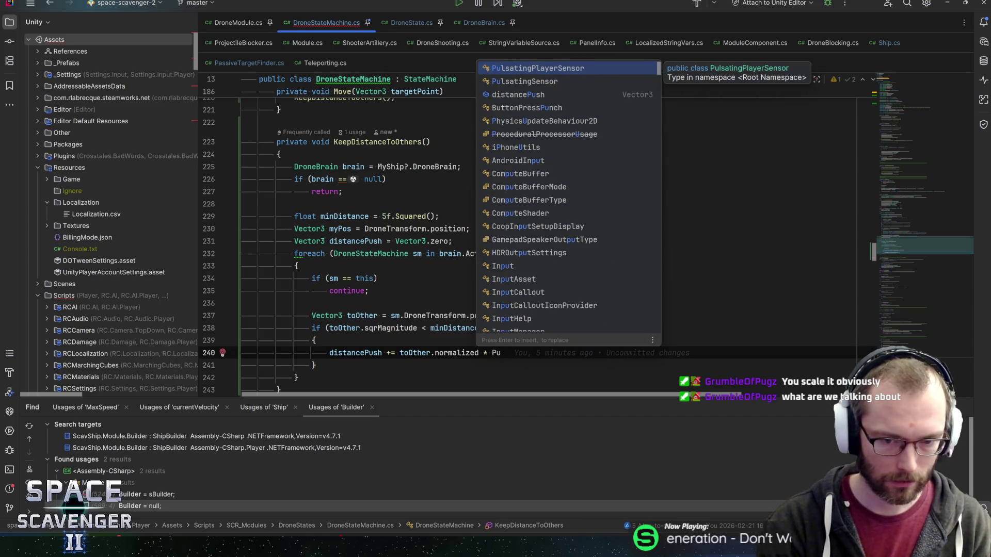
key("BackSpace")
type("Distance")
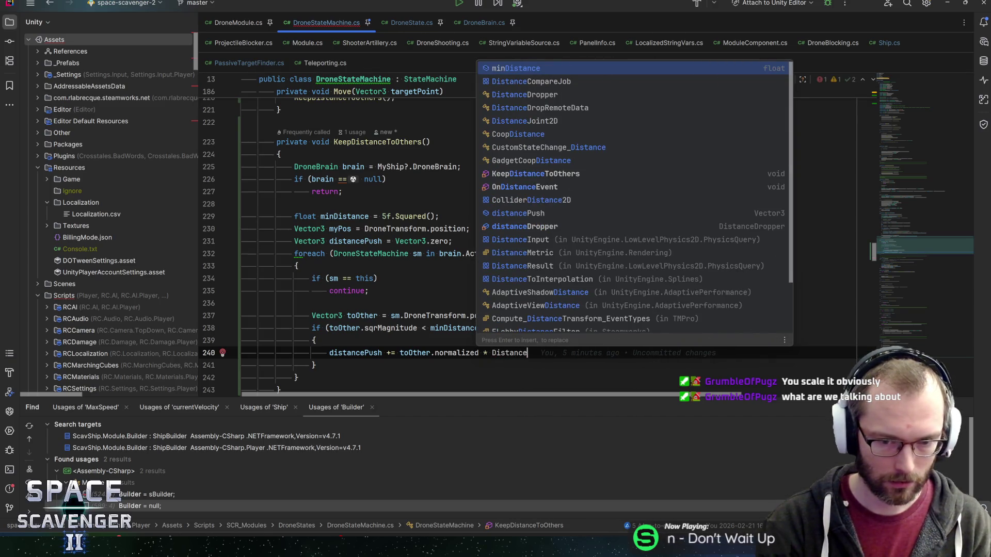
type("PushFor")
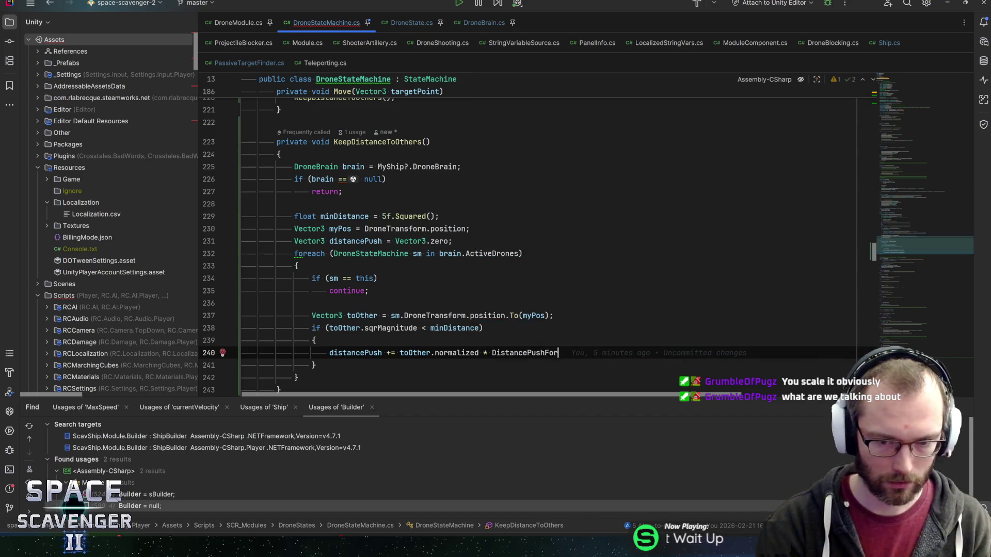
key("BackSpace")
key("BackSpace")
key("BackSpace")
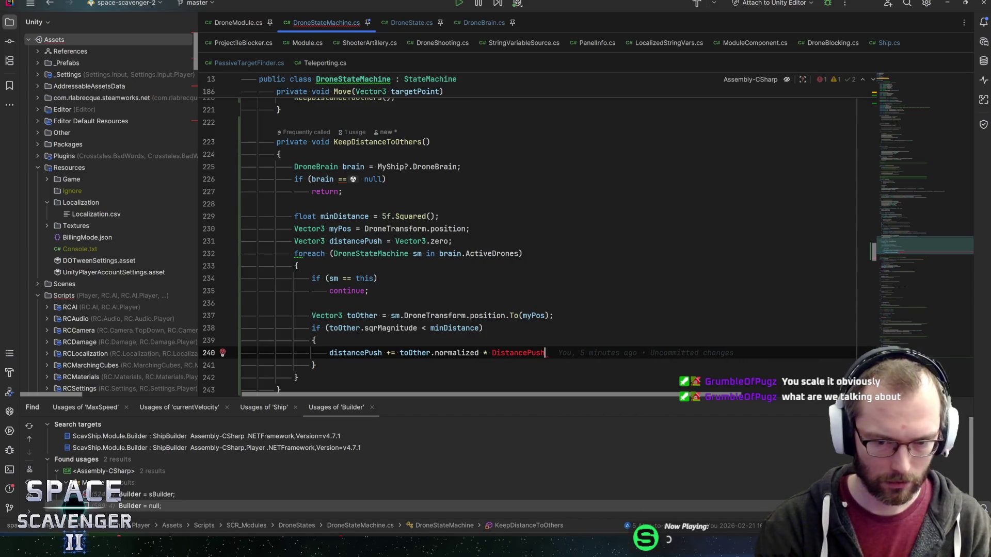
type("Force * Time")
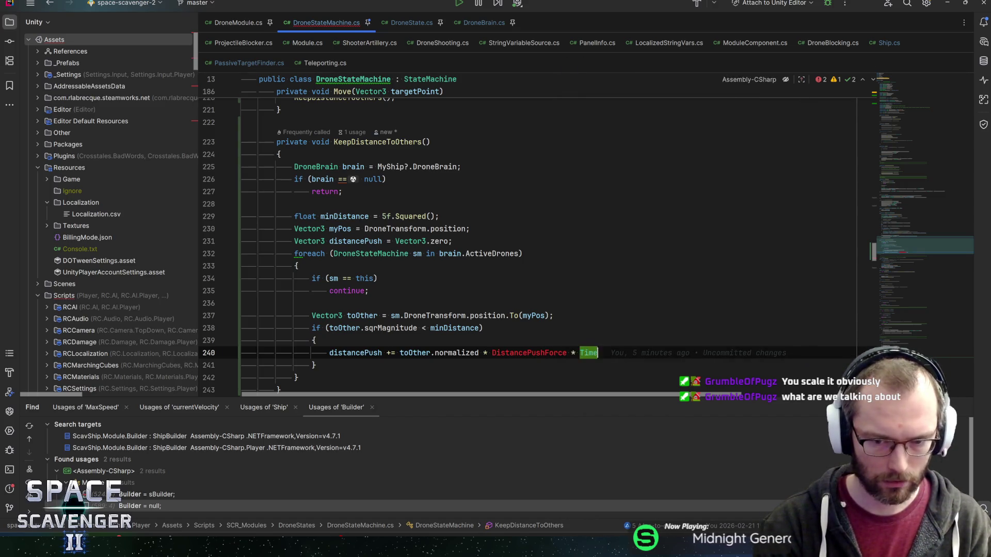
type(".delta")
key("Return")
type(";")
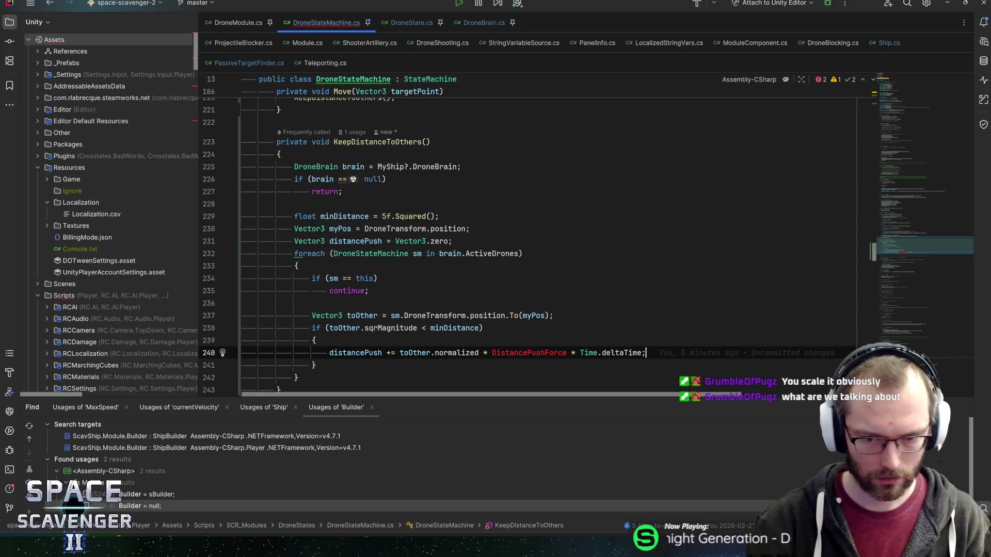
double_click(528, 352)
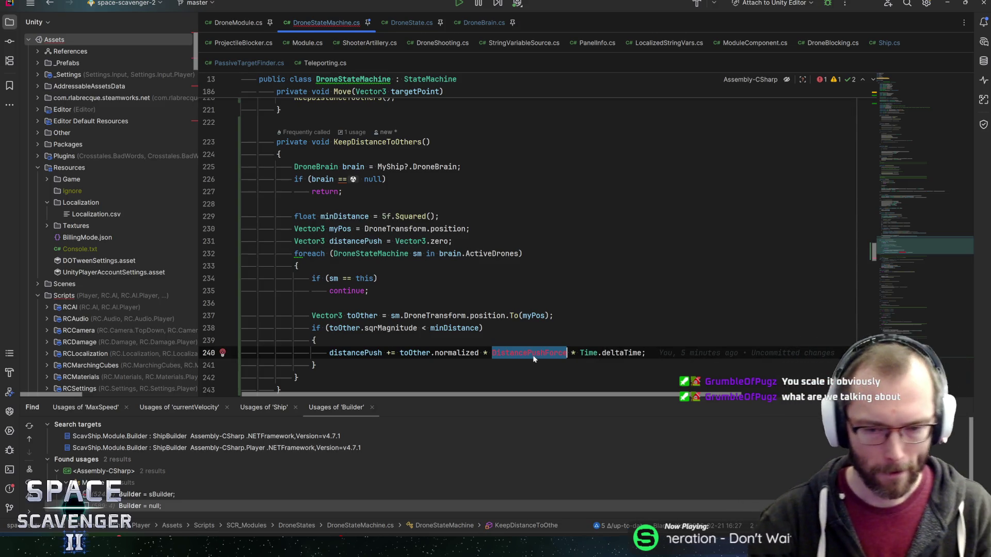
Duplicate the docksUpsideDown field into '[SerializeField] public float DistancePushForce;' among the Stats fields.
left_click(891, 97)
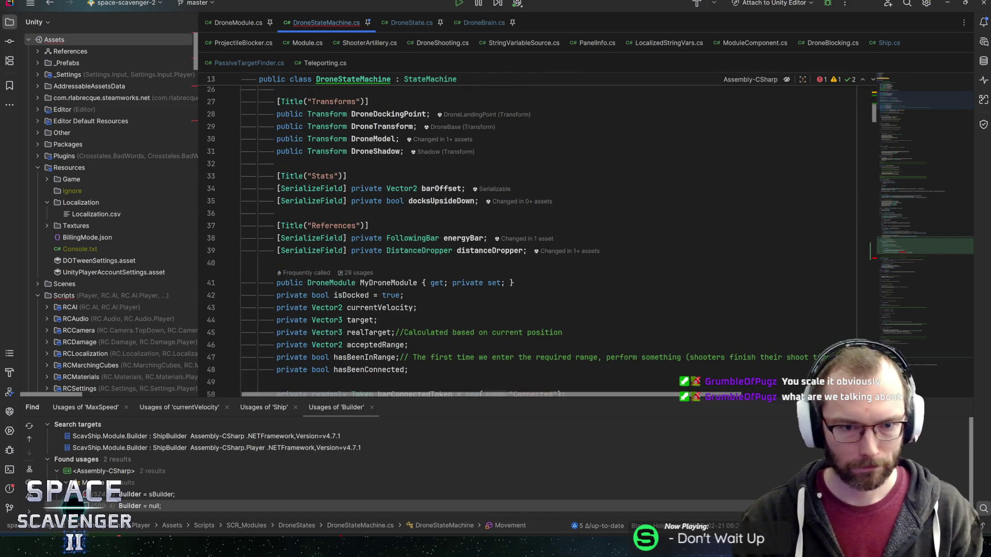
scroll(891, 97, "down", 1)
scroll(536, 238, "up", 5)
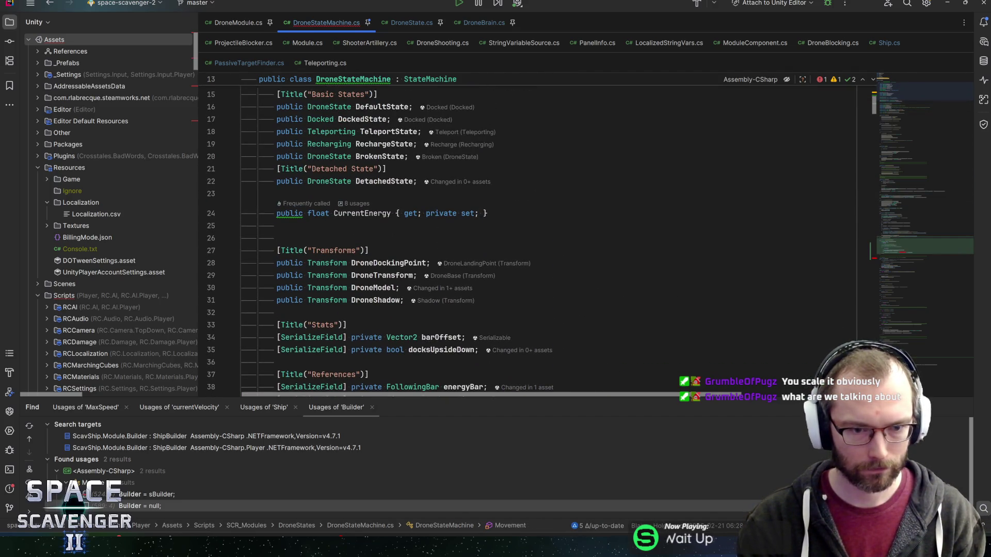
left_click(480, 350)
key("ctrl+d")
double_click(394, 362)
type("f")
key("Return")
type("DistancePushForce;")
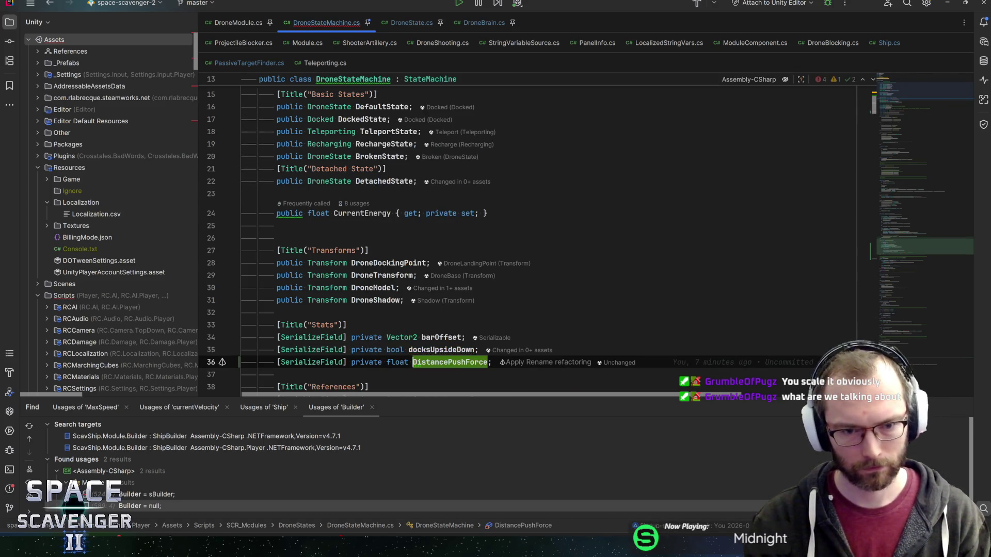
key("ctrl+shift+Left")
type("pu")
key("Return")
key("End")
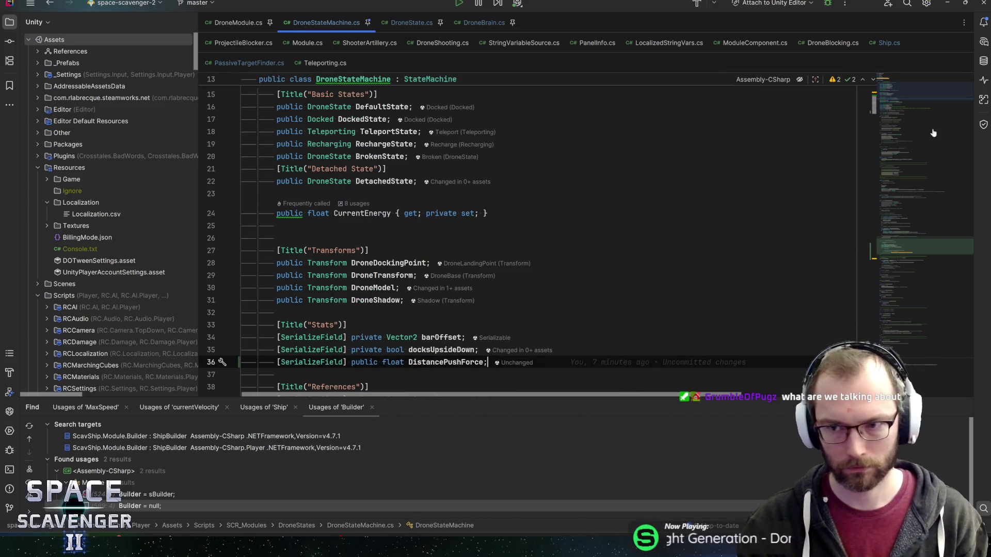
key("ctrl+alt+Left")
Parenthesise DistancePushForce * Time.deltaTime and start a 'DroneTransform.position +=' line after the loop.
key("alt+Return")
key("Return")
key("Down")
key("Down")
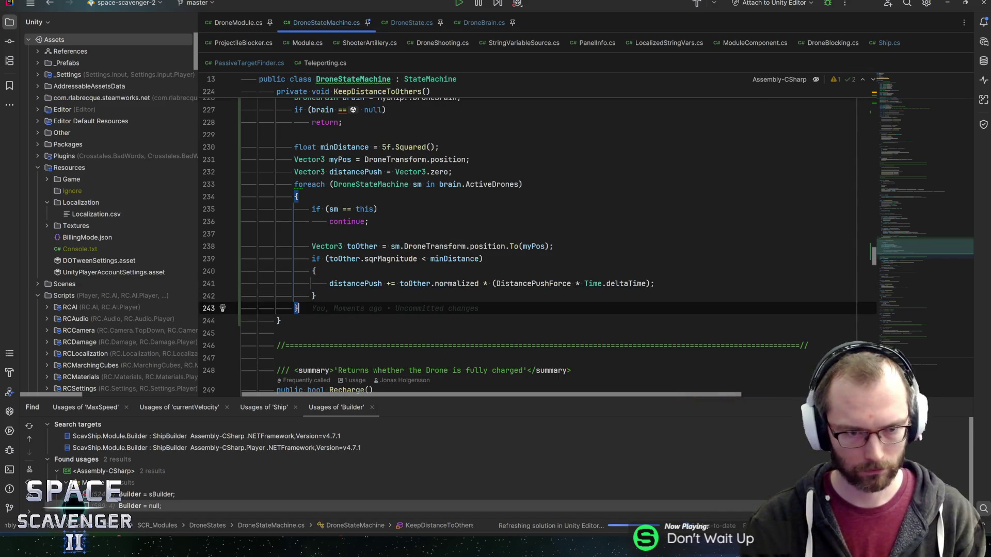
key("Return")
type("Dro")
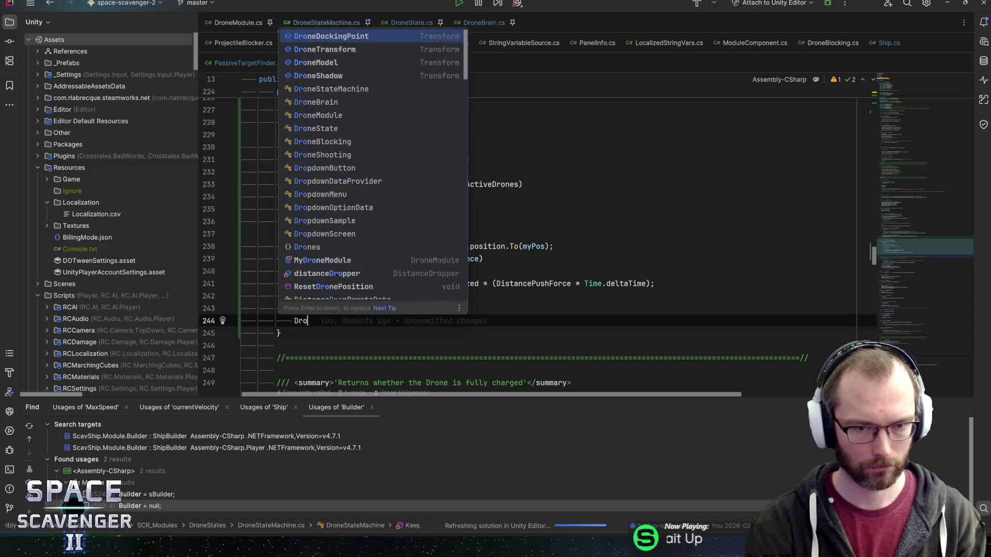
type("neTransform.position +=")
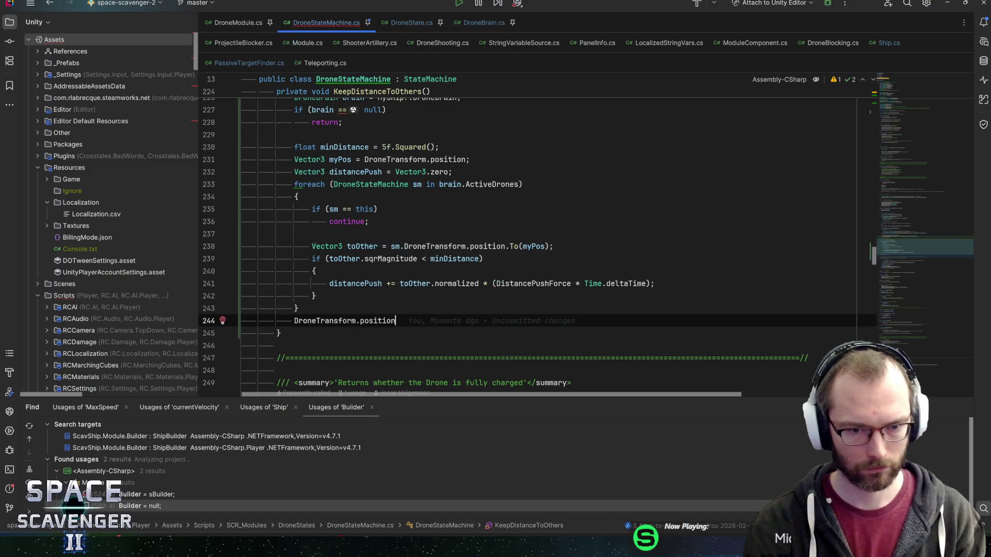
Remove the Time.deltaTime scaling from the per-drone DistancePushForce push line.
key("Escape")
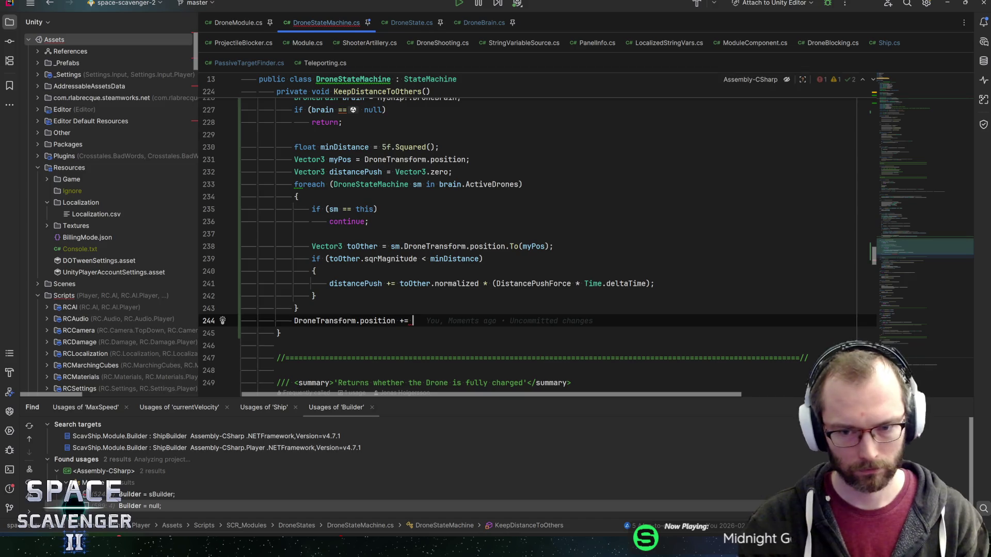
left_click_drag(649, 283, 571, 284)
key("BackSpace")
key("ctrl+Left")
key("BackSpace")
key("ctrl+Right")
key("BackSpace")
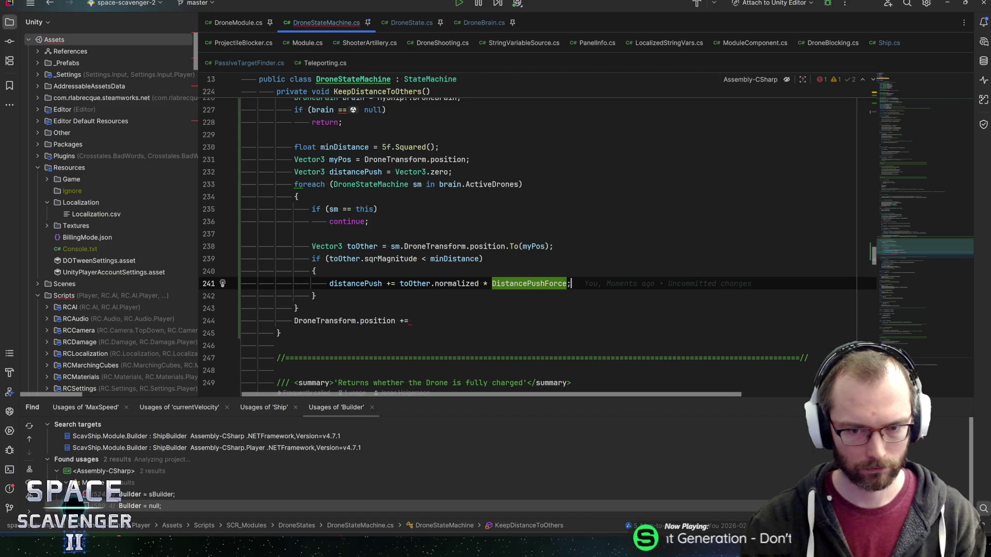
key("End")
Finish 'DroneTransform.position += distancePush * Time.deltaTime;', save, and switch to Unity.
left_click(412, 320)
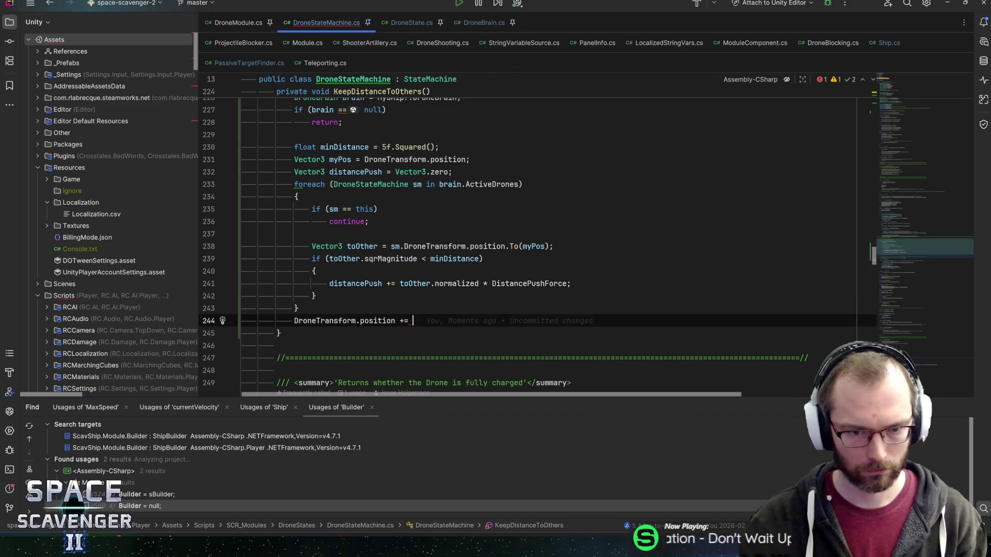
type("distance")
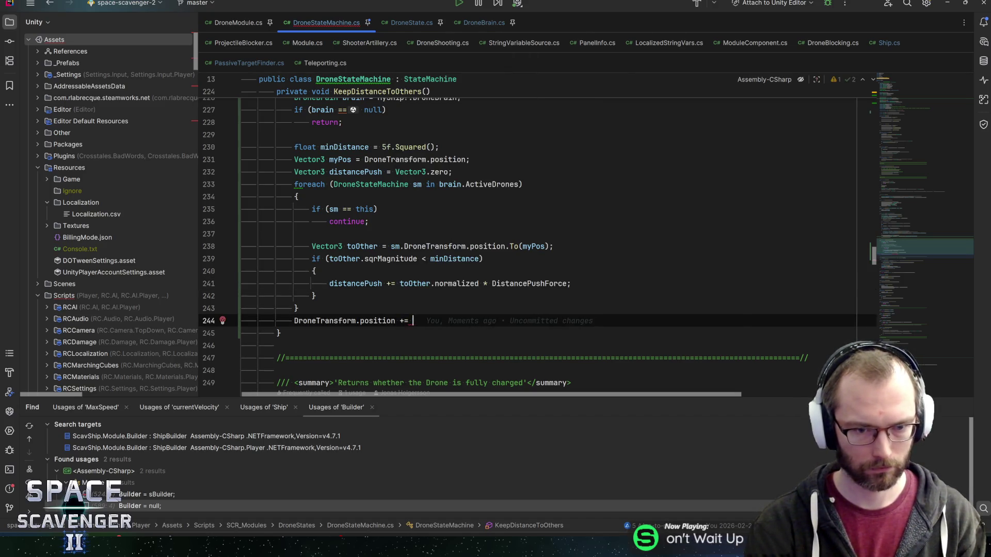
type("Pu")
key("Return")
type("* Time.deltaTime;")
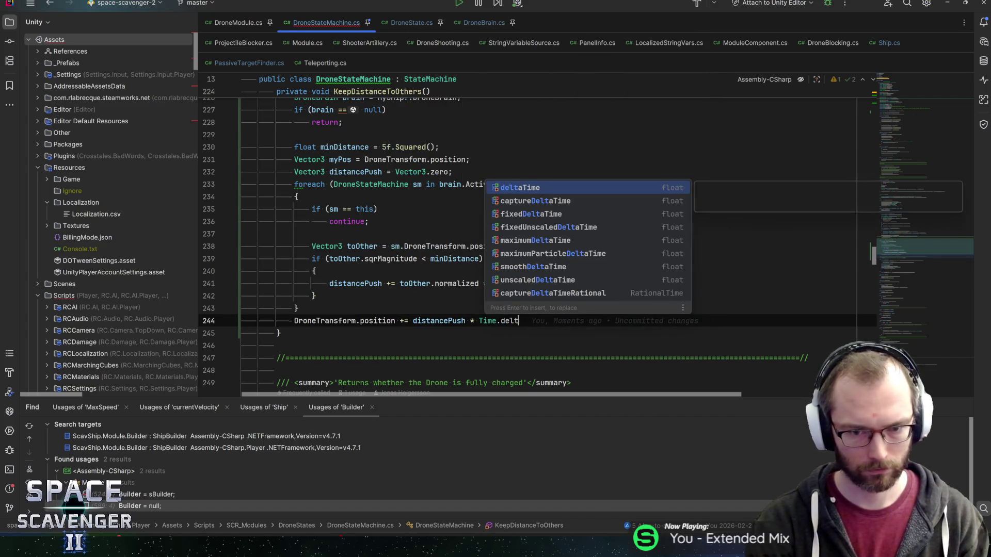
key("ctrl+s")
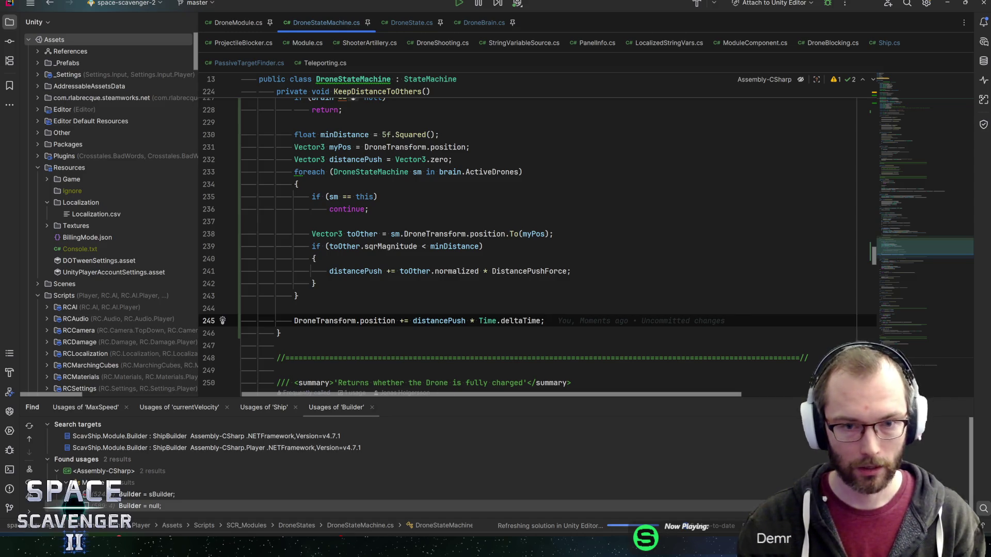
scroll(516, 232, "up", 5)
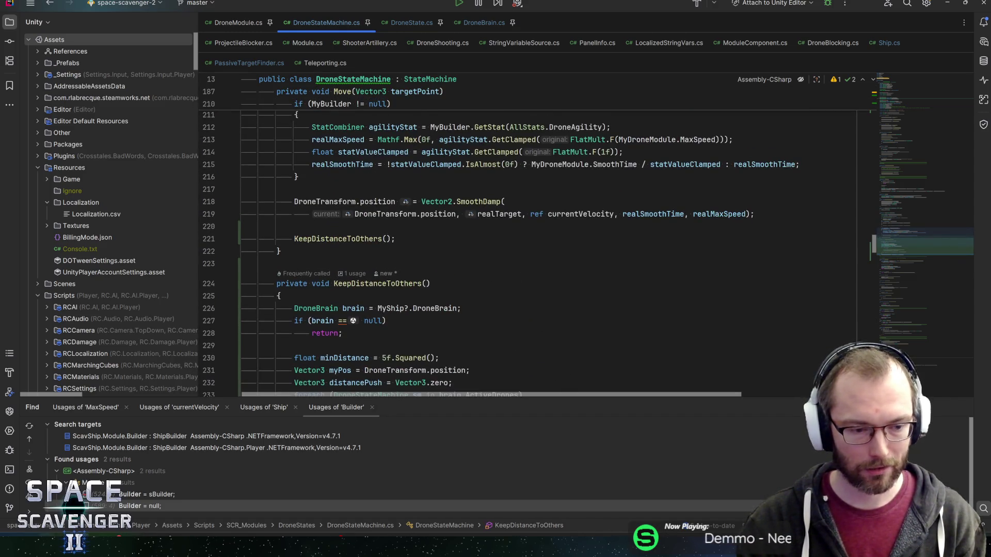
key("alt+Tab")
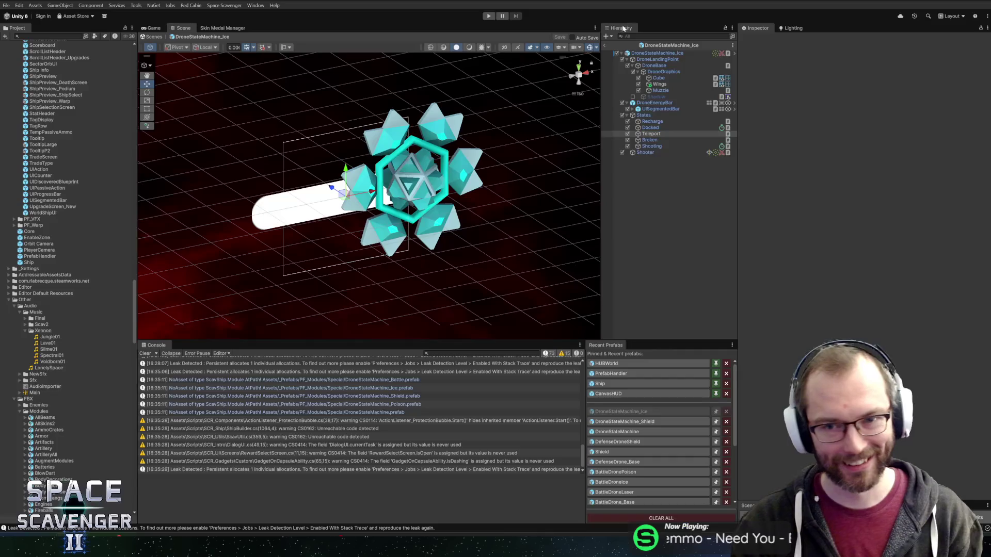
Playtest the Core scene in a maximized Game view, then open the NullReferenceException in DroneState.OnExit.
left_click(605, 45)
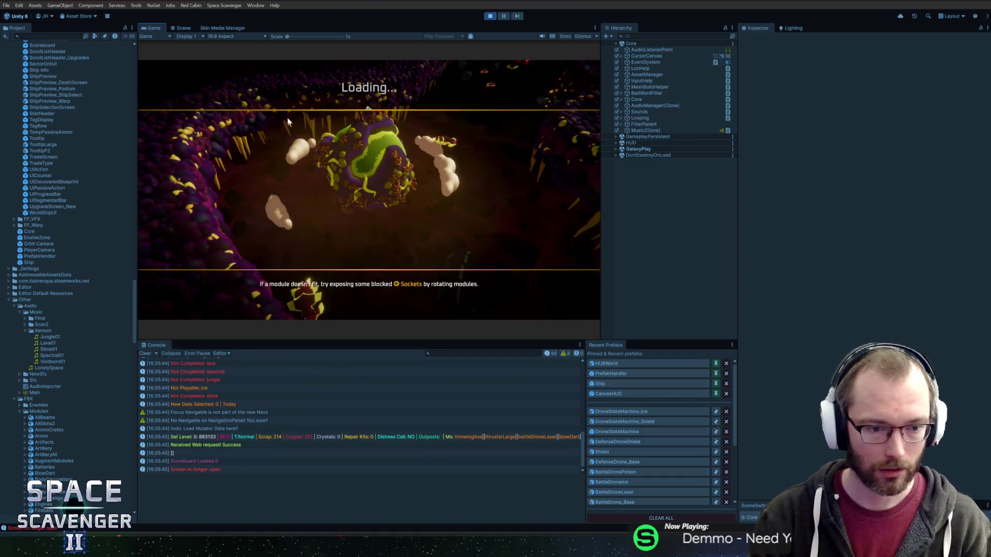
double_click(152, 28)
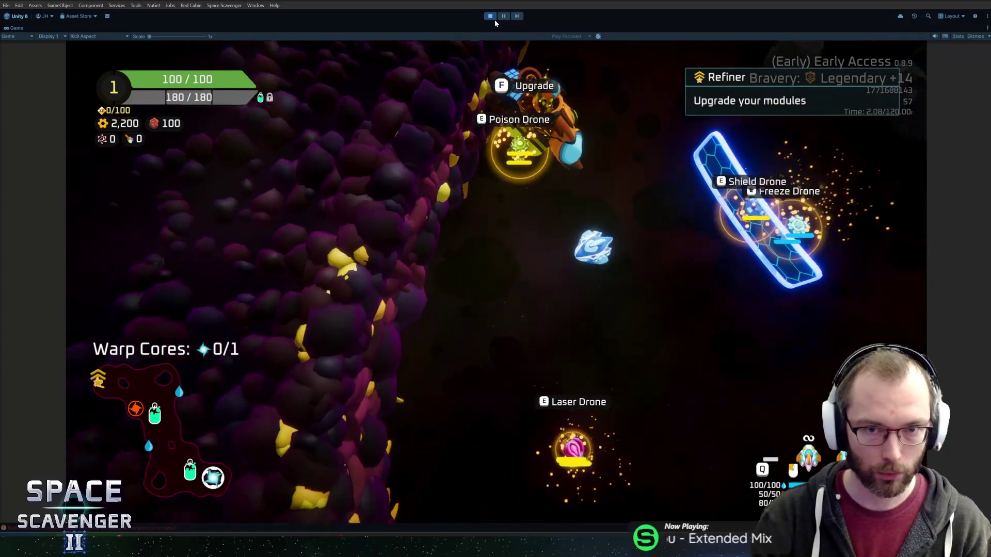
left_click(493, 18)
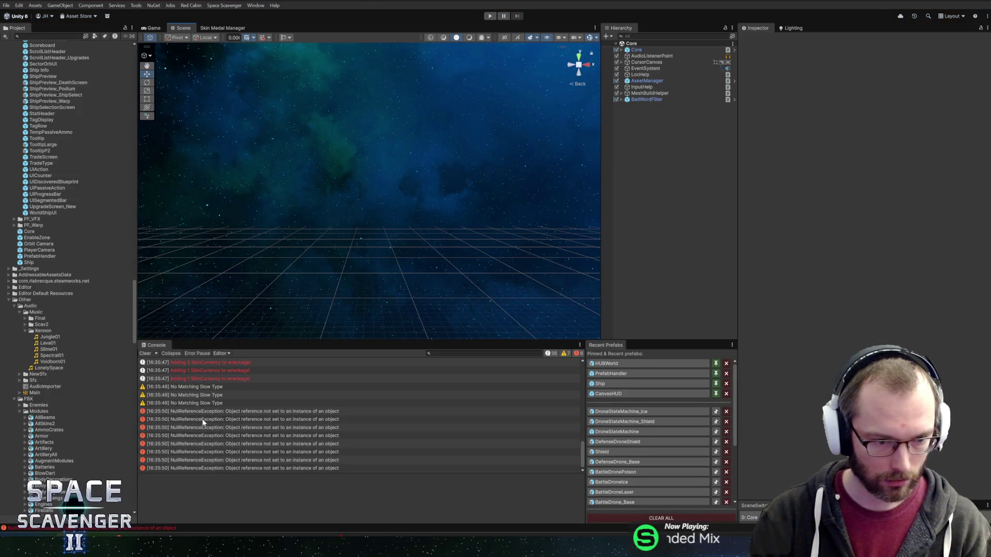
left_click(212, 413)
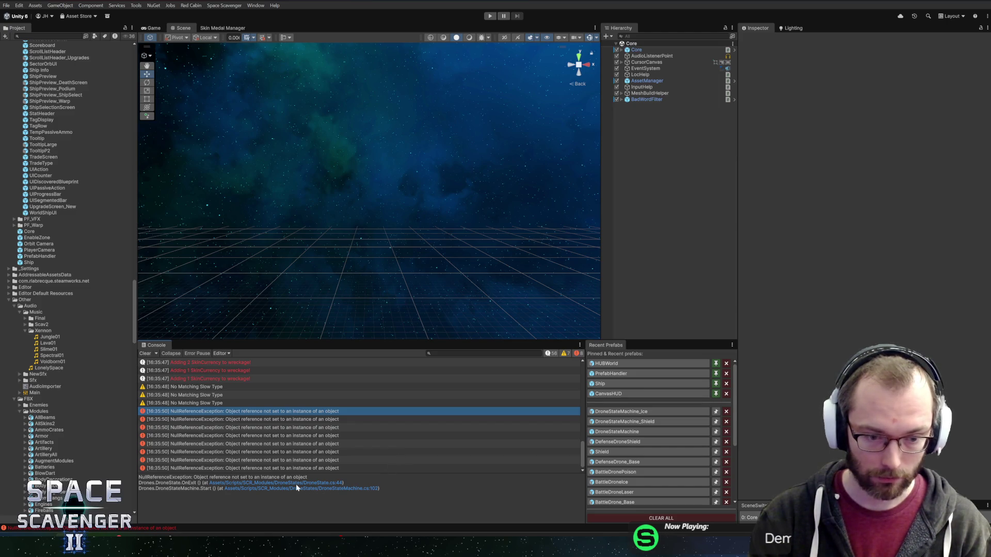
left_click(315, 484)
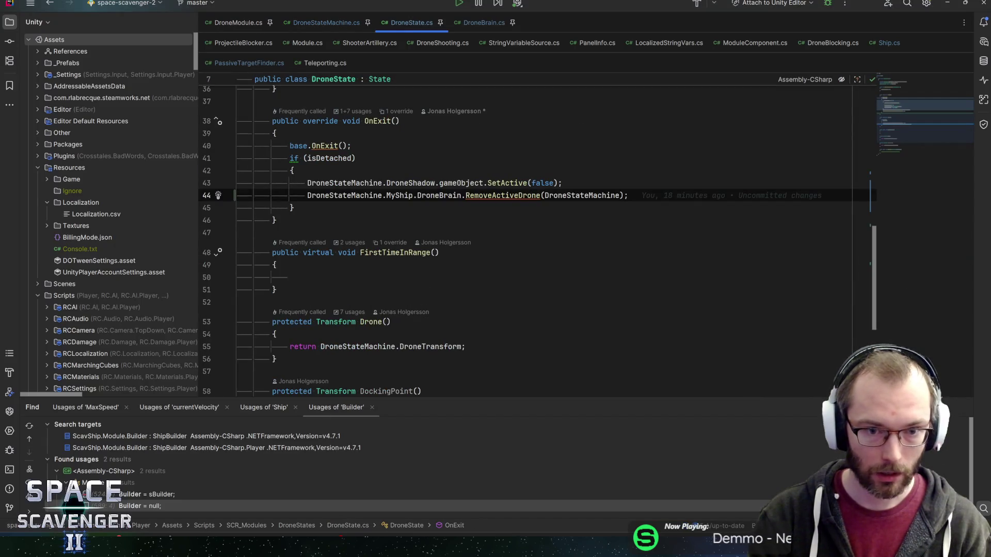
Wrap RemoveActiveDrone in DroneState inside an 'if (DroneStateMachine.MyShip != null)' block.
left_click(438, 195)
scroll(439, 195, "up", 2)
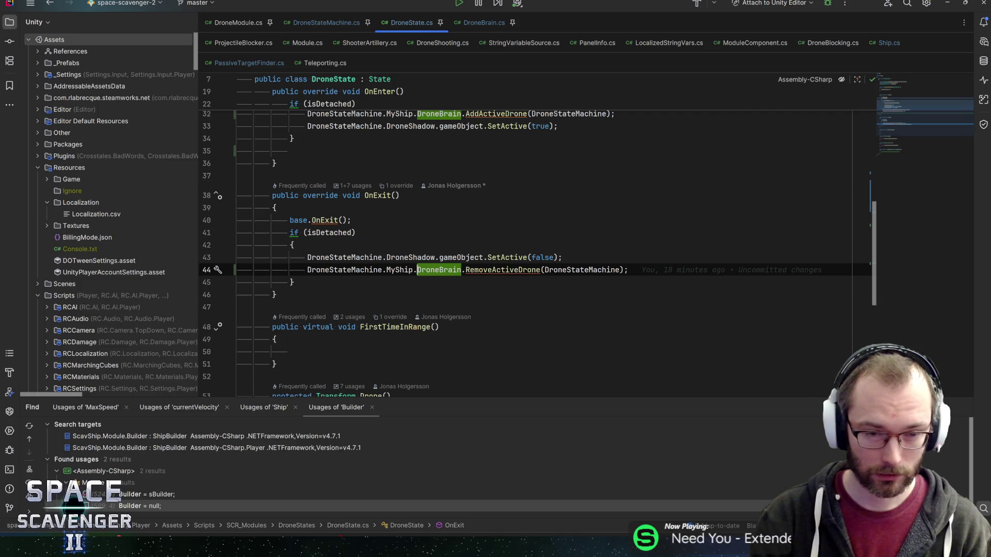
key("Up")
key("End")
key("Return")
type("if (DroneStateMachine.mysh")
key("Return")
type("!= nu")
key("Return")
key("Return")
type("{")
key("Return")
key("Up")
key("Delete")
key("End")
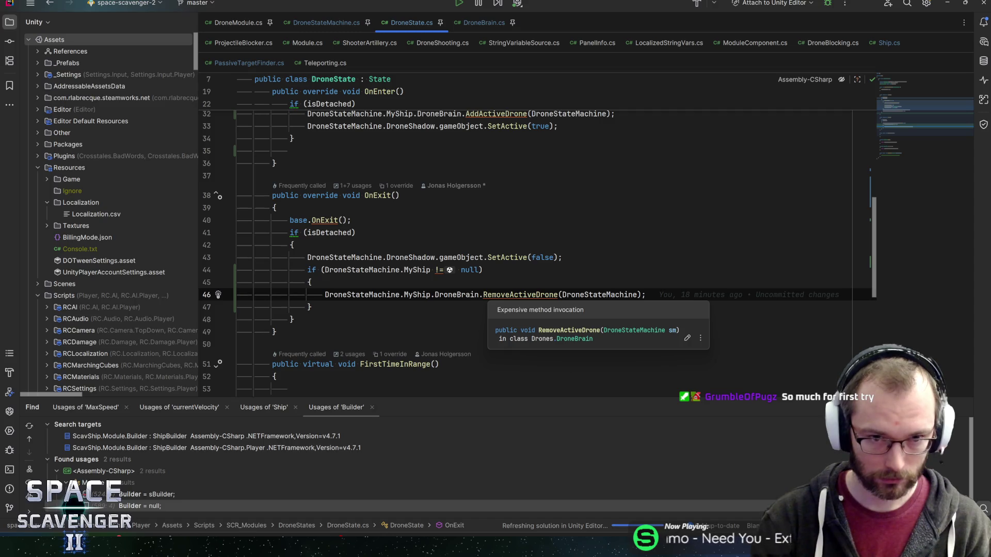
Reuse the MyShip null check in OnEnter around AddActiveDrone, leaving SetActive(true) outside it.
scroll(537, 251, "up", 1)
key("ctrl+w")
key("ctrl+w")
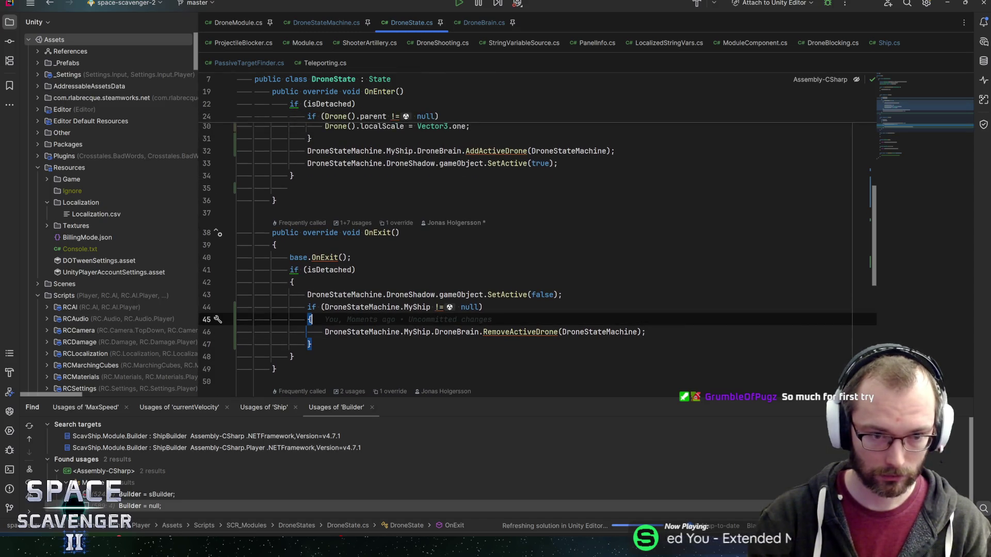
key("ctrl+c")
left_click(307, 163)
key("ctrl+v")
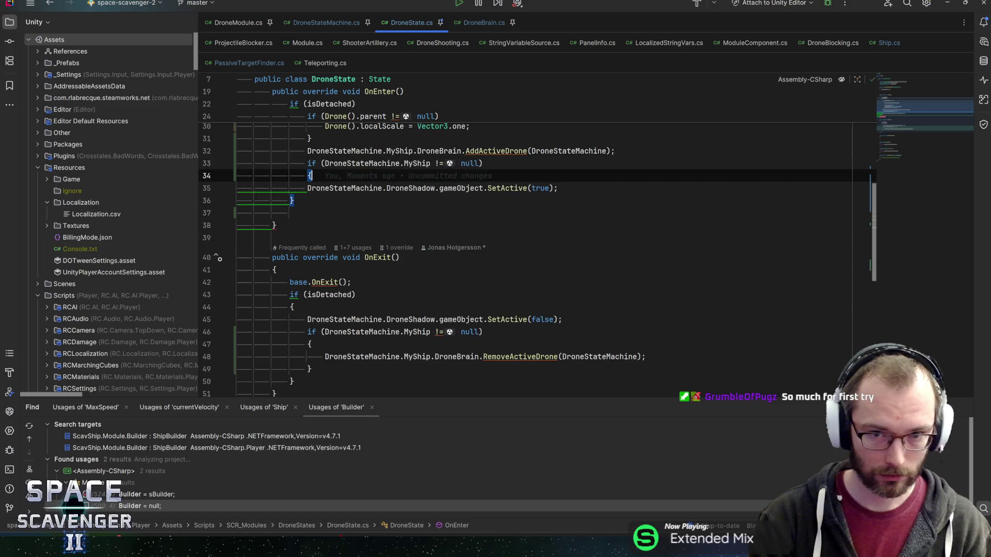
key("End")
type("}")
key("ctrl+alt+l")
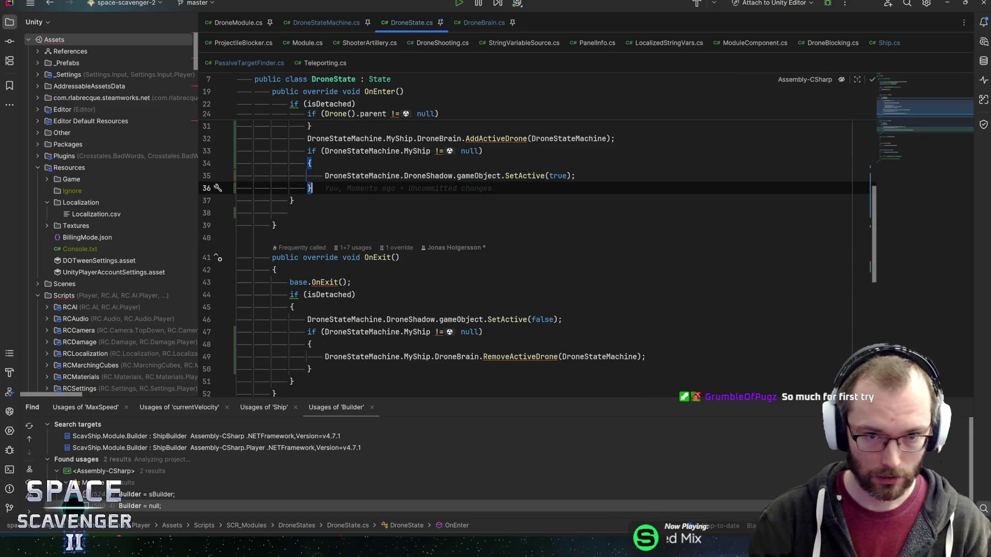
key("Up")
key("alt+shift+Down")
key("Up")
key("Up")
key("Up")
key("Up")
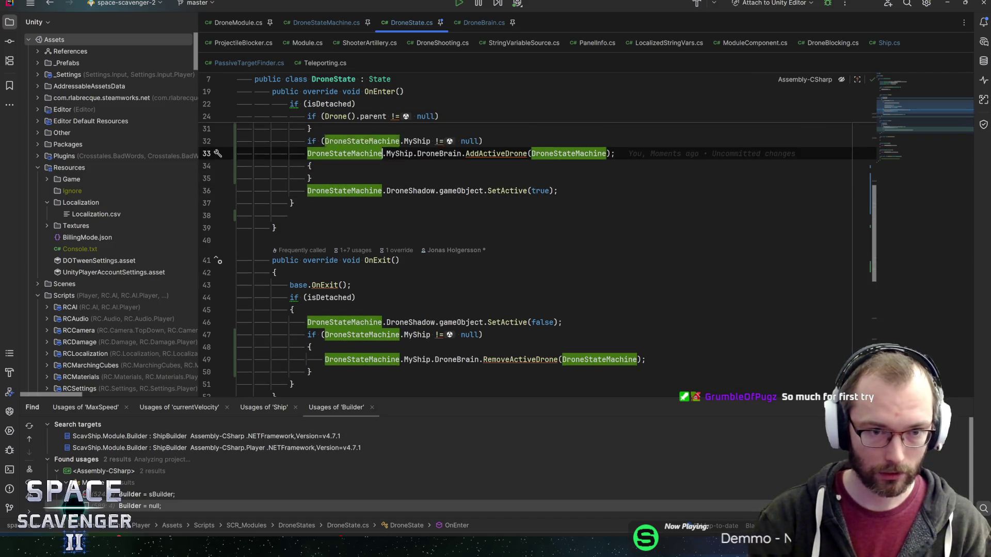
key("alt+shift+Down")
key("alt+shift+Down")
key("End")
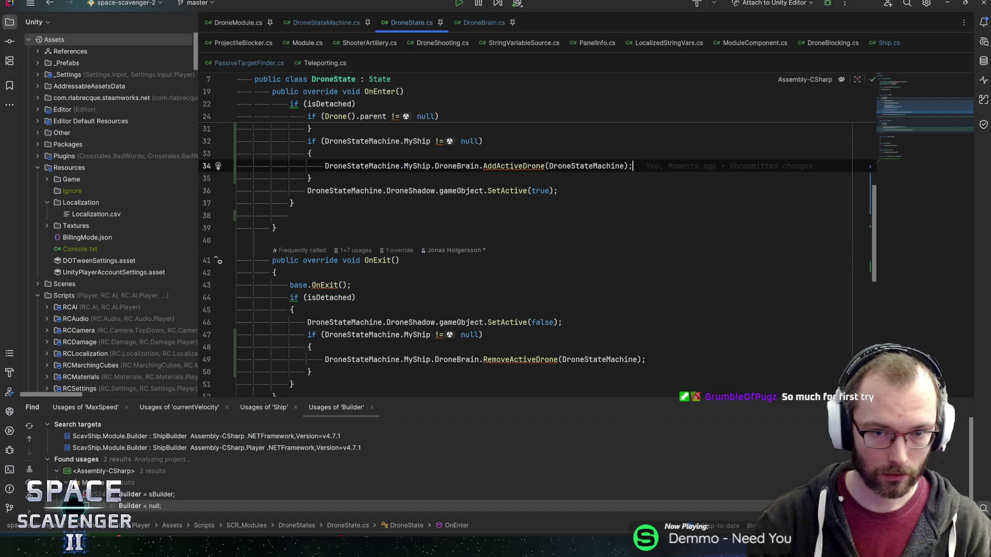
key("alt+Tab")
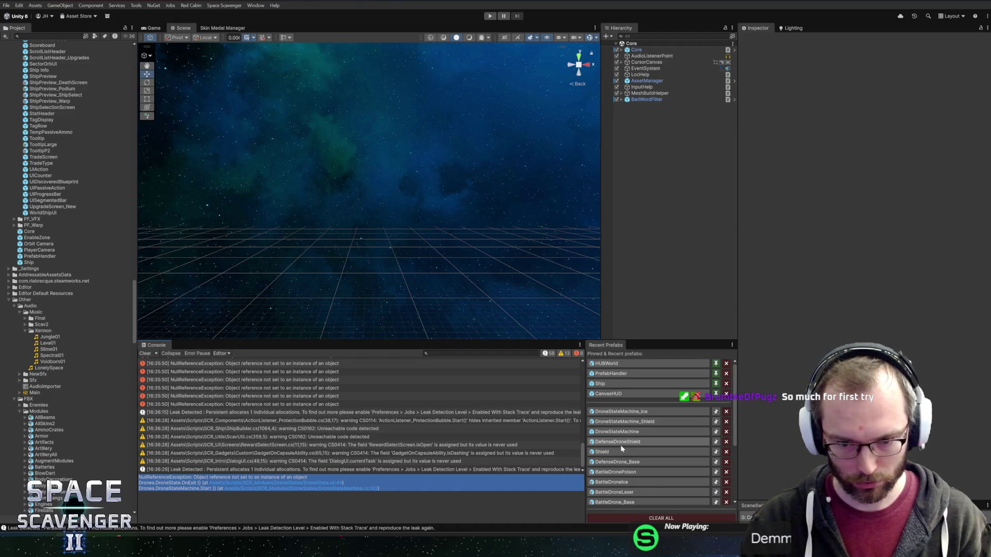
Open the _Module_DroneBase prefab from the Project panel and scroll the Inspector to Drone Module.
left_click(625, 484)
scroll(56, 232, "down", 5)
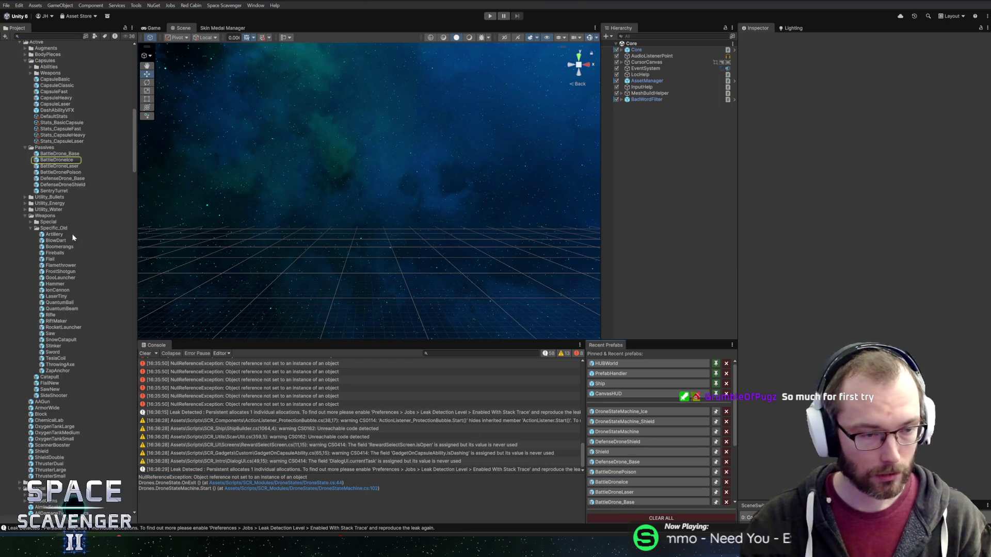
scroll(52, 283, "down", 5)
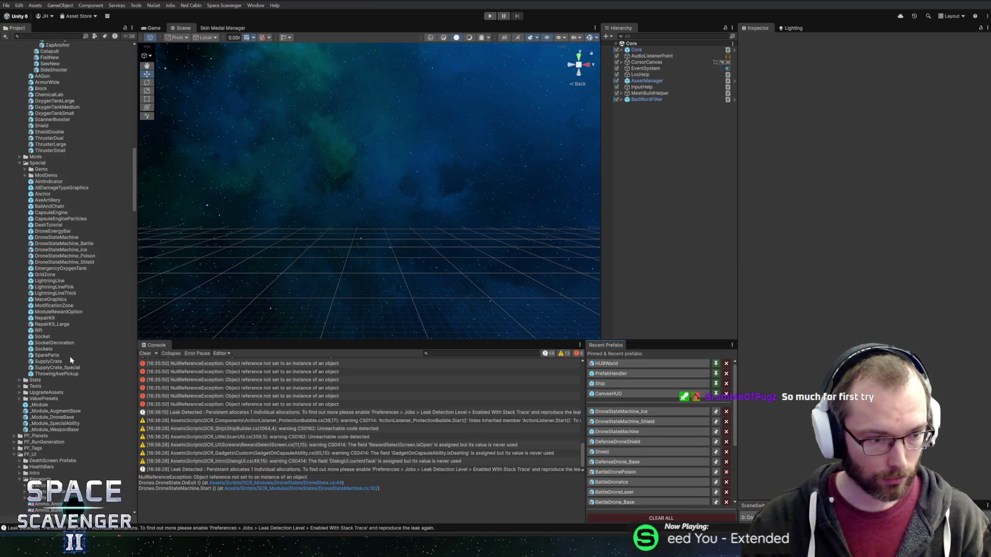
left_click(47, 418)
double_click(47, 418)
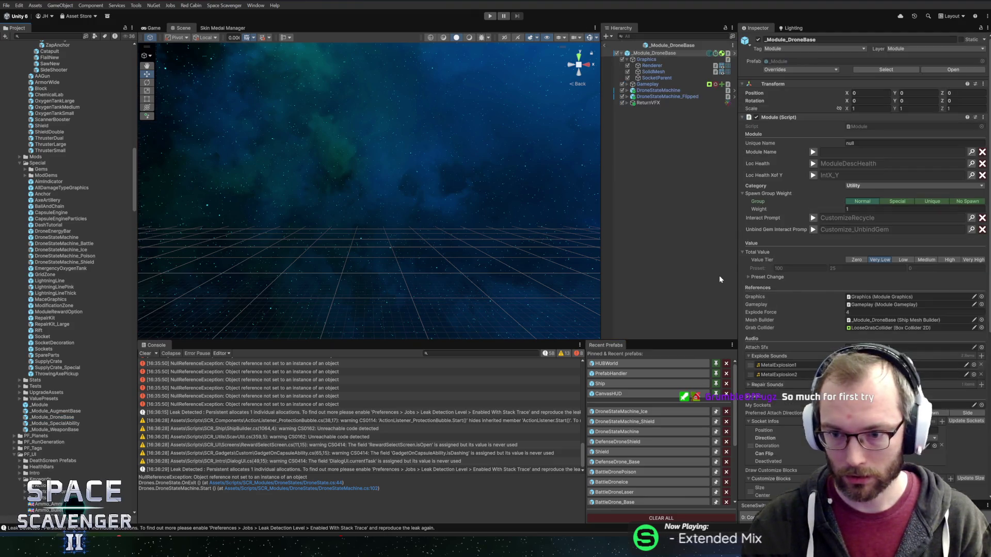
scroll(826, 331, "down", 10)
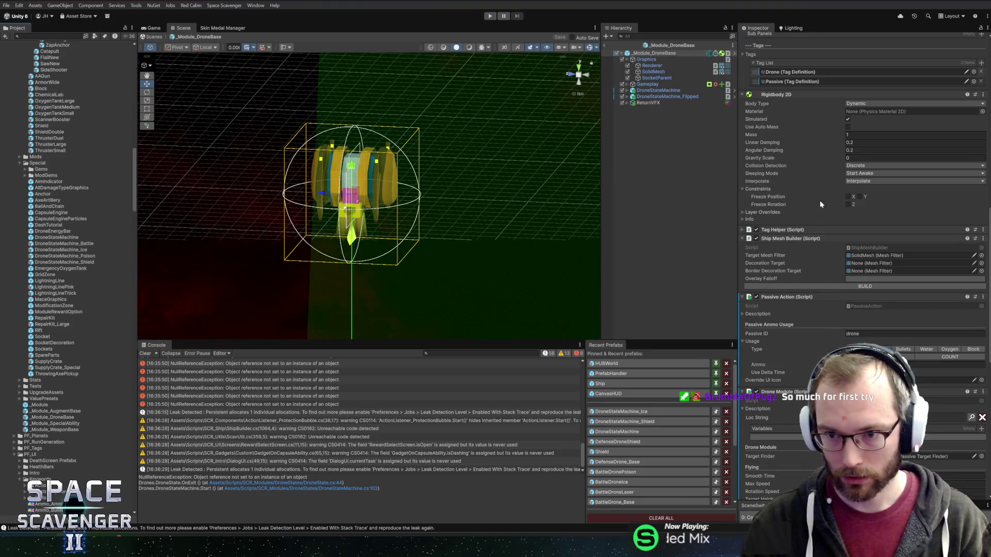
scroll(804, 279, "down", 5)
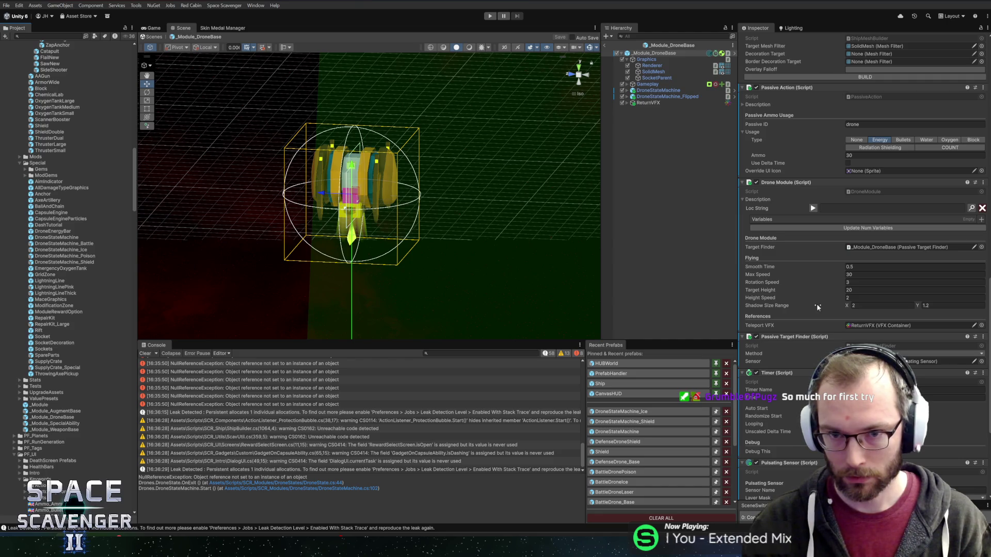
key("alt+Tab")
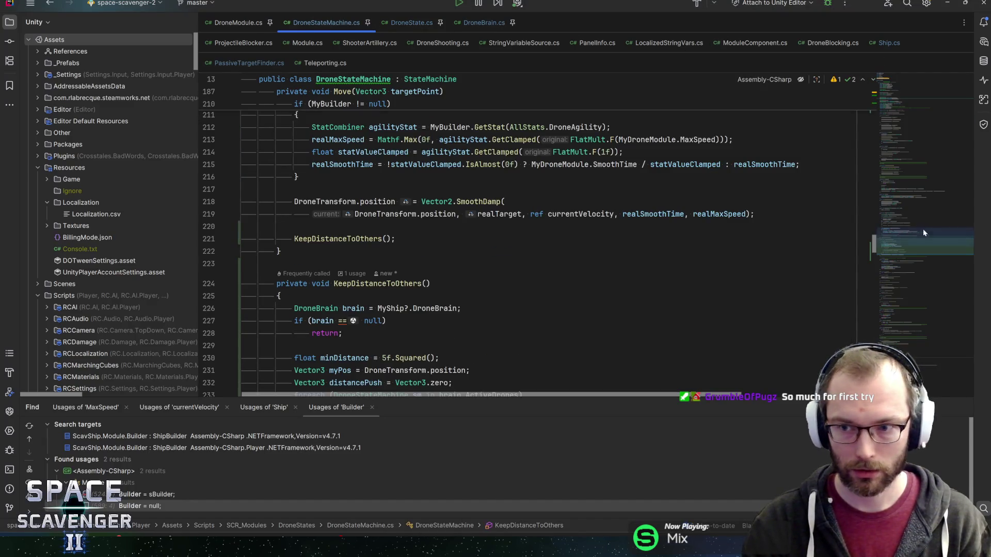
Cut the DistancePushForce field out of DroneStateMachine.cs and go to DroneModule.cs.
left_click(894, 95)
scroll(896, 94, "up", 1)
scroll(896, 94, "down", 3)
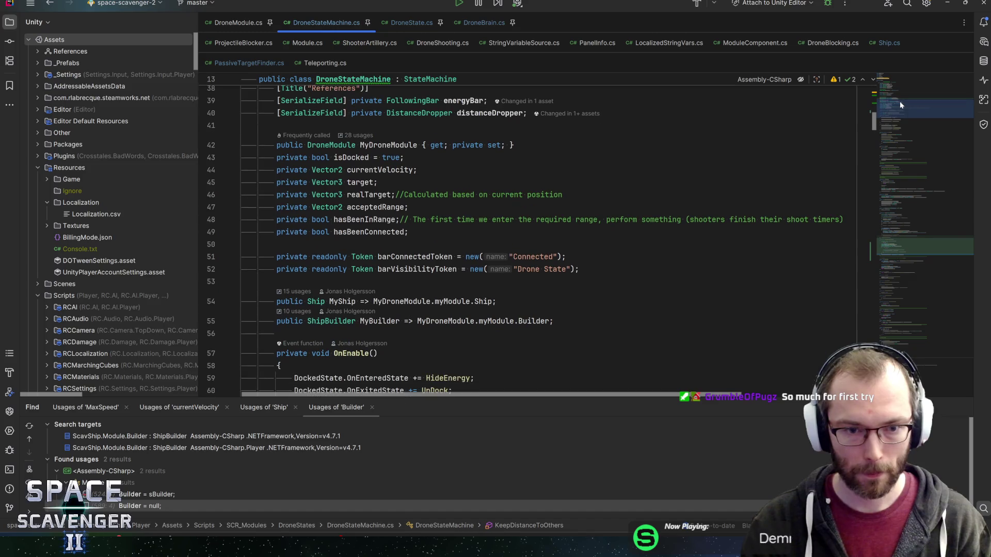
scroll(899, 101, "up", 5)
scroll(546, 242, "down", 3)
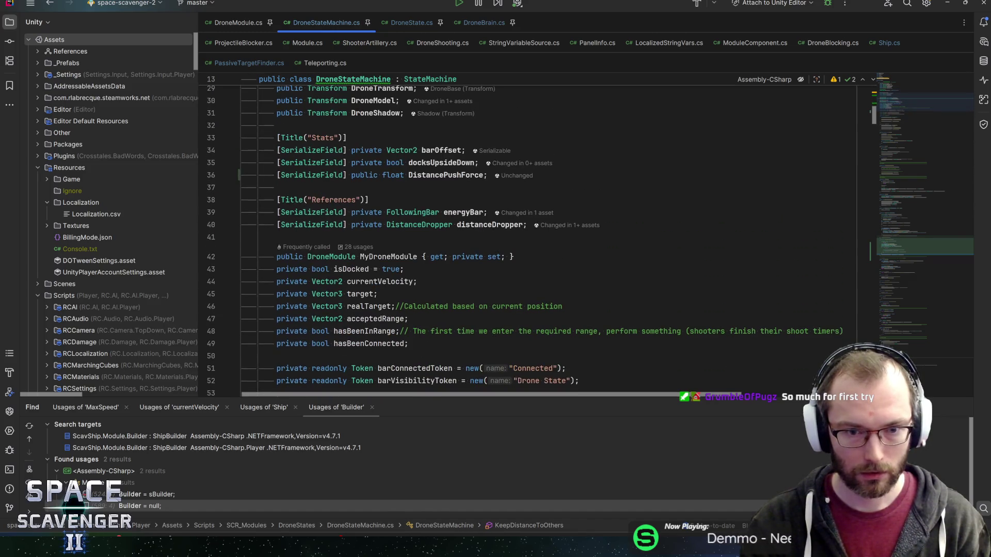
left_click_drag(277, 175, 486, 175)
key("ctrl+x")
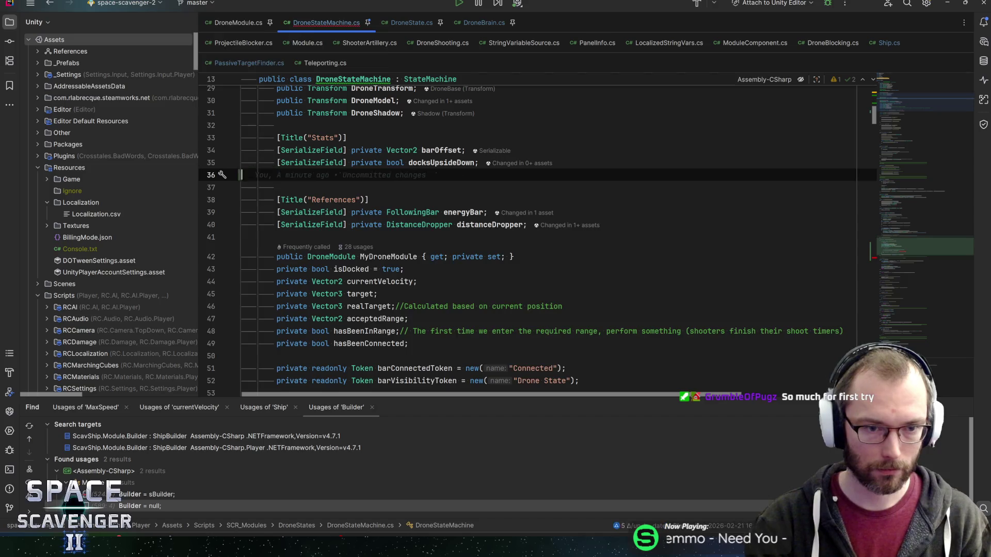
scroll(545, 232, "up", 10)
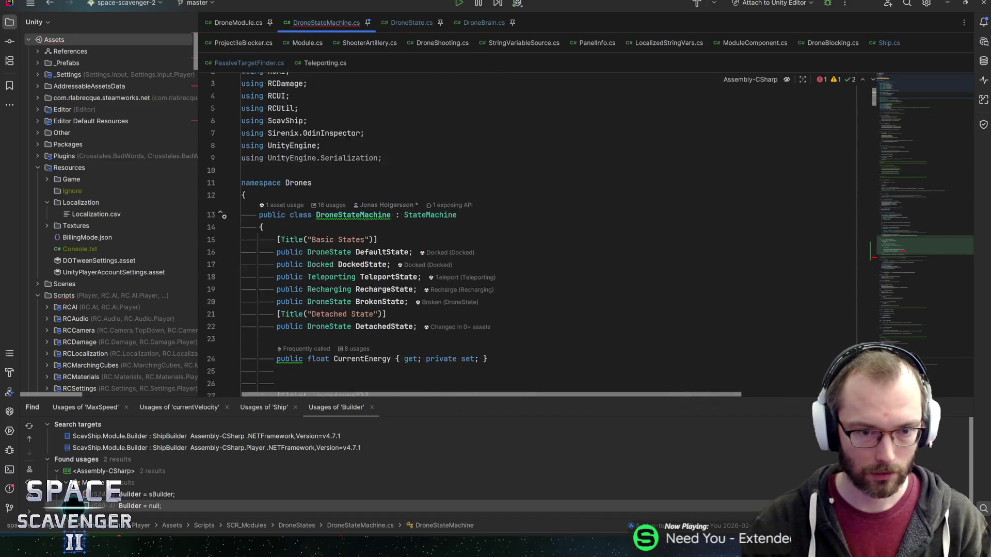
key("Up")
scroll(328, 257, "down", 5)
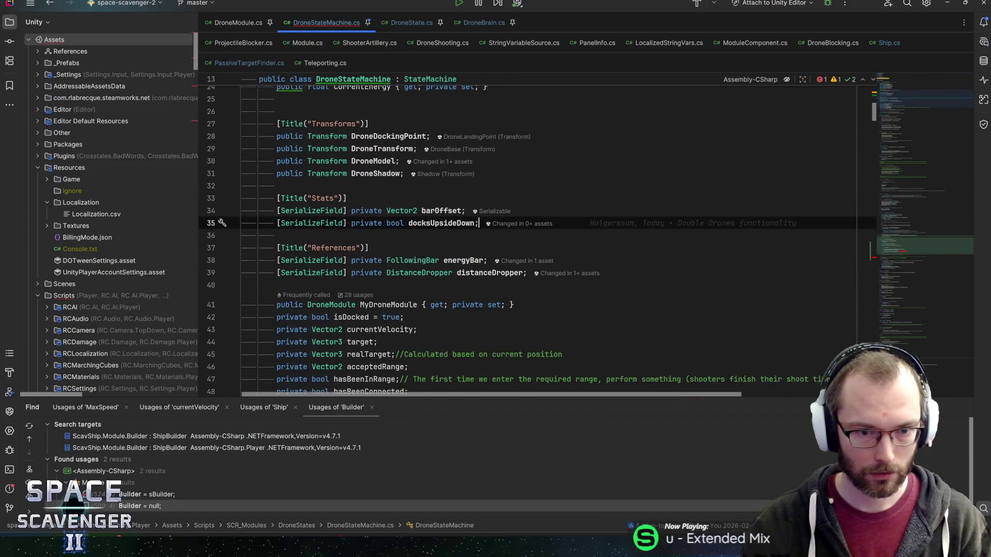
key("ctrl+alt+Left")
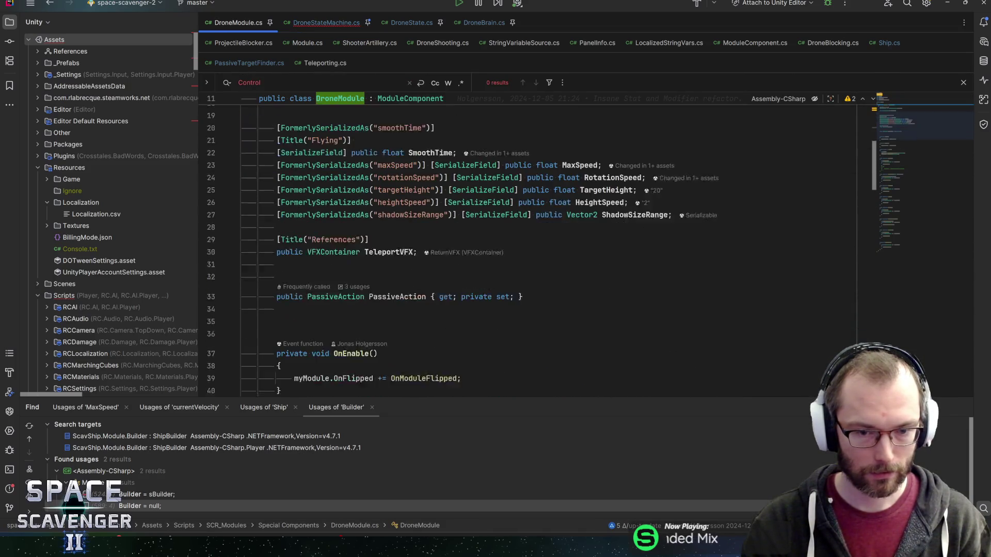
Add DistancePushForce to DroneModule and have KeepDistanceToOthers read MyDroneModule.DistancePushForce.
key("ctrl+z")
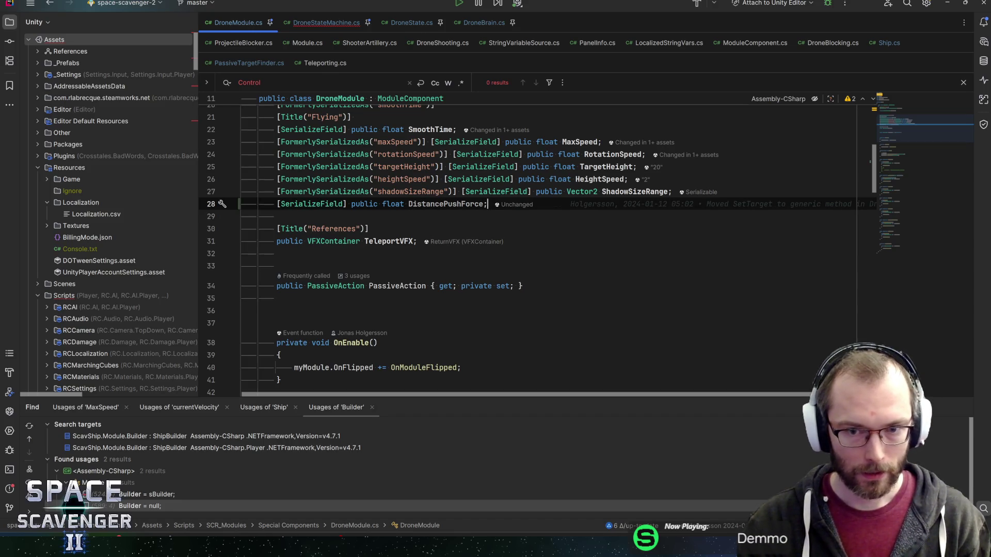
key("ctrl+alt+Right")
key("ctrl+alt+Right")
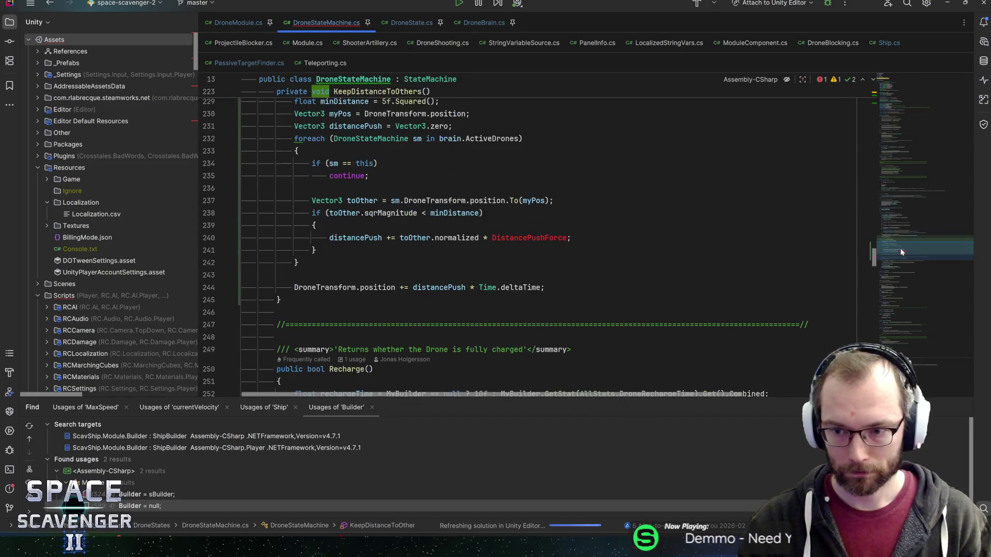
type("Dronemo")
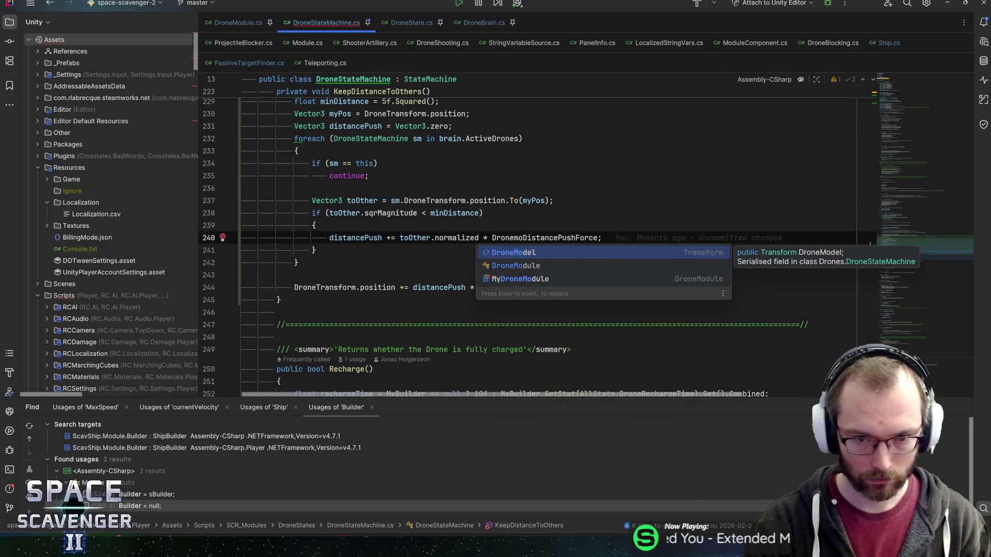
key("Down")
key("Down")
key("Return")
type(".")
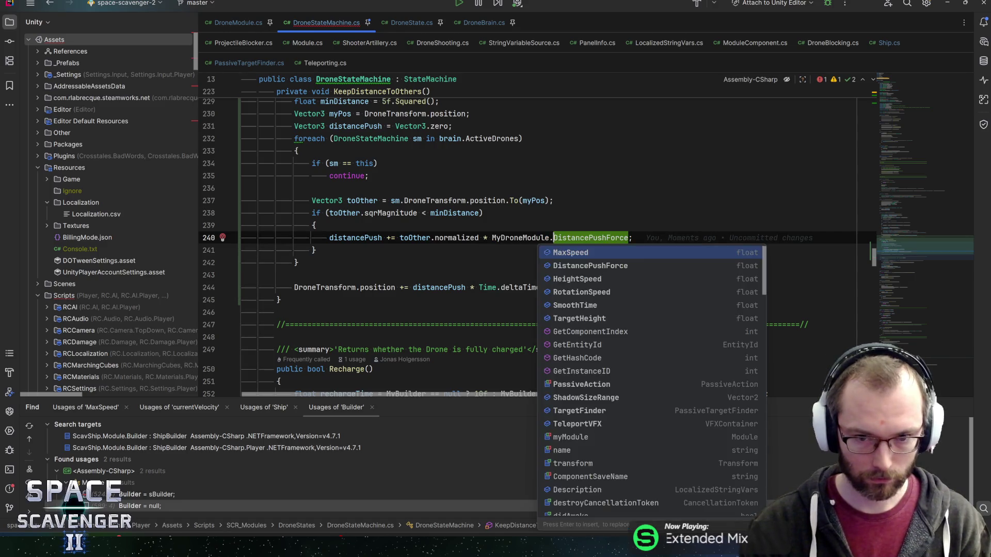
key("Escape")
key("End")
key("alt+Tab")
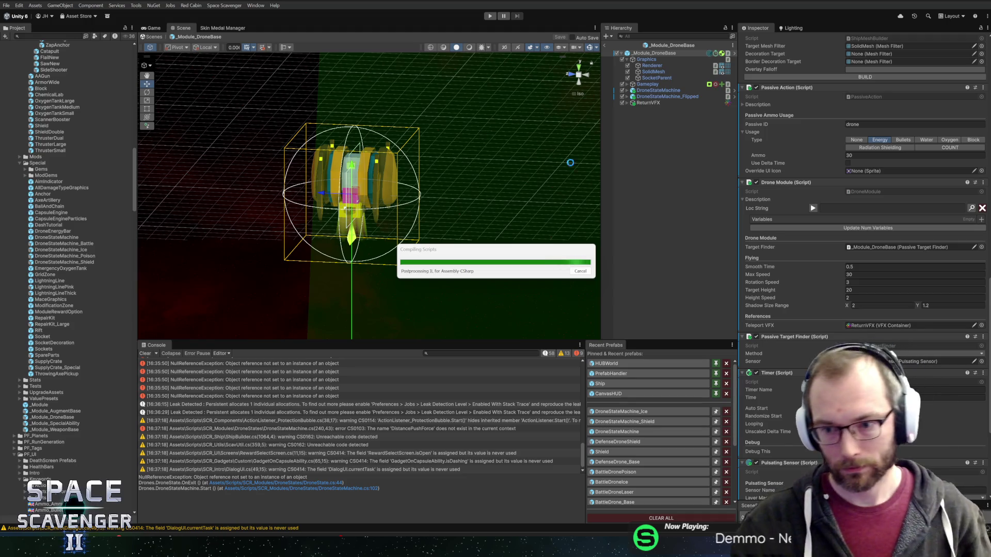
Fill in Distance Push Force on the _Module_DroneBase Drone Module and enter Play mode.
scroll(808, 290, "up", 5)
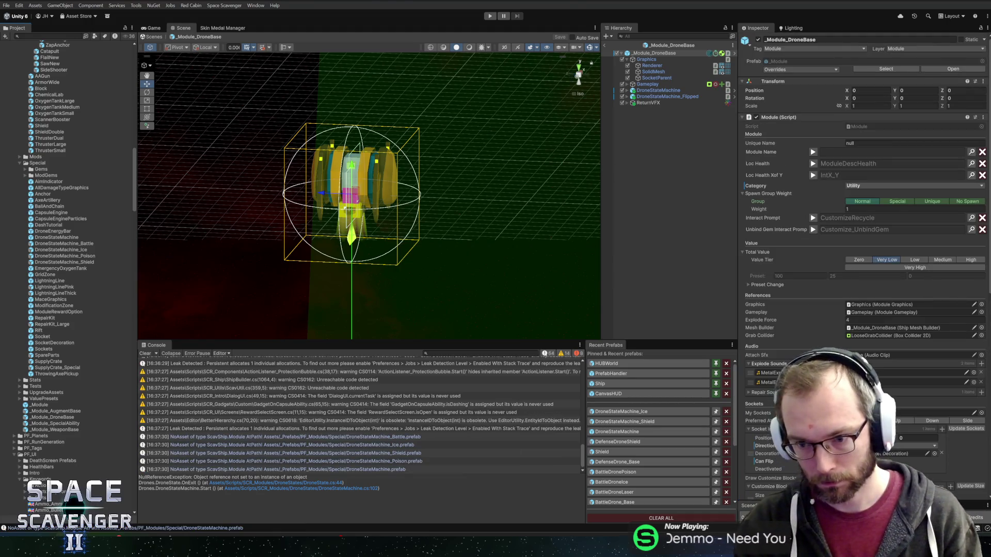
scroll(861, 289, "down", 5)
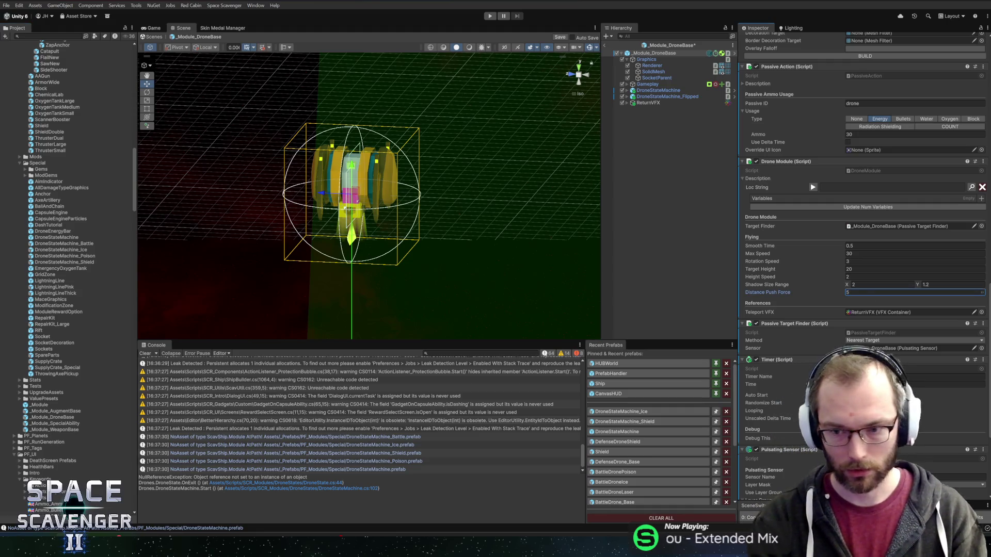
key("ctrl+p")
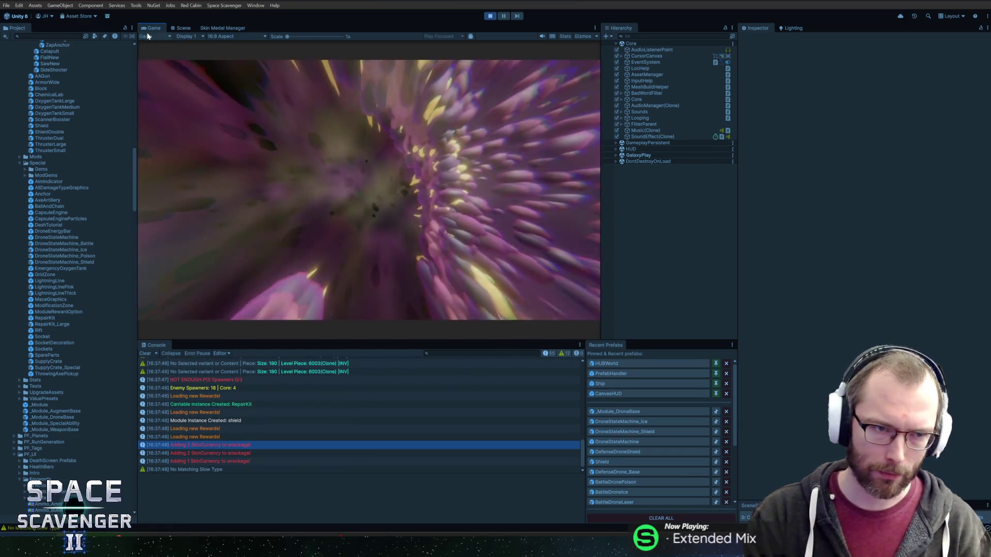
Maximize the Game view and attach Laser left, Freeze right, Shield top, Poison below the ship.
key("shift+space")
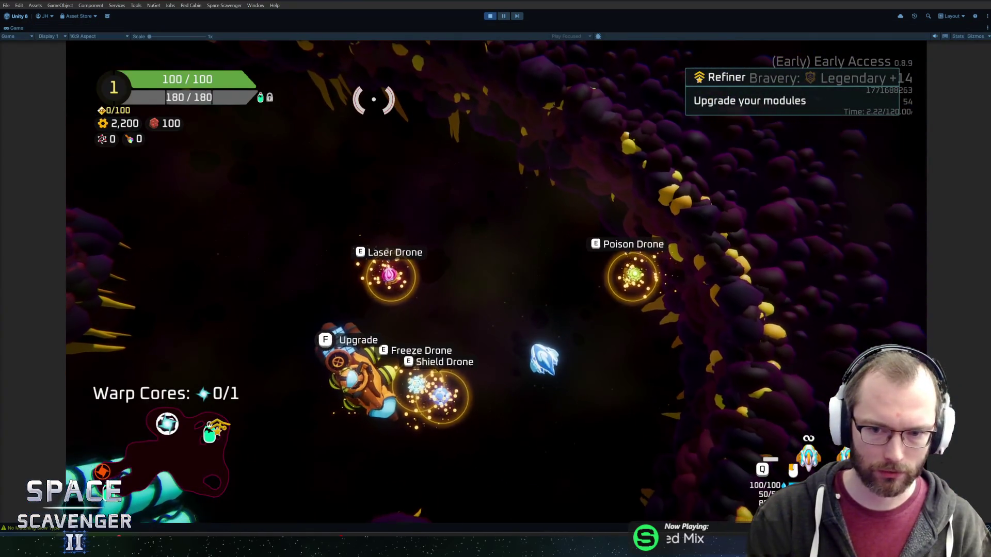
key("f")
left_click(242, 289)
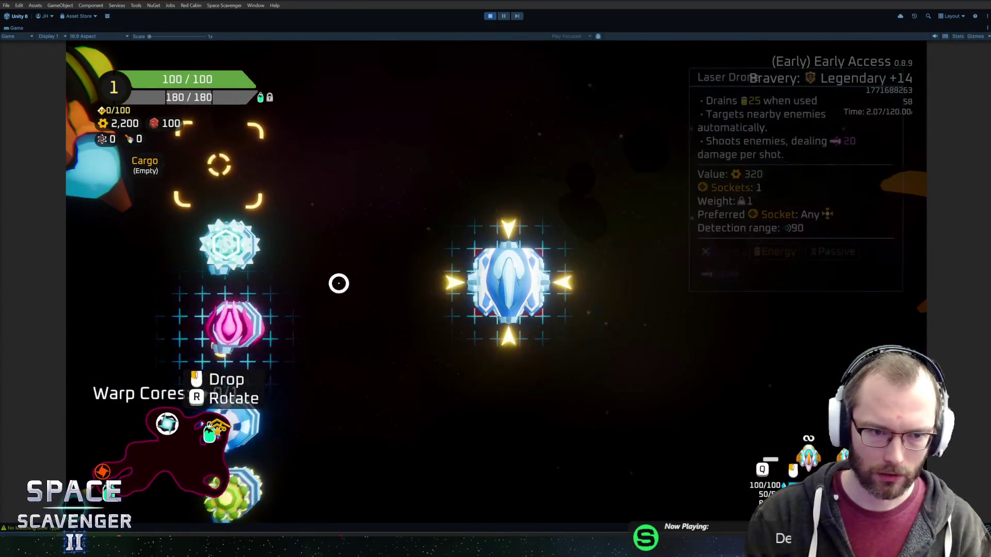
left_click(467, 273)
left_click(239, 248)
left_click(575, 291)
left_click(237, 248)
left_click(533, 229)
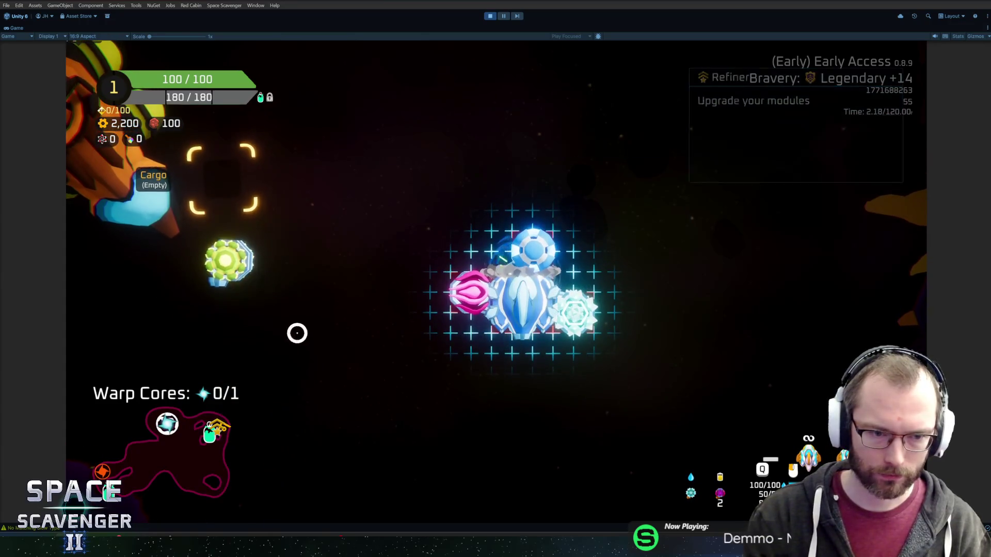
left_click(224, 263)
left_click(510, 335)
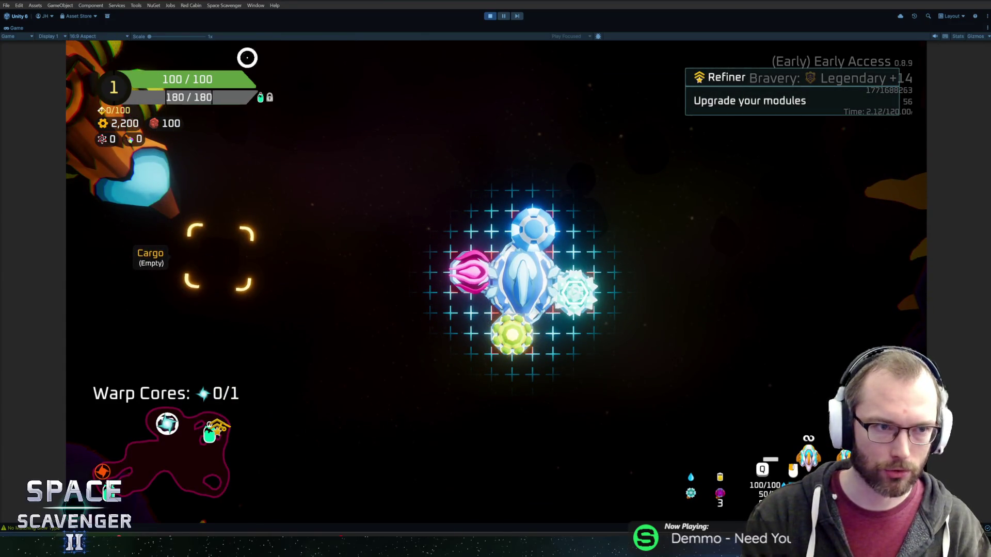
Close the upgrade screen and fly through the asteroid field, watching the drones keep apart.
key("f")
key("w")
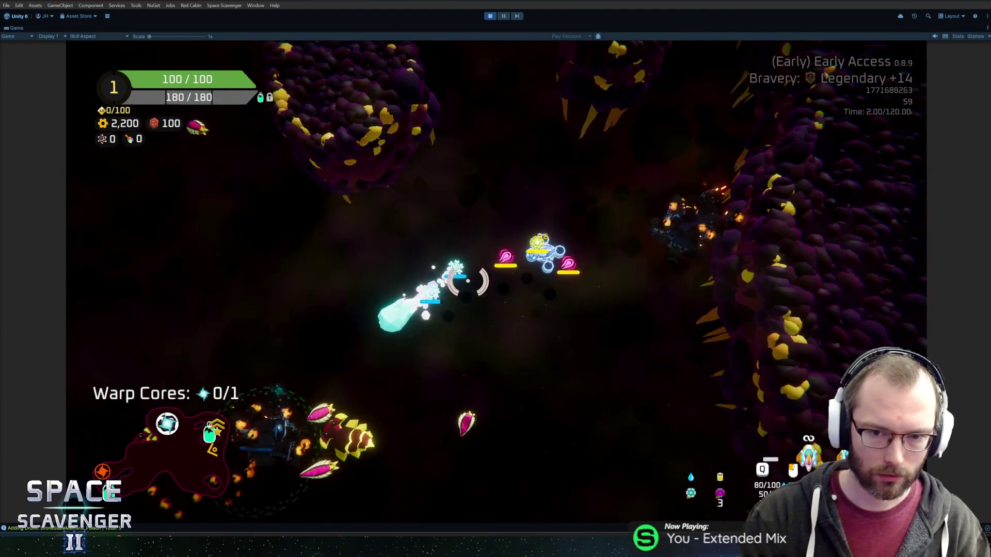
key("w")
key("a")
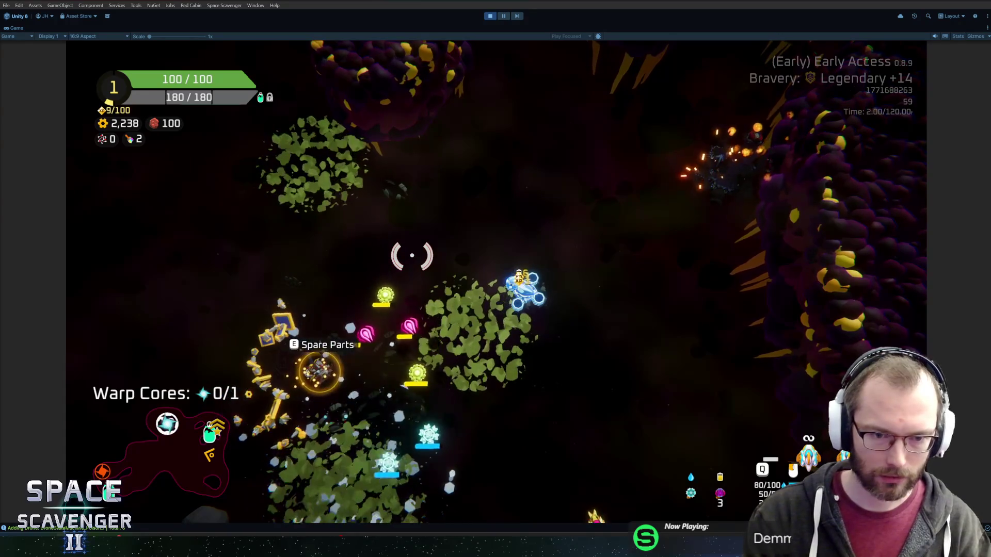
key("a")
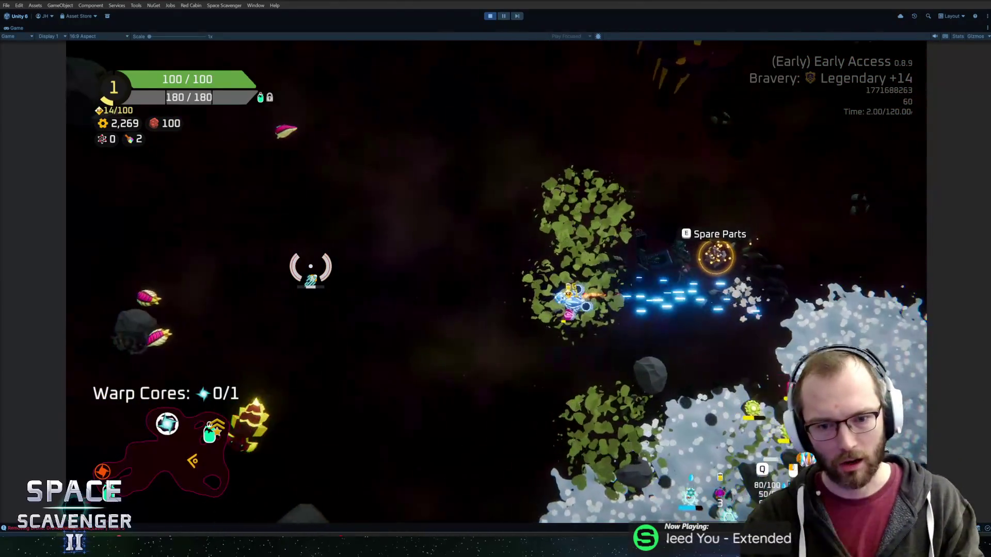
key("s")
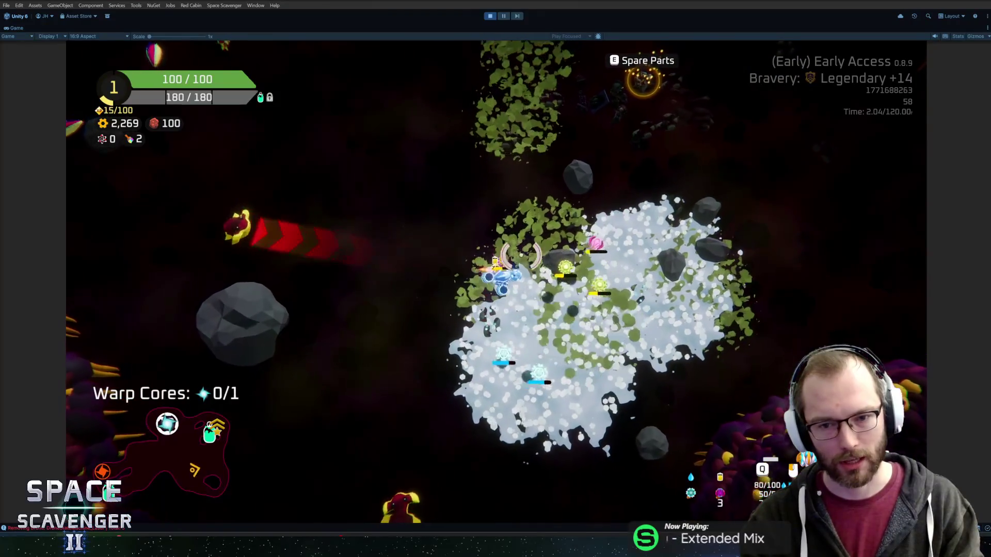
key("s")
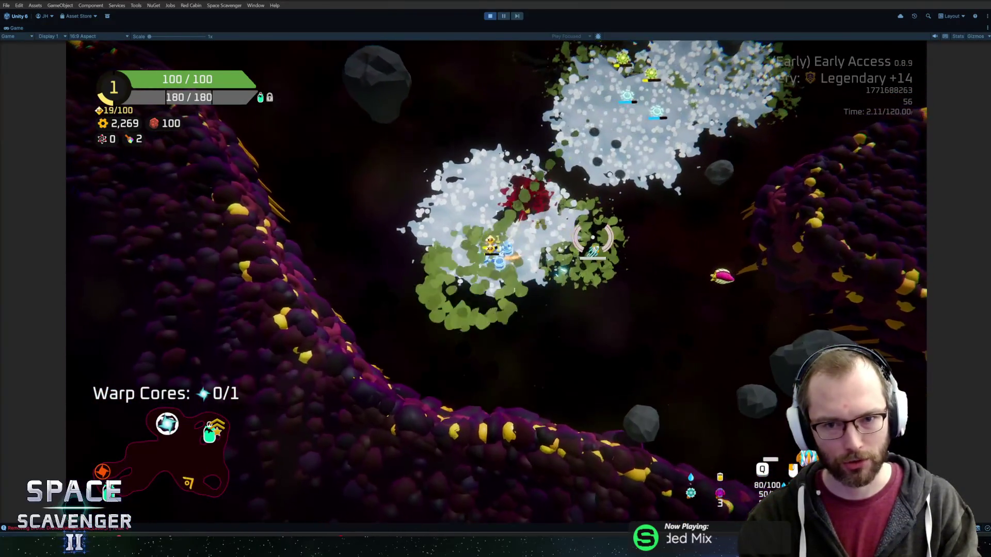
key("w")
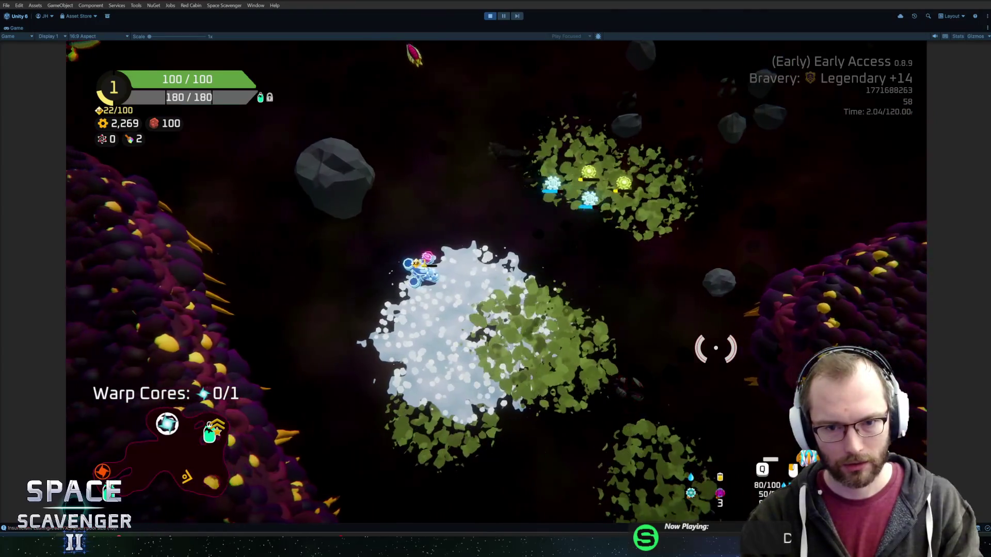
key("a")
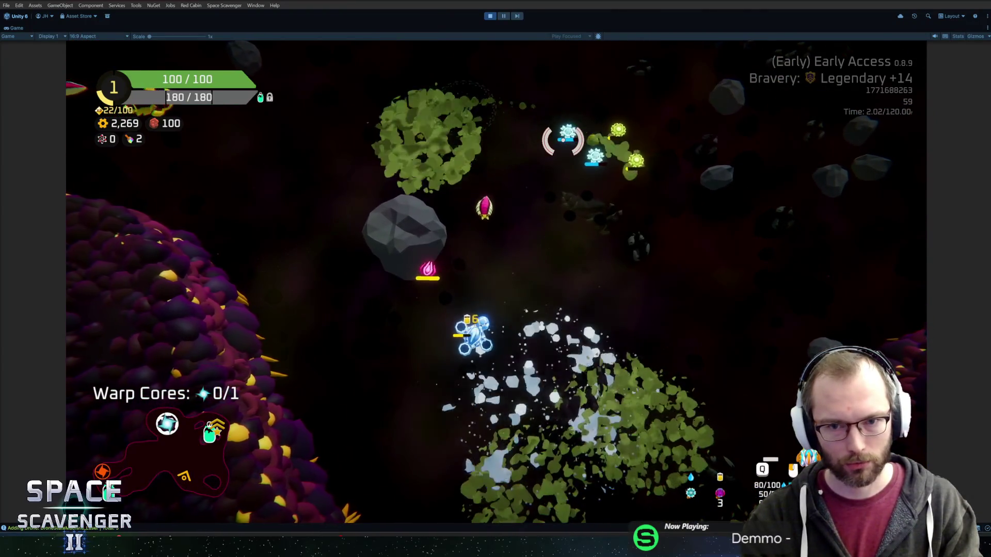
key("w")
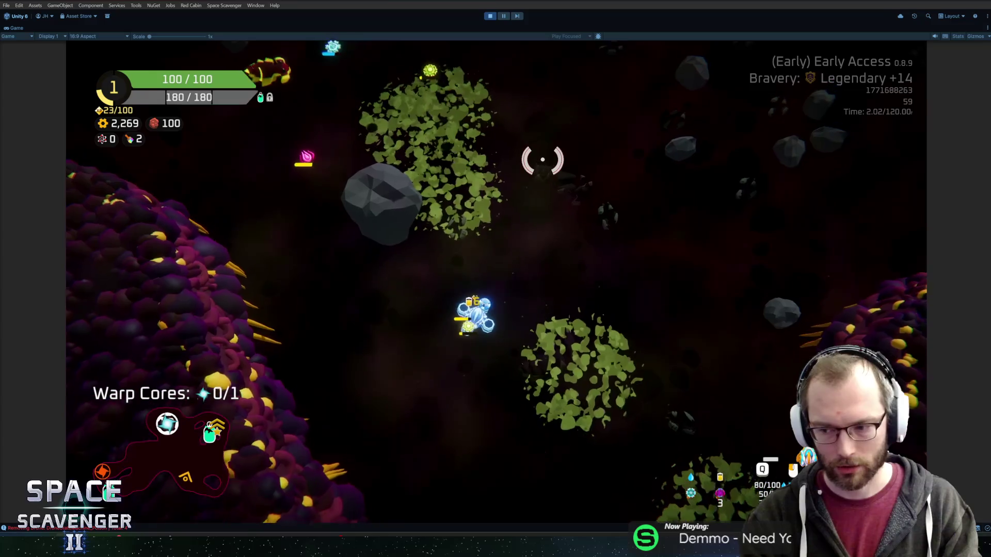
key("w")
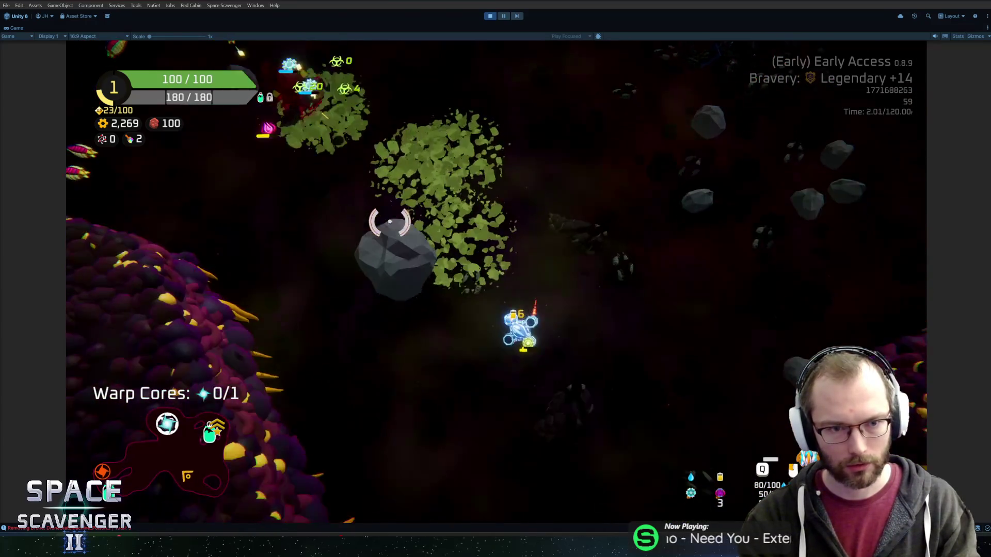
key("w")
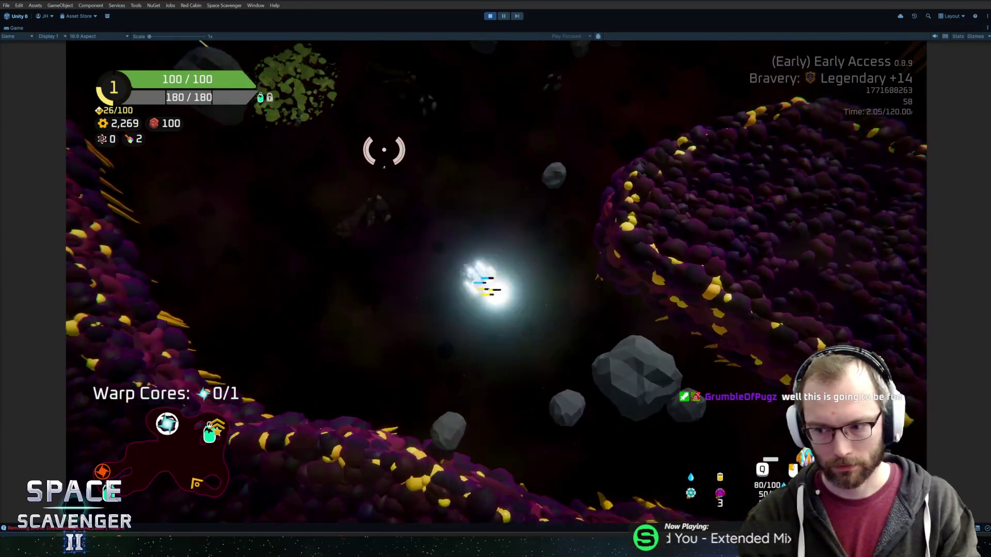
key("w")
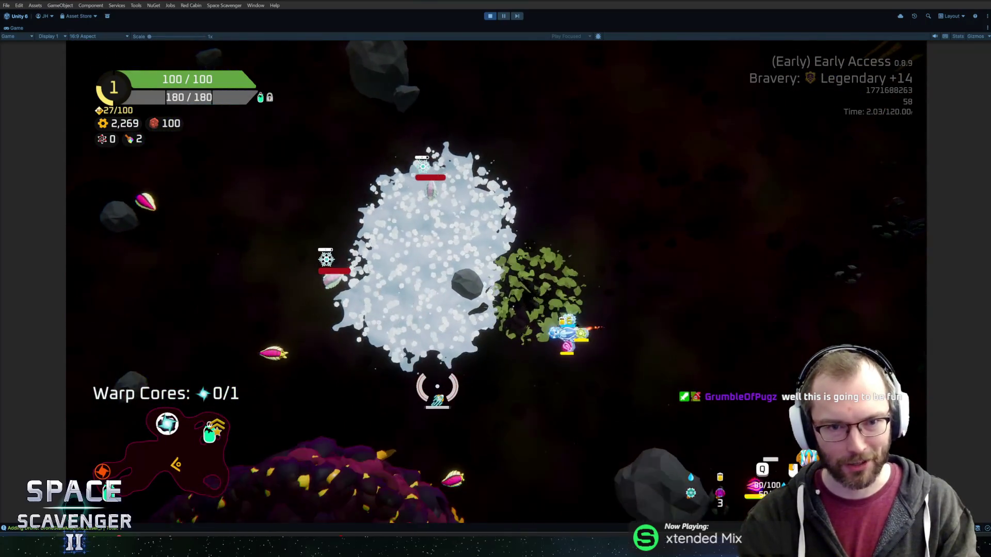
key("s+d")
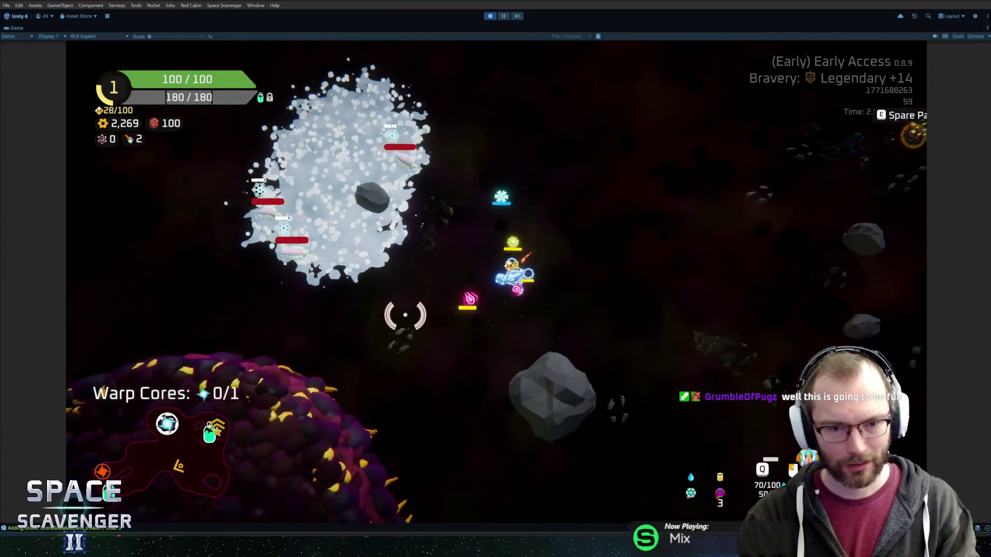
key("s+a")
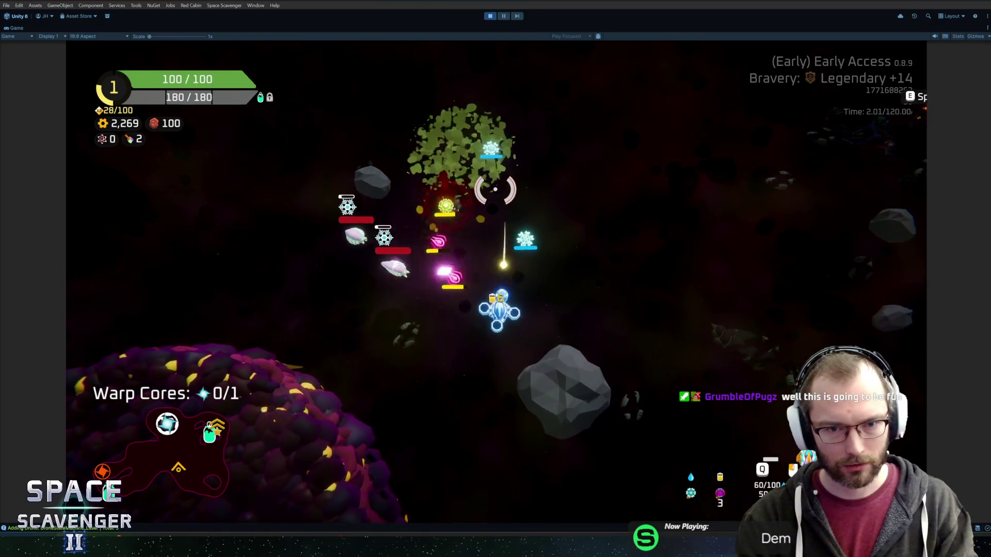
key("w+a")
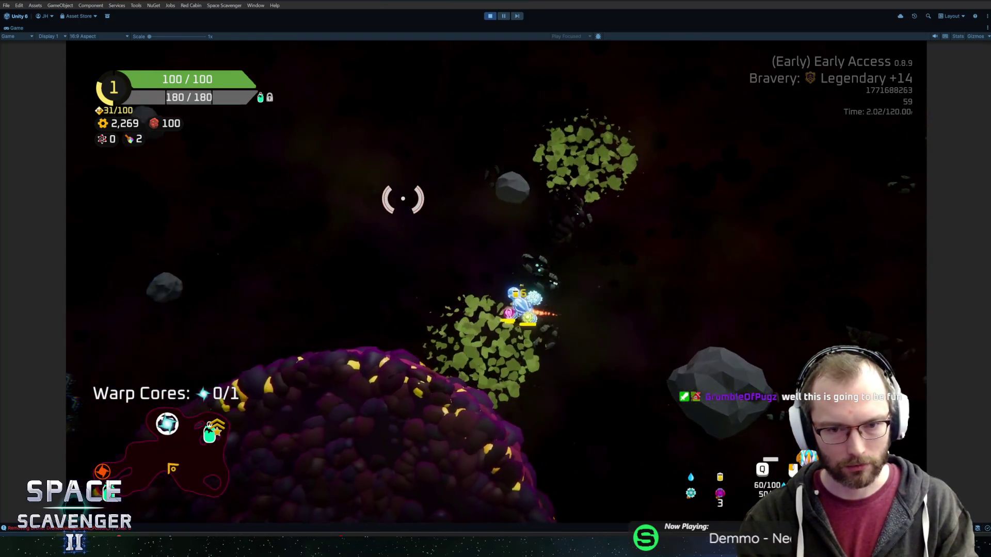